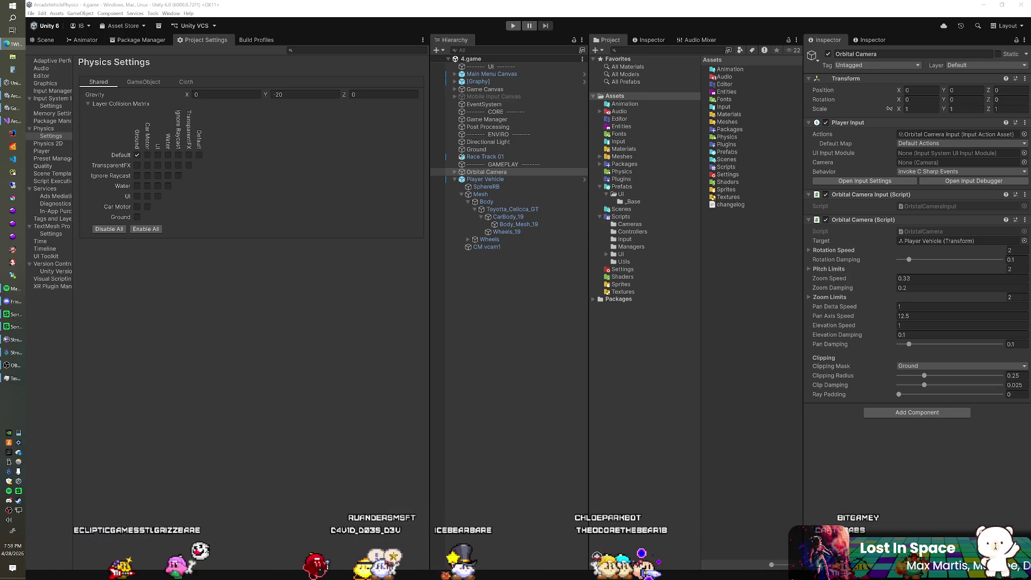
Play the TWISTED METAL (2012) video, skip its ad, seek to 15:02, then expand Unity's Packages folder
{"action": "mouse_move", "coordinate": [1028, 150]}
{"action": "left_mouse_down"}
{"action": "mouse_move", "coordinate": [809, 144]}
{"action": "mouse_move", "coordinate": [699, 113]}
{"action": "mouse_move", "coordinate": [649, 69]}
{"action": "mouse_move", "coordinate": [612, 2]}
{"action": "left_mouse_up"}
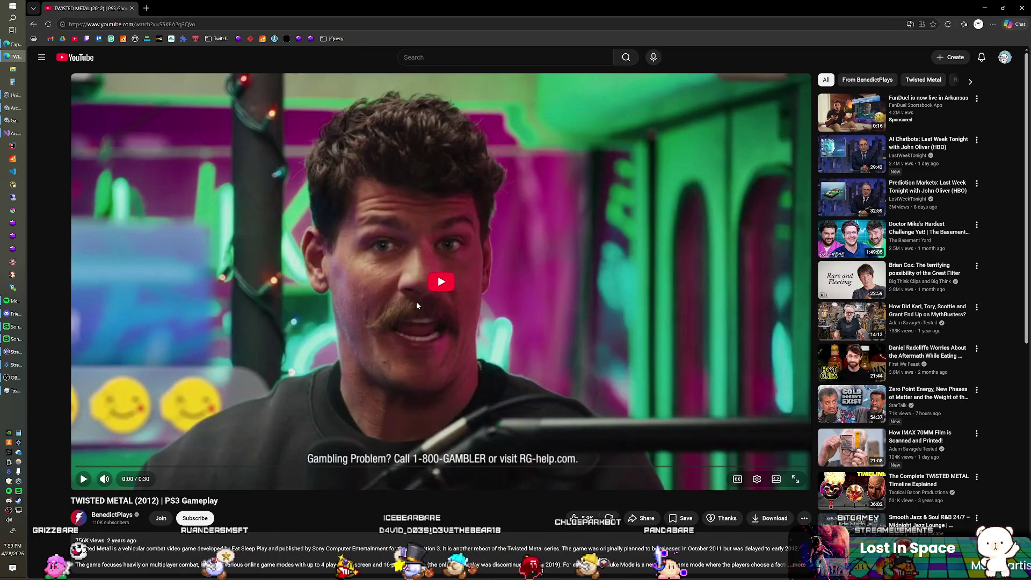
{"action": "left_click", "coordinate": [439, 283]}
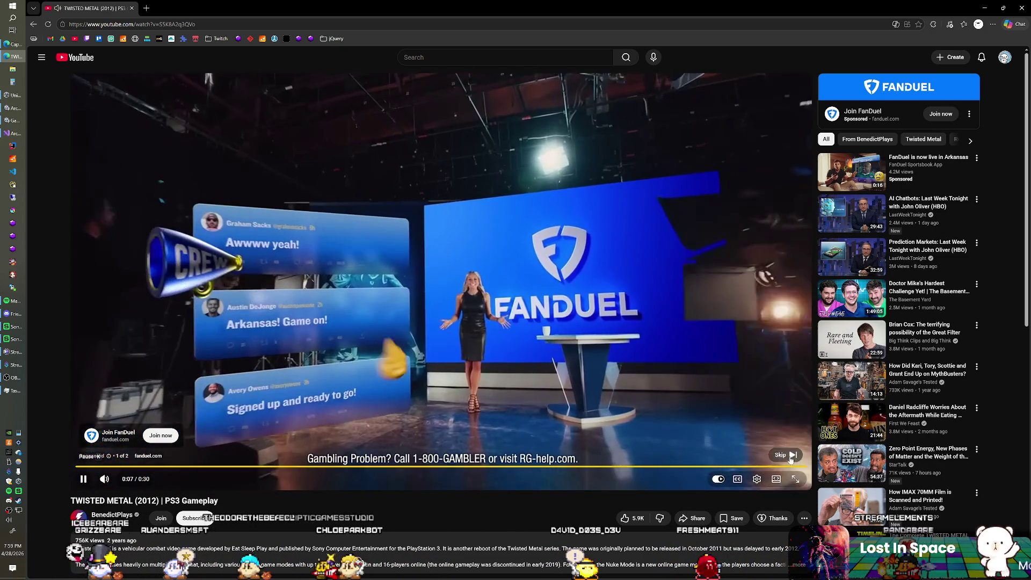
{"action": "left_click", "coordinate": [791, 455]}
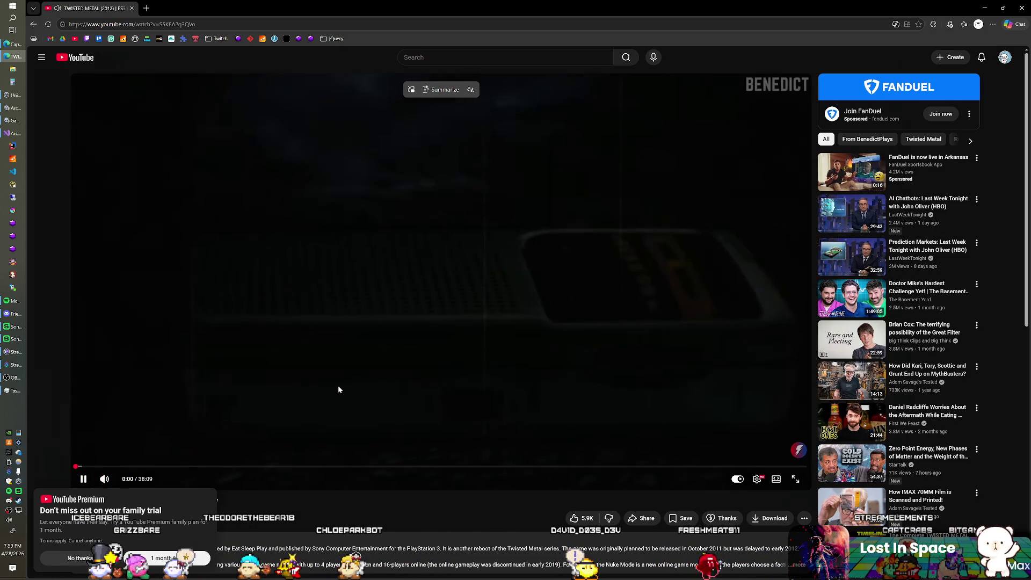
{"action": "left_click", "coordinate": [204, 466]}
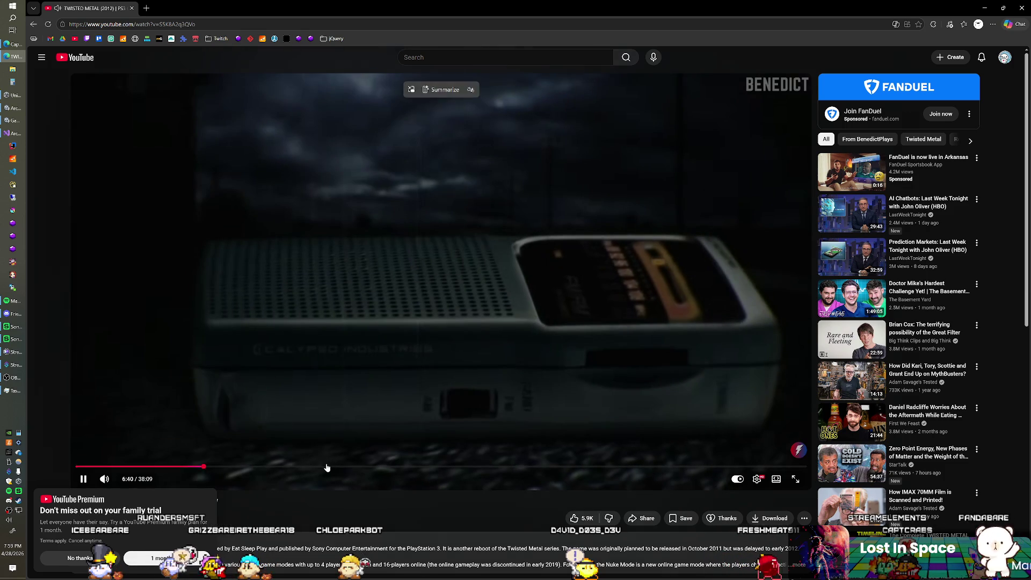
{"action": "left_click", "coordinate": [364, 466]}
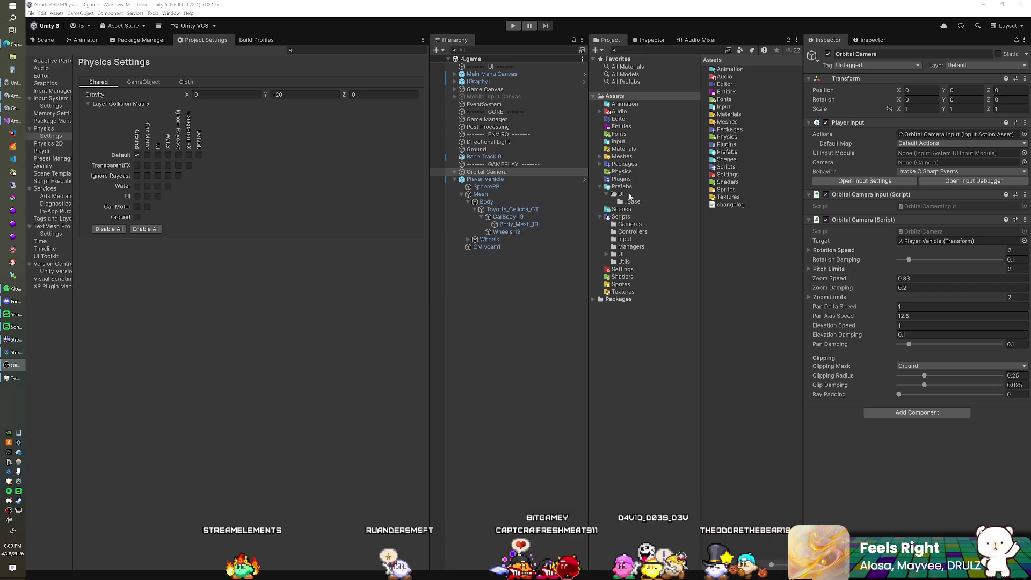
{"action": "left_click", "coordinate": [601, 164]}
Browse PolygonApocalypse Meshes, preview Harpoon Ammo and Caravan, and place SM_Veh_Buggy_01 in the scene
{"action": "scroll", "coordinate": [656, 295], "scroll_direction": "down", "scroll_amount": 2}
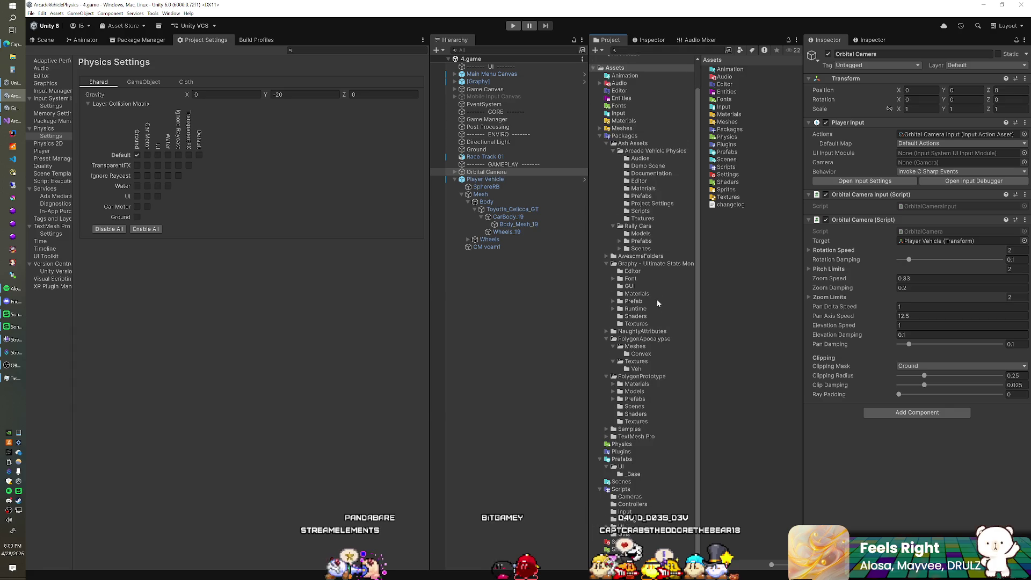
{"action": "left_click", "coordinate": [636, 339]}
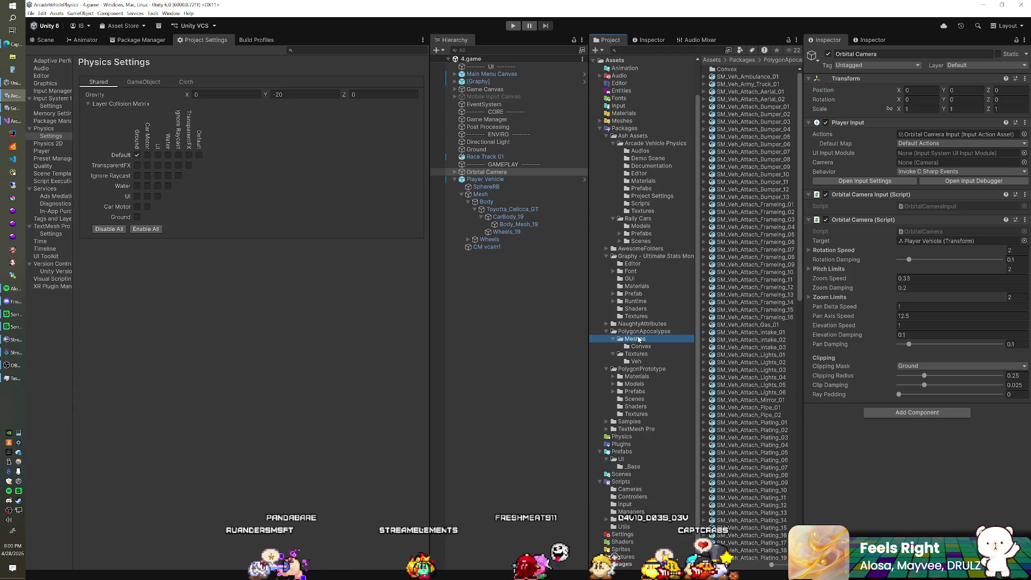
{"action": "scroll", "coordinate": [751, 302], "scroll_direction": "down", "scroll_amount": 8}
{"action": "scroll", "coordinate": [750, 302], "scroll_direction": "down", "scroll_amount": 15}
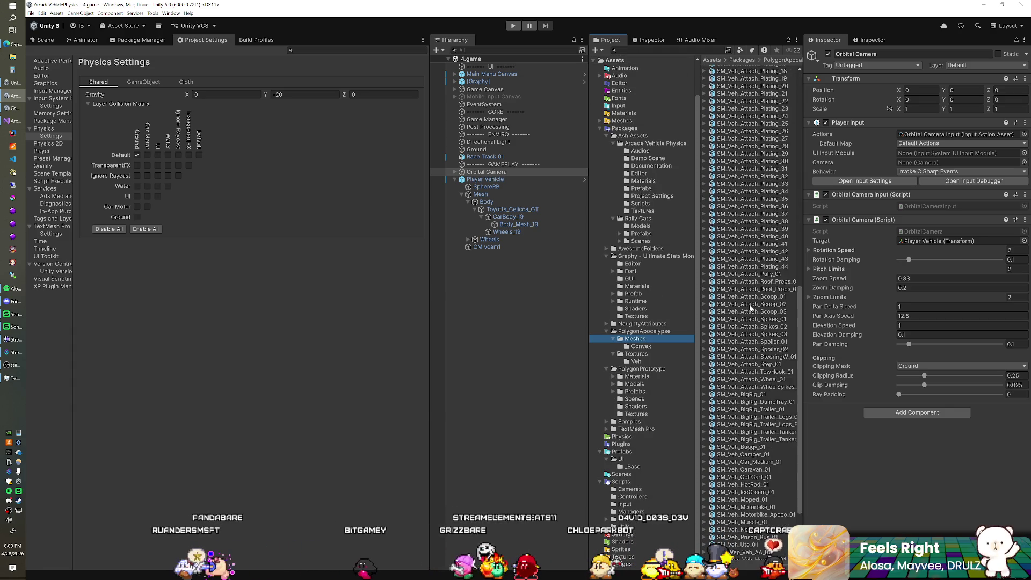
{"action": "left_click", "coordinate": [752, 482]}
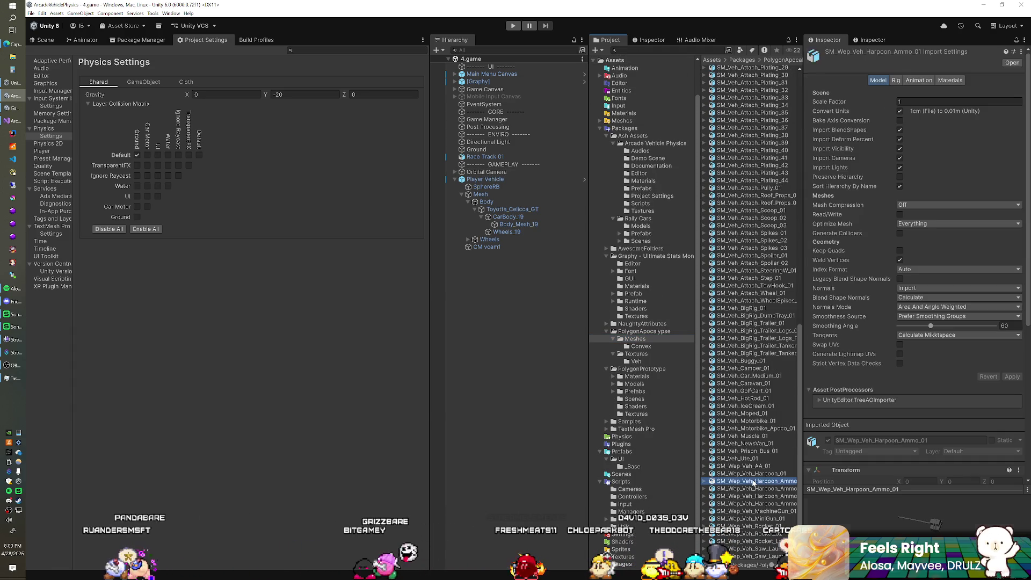
{"action": "left_click", "coordinate": [752, 383]}
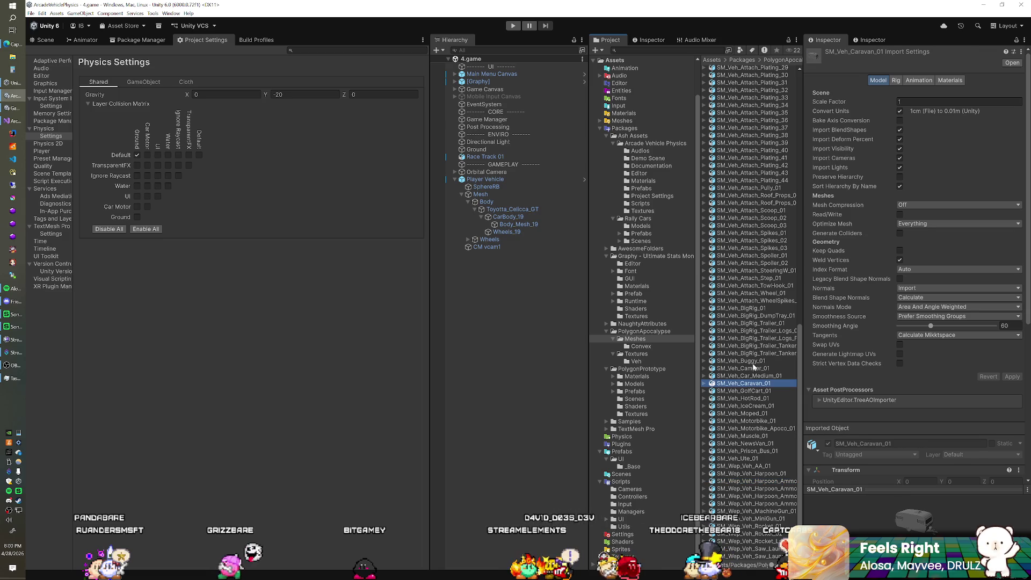
{"action": "left_click", "coordinate": [754, 362]}
{"action": "mouse_move", "coordinate": [612, 356]}
{"action": "left_mouse_down"}
{"action": "mouse_move", "coordinate": [477, 313]}
{"action": "mouse_move", "coordinate": [476, 258]}
{"action": "left_mouse_up"}
Frame and centre the new buggy in the Scene view
{"action": "key", "text": "ctrl+1"}
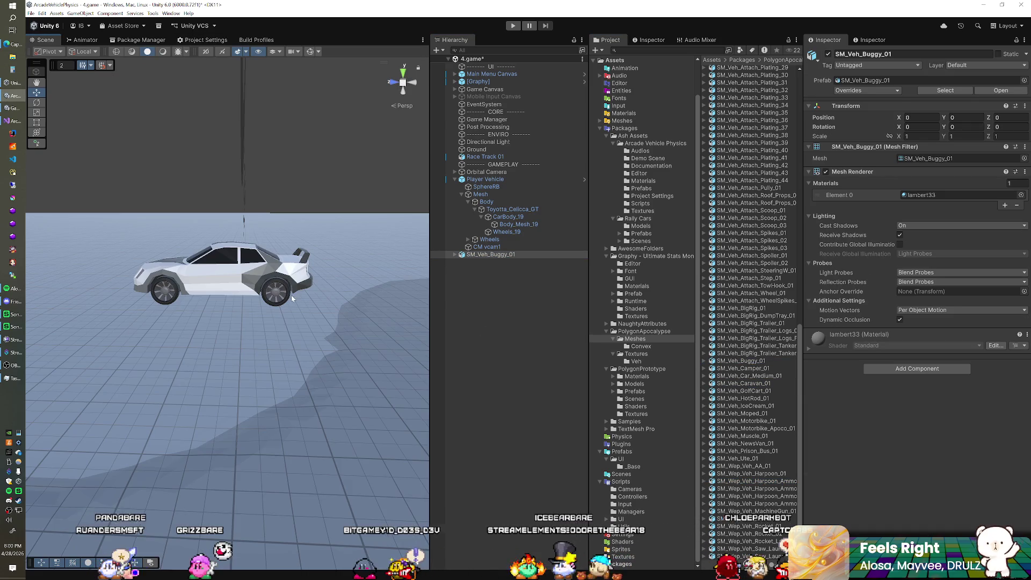
{"action": "key", "text": "f"}
{"action": "mouse_move", "coordinate": [156, 309]}
{"action": "left_mouse_down"}
{"action": "mouse_move", "coordinate": [243, 357]}
{"action": "mouse_move", "coordinate": [225, 336]}
{"action": "mouse_move", "coordinate": [102, 327]}
{"action": "mouse_move", "coordinate": [199, 328]}
{"action": "mouse_move", "coordinate": [262, 299]}
{"action": "mouse_move", "coordinate": [263, 345]}
{"action": "left_mouse_up"}
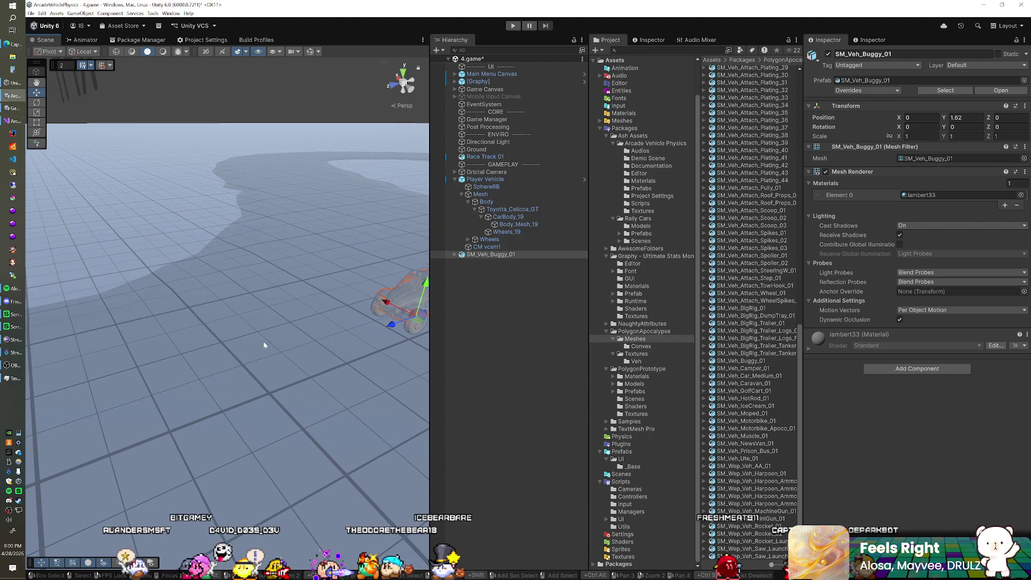
{"action": "left_click_drag", "start_coordinate": [326, 336], "coordinate": [268, 322]}
Add SM_Veh_Camper_01 and move it with the buggy toward the scene's far left
{"action": "left_click", "coordinate": [755, 369]}
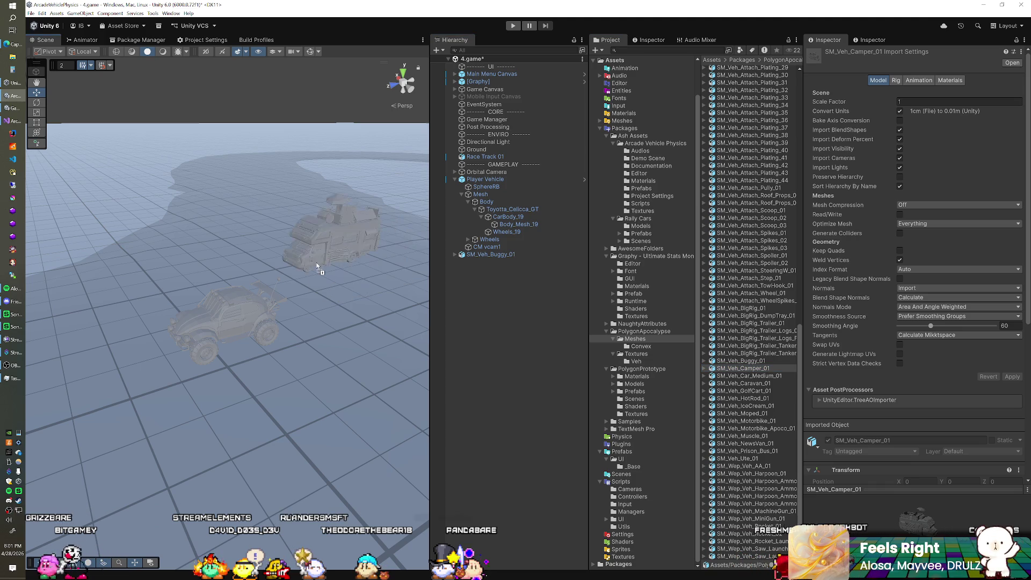
{"action": "mouse_move", "coordinate": [284, 258]}
{"action": "left_mouse_down"}
{"action": "mouse_move", "coordinate": [269, 287]}
{"action": "mouse_move", "coordinate": [279, 290]}
{"action": "left_mouse_up"}
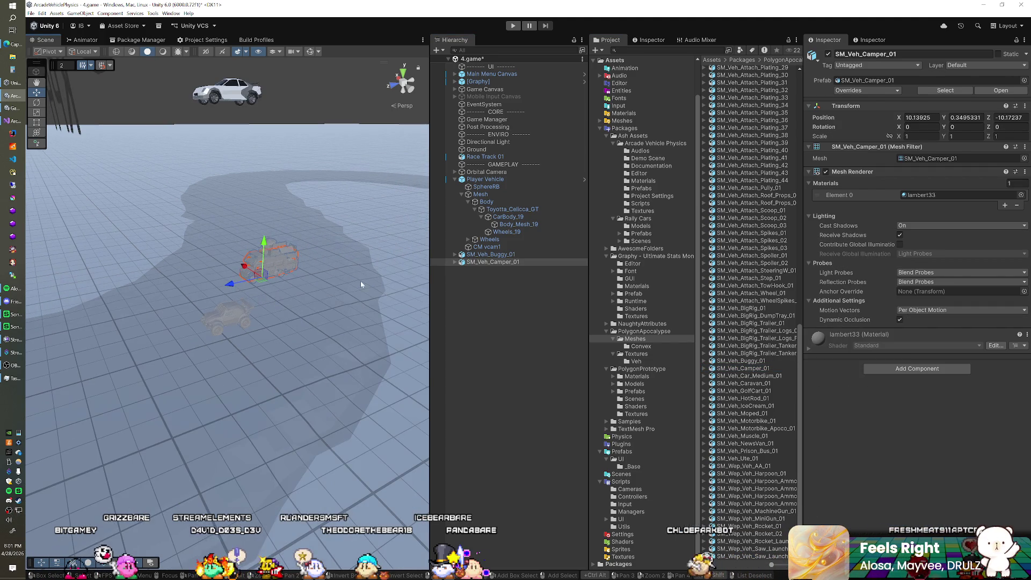
{"action": "left_click", "coordinate": [482, 256], "text": "ctrl"}
{"action": "left_click_drag", "start_coordinate": [225, 335], "coordinate": [30, 230]}
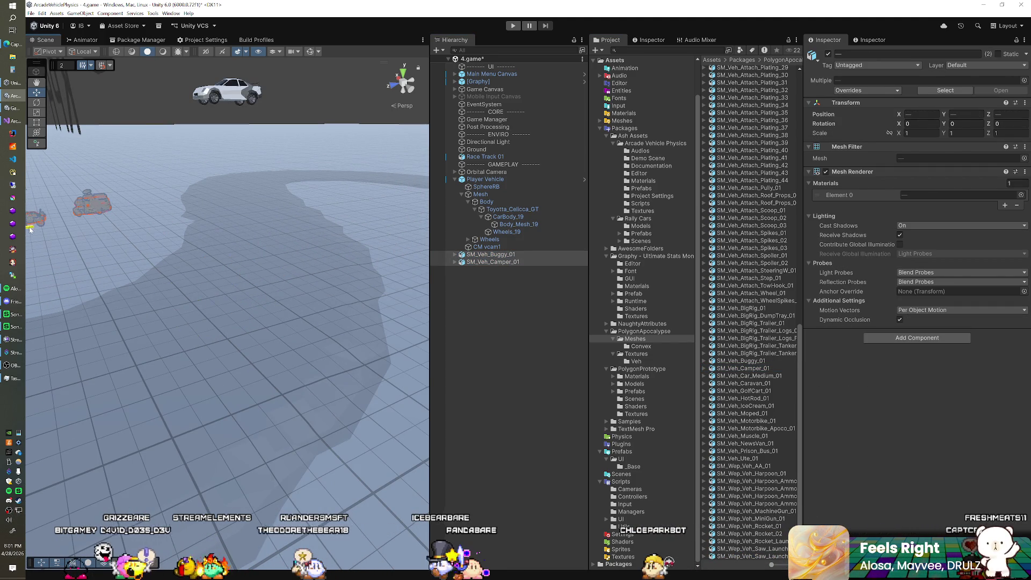
{"action": "key", "text": "f"}
{"action": "scroll", "coordinate": [224, 278], "scroll_direction": "down", "scroll_amount": 2}
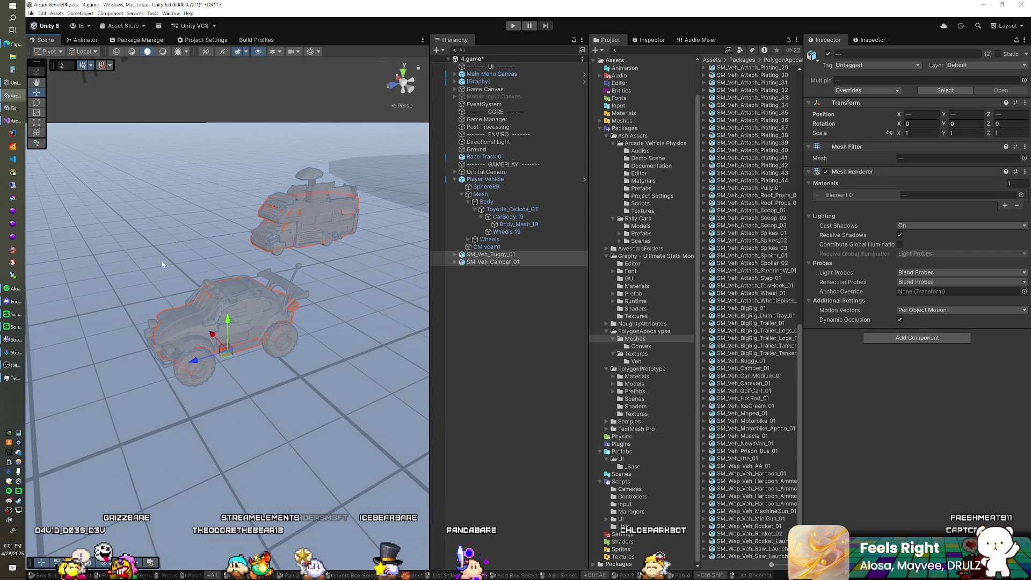
{"action": "scroll", "coordinate": [224, 278], "scroll_direction": "up", "scroll_amount": 2}
{"action": "mouse_move", "coordinate": [224, 278]}
{"action": "left_mouse_down"}
{"action": "mouse_move", "coordinate": [214, 277]}
{"action": "mouse_move", "coordinate": [235, 274]}
{"action": "left_mouse_up"}
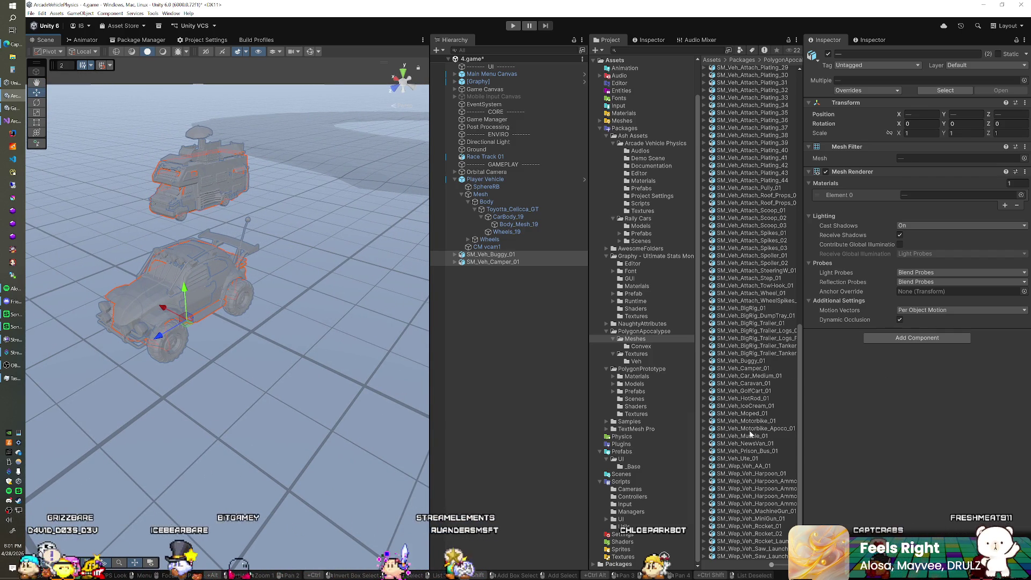
Add and reposition SM_Veh_Muscle_01, then delete the buggy, camper and muscle car
{"action": "mouse_move", "coordinate": [752, 436]}
{"action": "left_mouse_down"}
{"action": "mouse_move", "coordinate": [671, 424]}
{"action": "mouse_move", "coordinate": [436, 333]}
{"action": "left_mouse_up"}
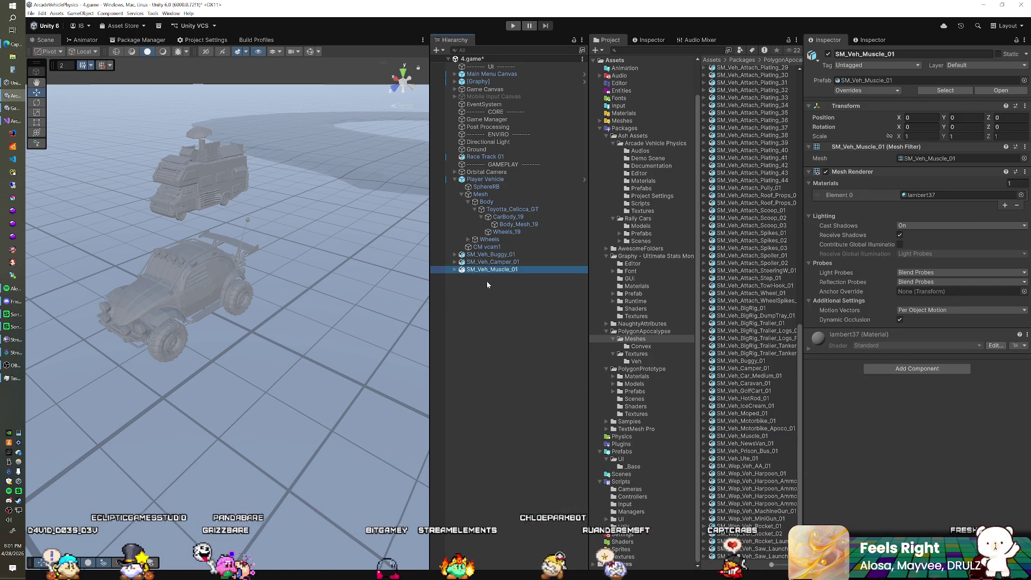
{"action": "scroll", "coordinate": [246, 336], "scroll_direction": "down", "scroll_amount": 5}
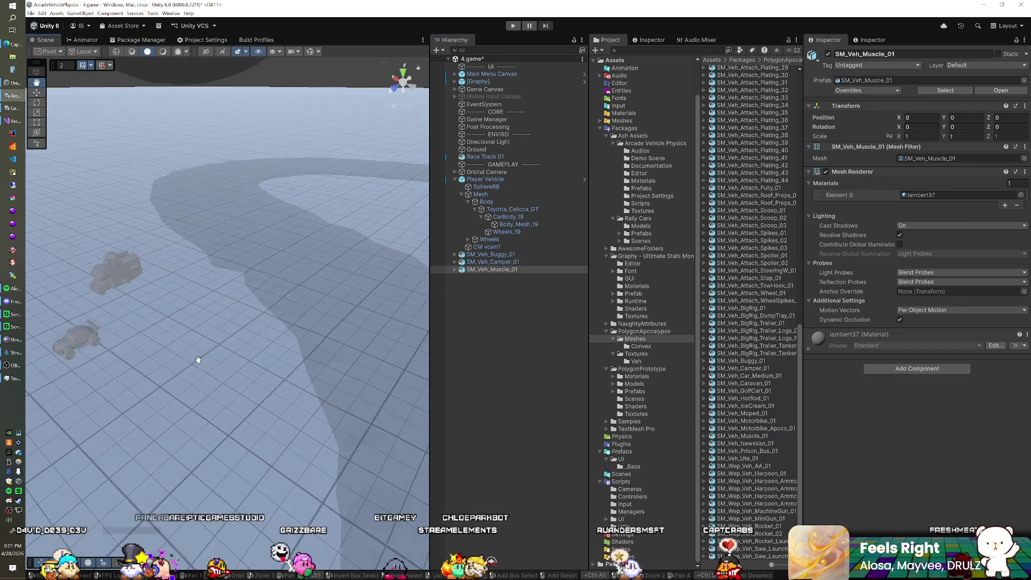
{"action": "scroll", "coordinate": [202, 359], "scroll_direction": "down", "scroll_amount": 6}
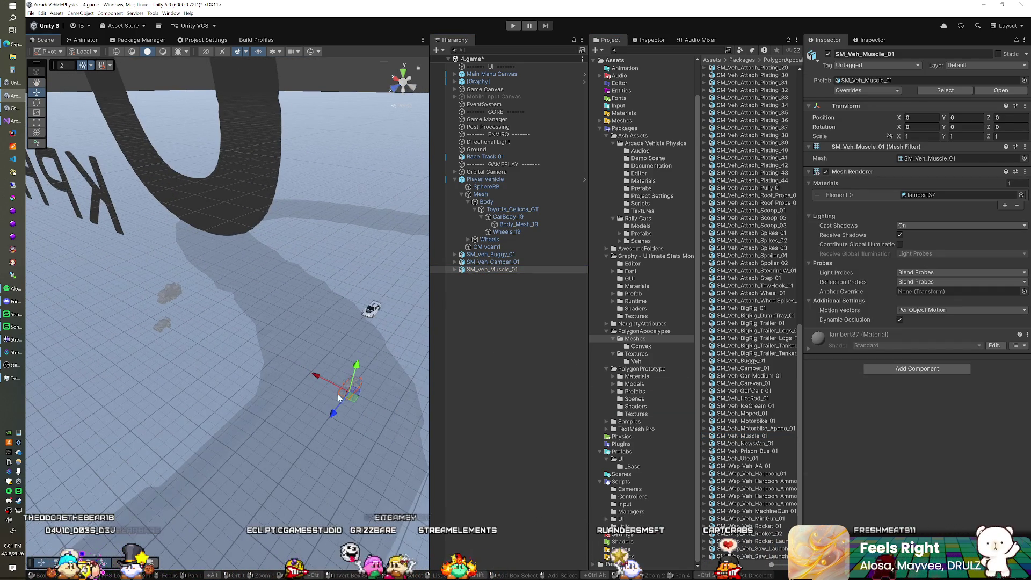
{"action": "left_click_drag", "start_coordinate": [139, 345], "coordinate": [156, 344]}
{"action": "key", "text": "f"}
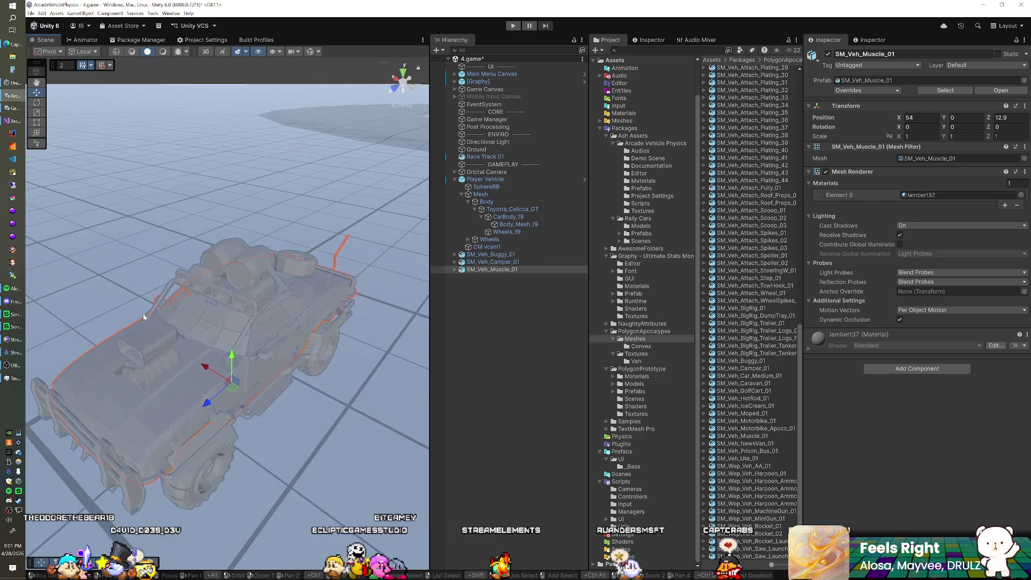
{"action": "mouse_move", "coordinate": [271, 400]}
{"action": "left_mouse_down"}
{"action": "mouse_move", "coordinate": [250, 389]}
{"action": "mouse_move", "coordinate": [236, 302]}
{"action": "mouse_move", "coordinate": [555, 410]}
{"action": "mouse_move", "coordinate": [44, 401]}
{"action": "mouse_move", "coordinate": [286, 393]}
{"action": "left_mouse_up"}
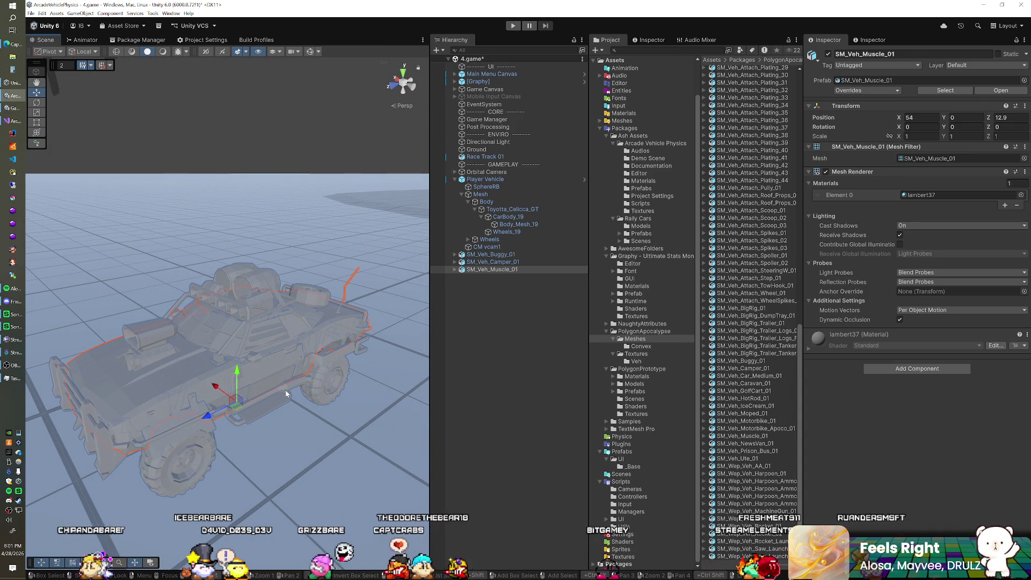
{"action": "left_click", "coordinate": [501, 256], "text": "shift"}
{"action": "key", "text": "Delete"}
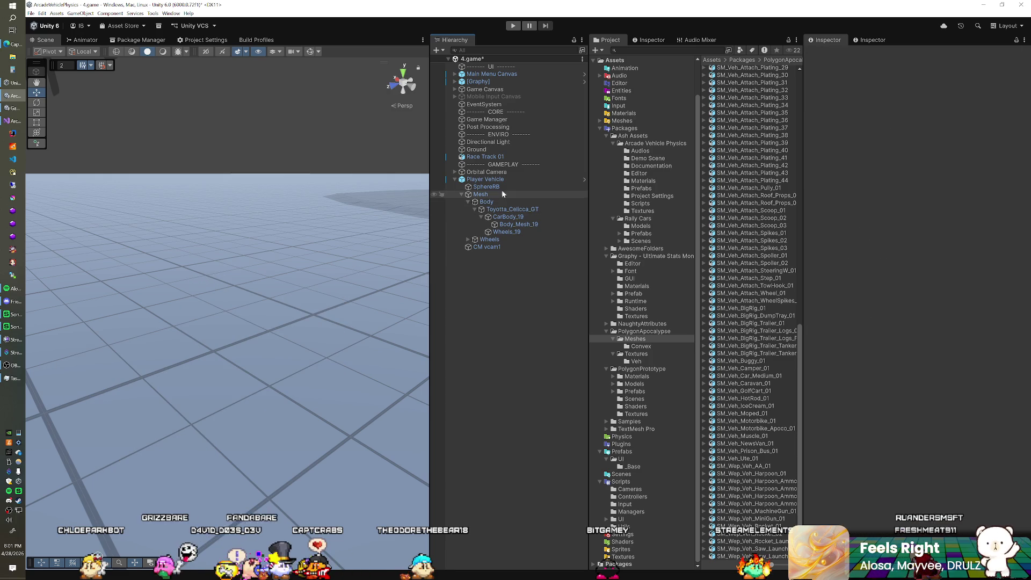
Set Player Vehicle's layer to Default and confirm the change
{"action": "left_click", "coordinate": [502, 180]}
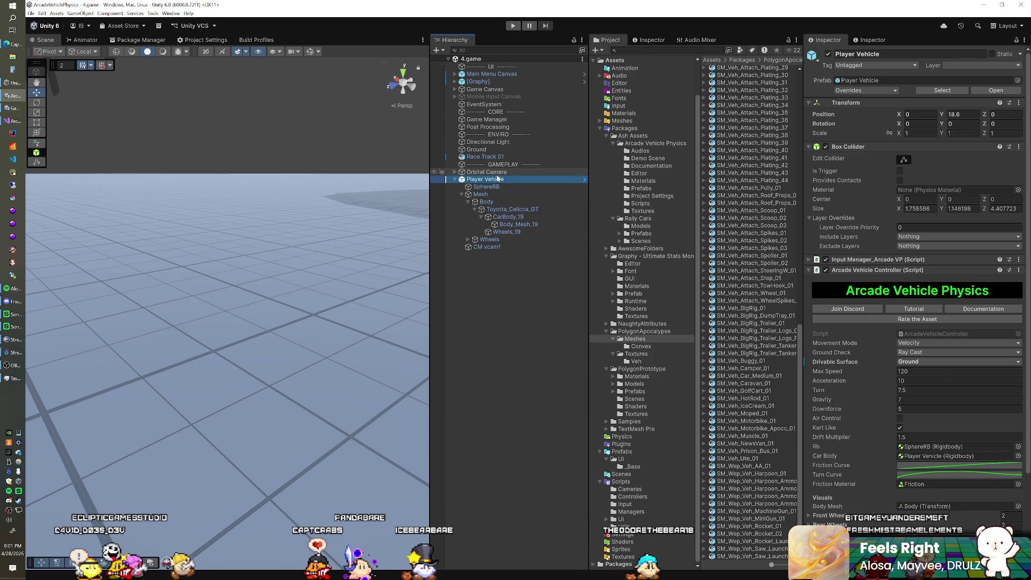
{"action": "left_click", "coordinate": [956, 65]}
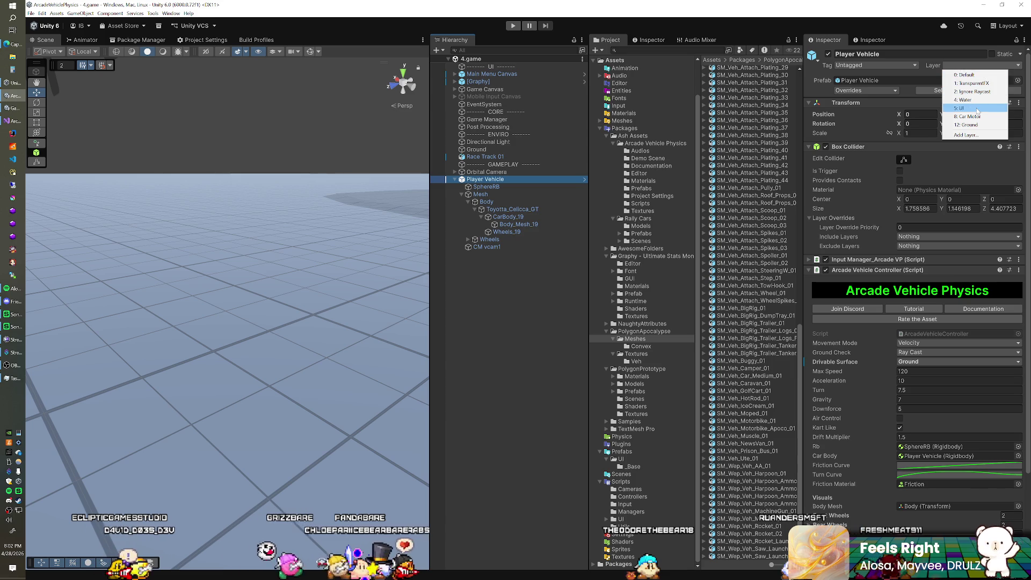
{"action": "left_click", "coordinate": [977, 75]}
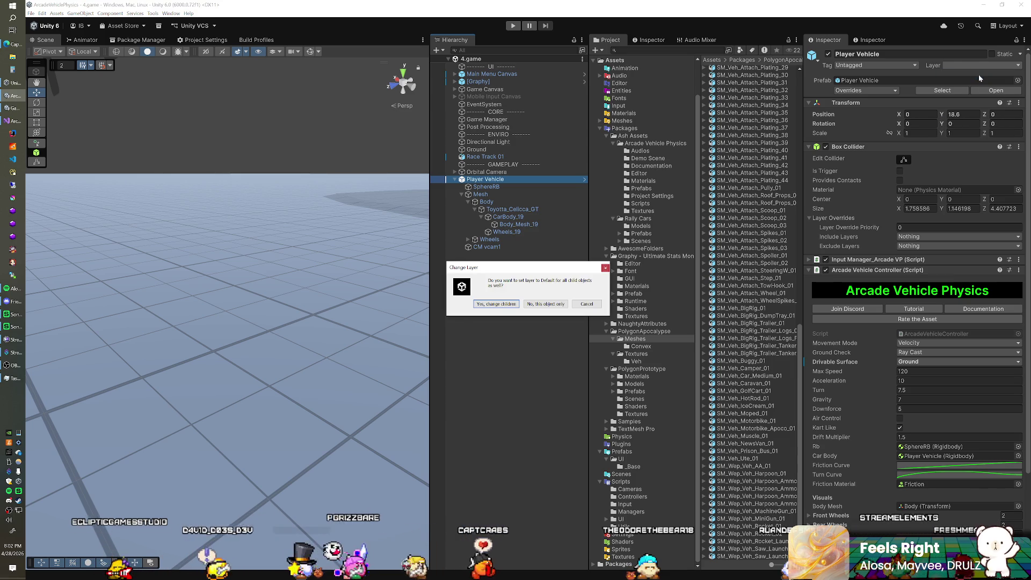
{"action": "left_click", "coordinate": [509, 305]}
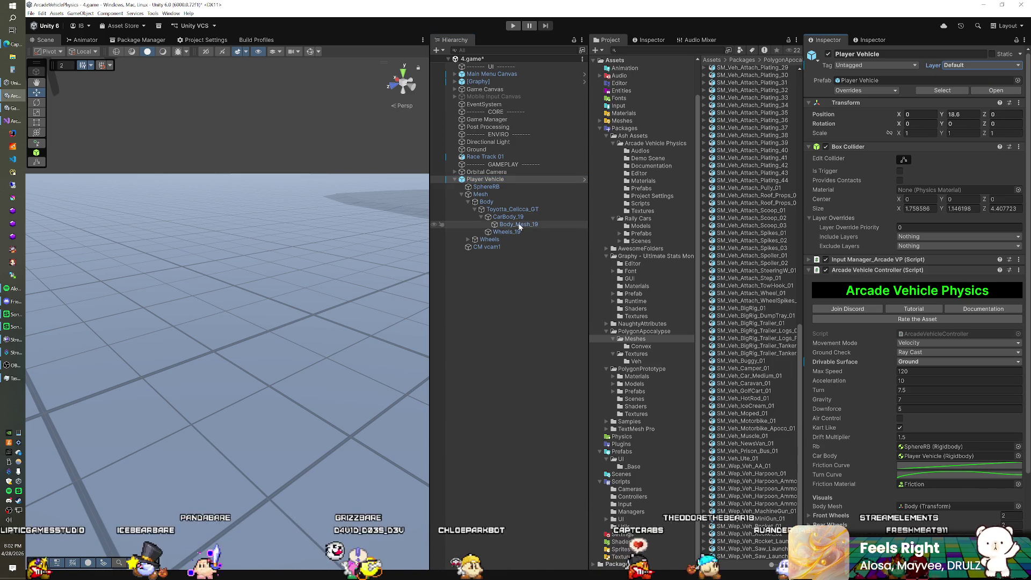
Put SphereRB on the Car Motor layer
{"action": "left_click", "coordinate": [486, 186]}
{"action": "left_click", "coordinate": [985, 65]}
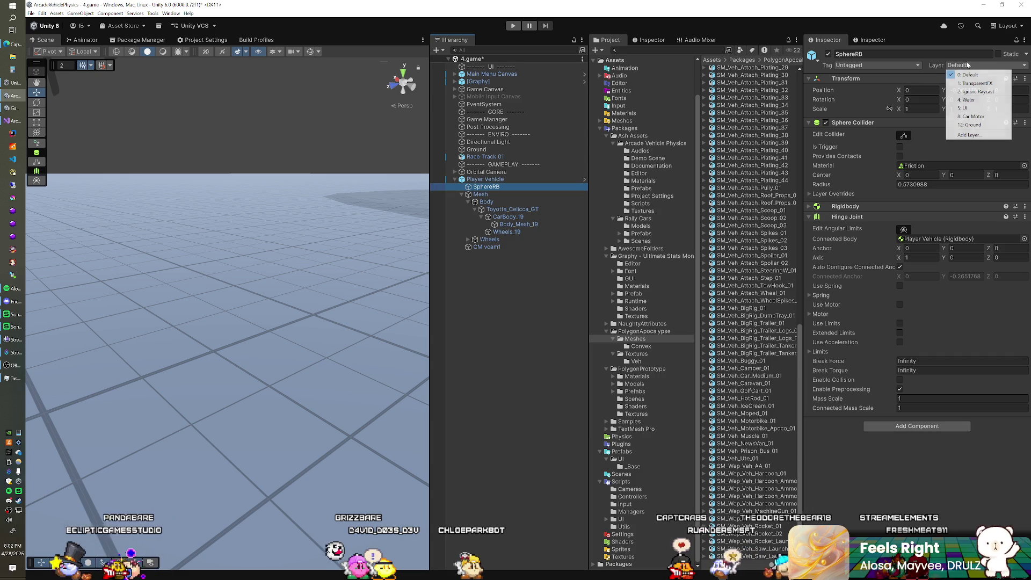
{"action": "left_click", "coordinate": [971, 116]}
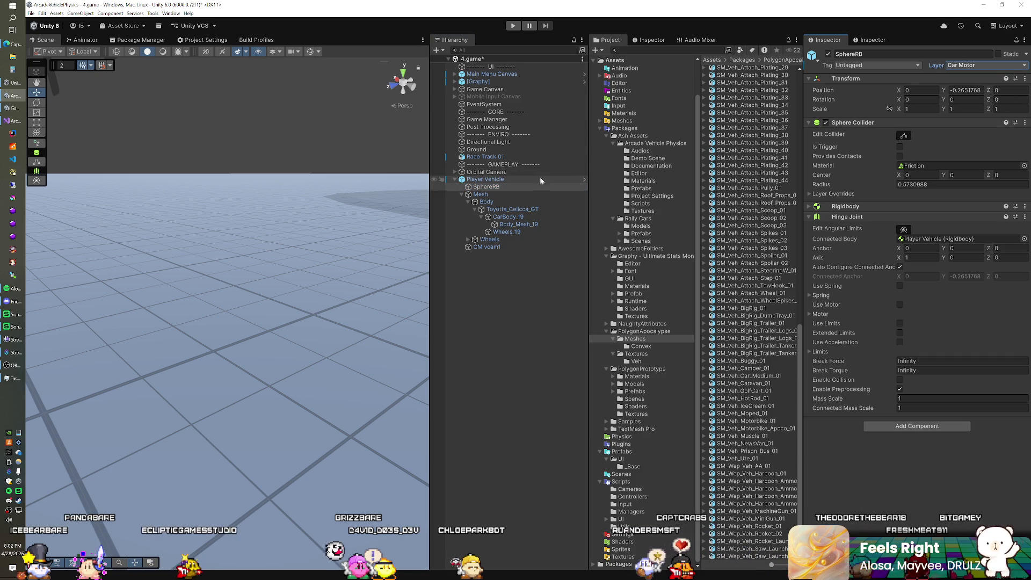
Assign Ground and Race Track 01 to the Ground layer and save the scene
{"action": "left_click", "coordinate": [476, 150]}
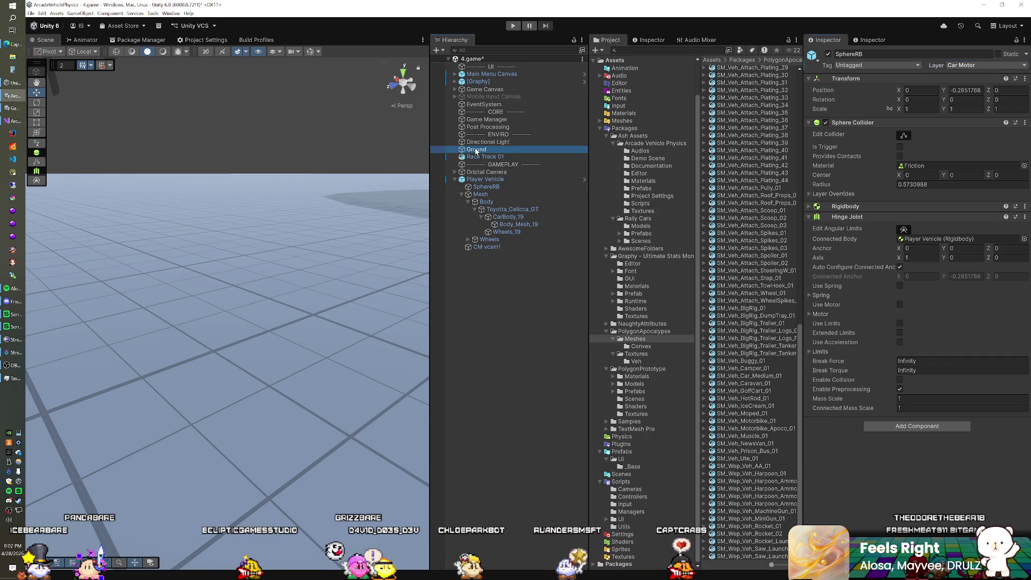
{"action": "left_click", "coordinate": [479, 156], "text": "ctrl"}
{"action": "left_click", "coordinate": [985, 65]}
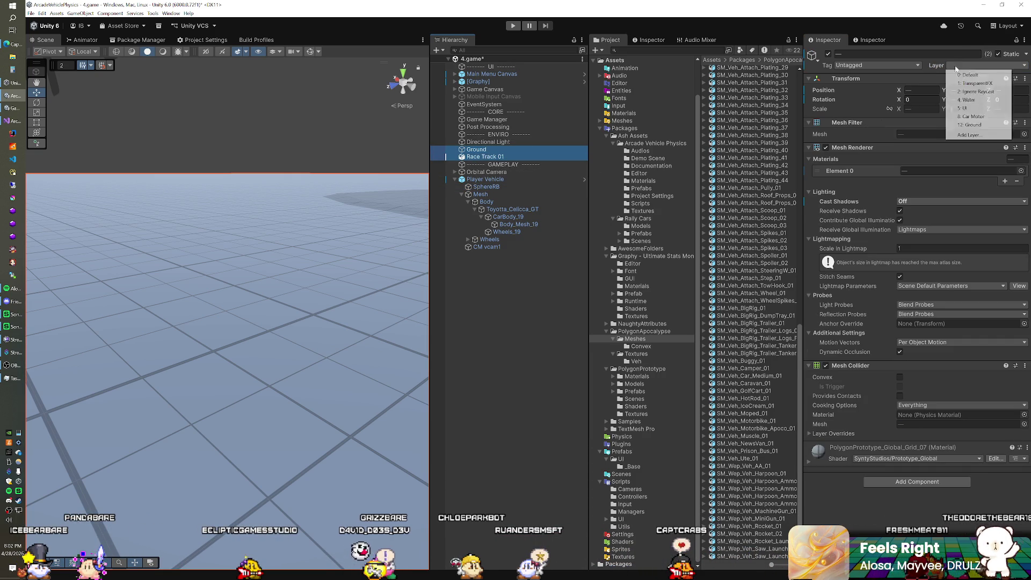
{"action": "left_click", "coordinate": [967, 124]}
{"action": "key", "text": "ctrl+s"}
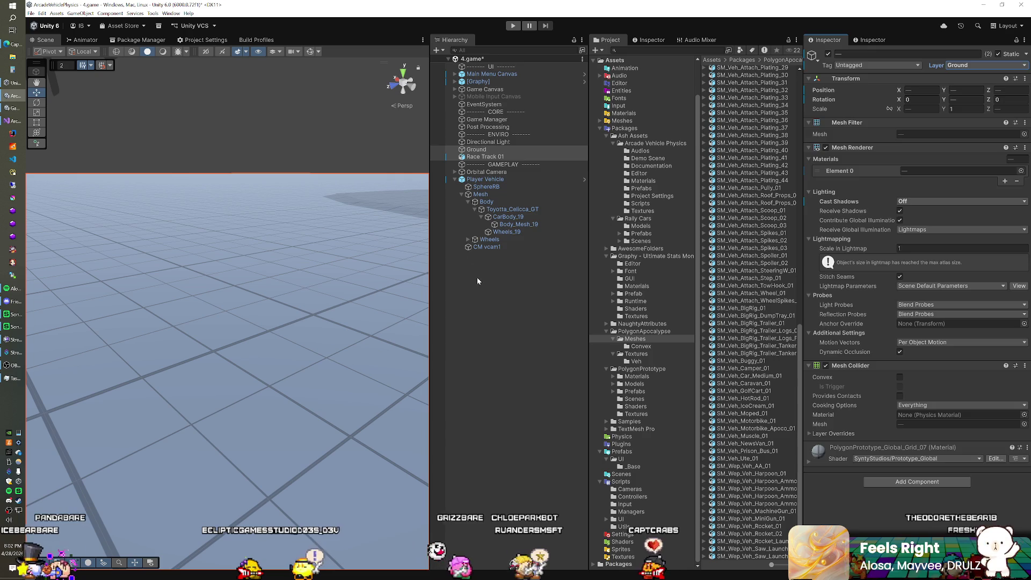
{"action": "left_click", "coordinate": [330, 184]}
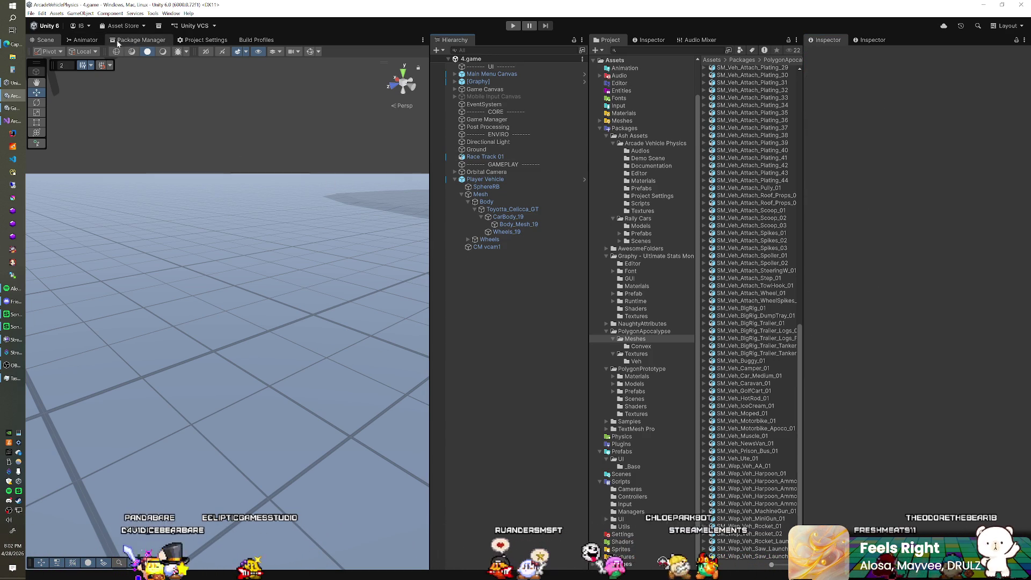
{"action": "left_click", "coordinate": [179, 41]}
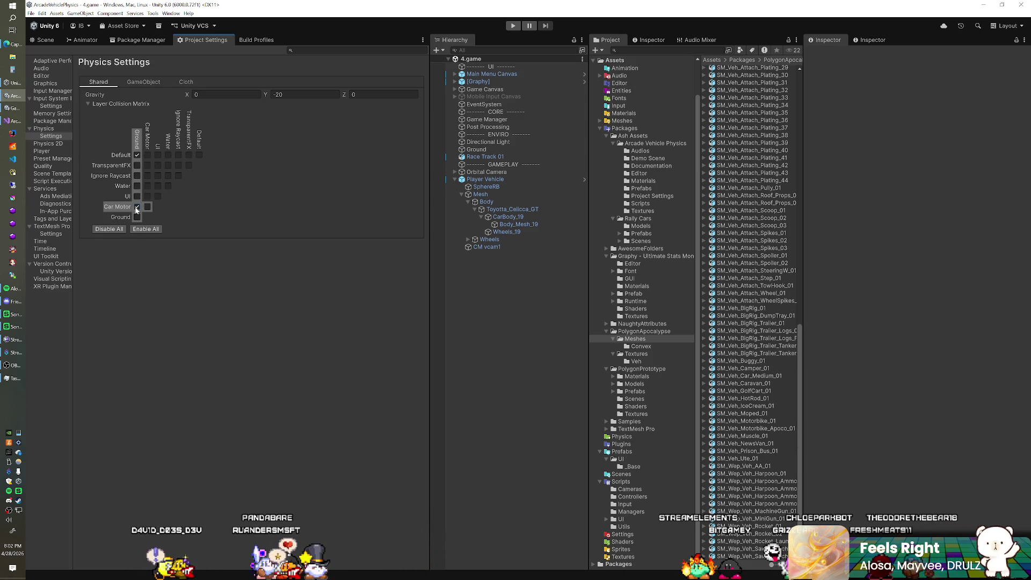
{"action": "left_click", "coordinate": [60, 41]}
{"action": "scroll", "coordinate": [279, 193], "scroll_direction": "down", "scroll_amount": 5}
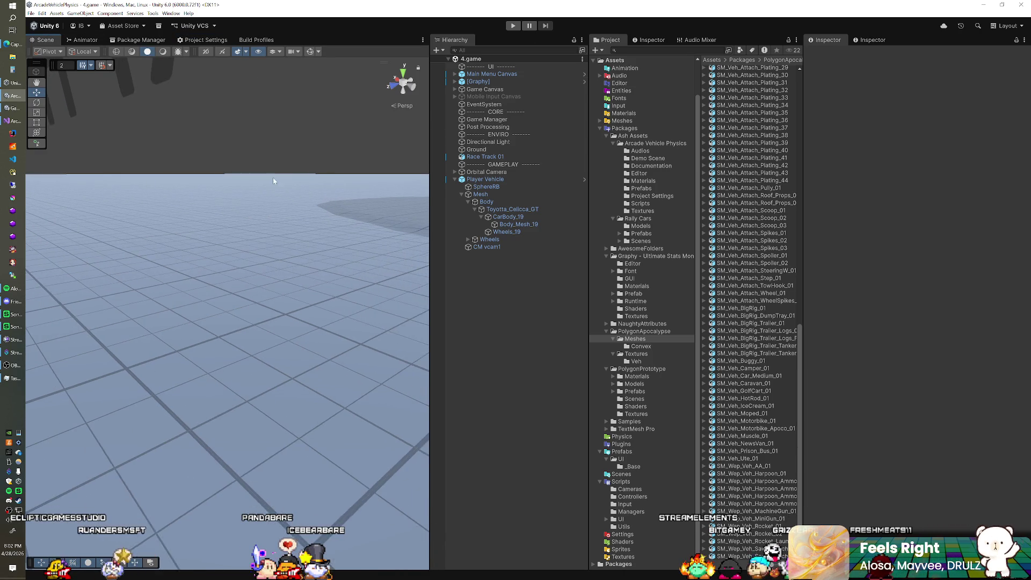
Enter Play mode to test-drive the car across the grid
{"action": "left_click", "coordinate": [513, 25]}
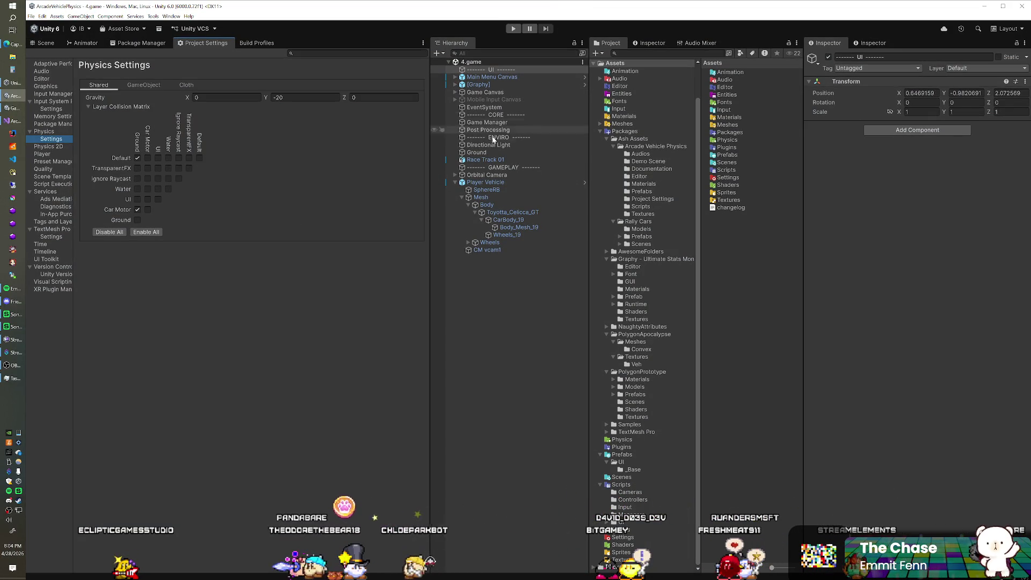
Apply all Player Vehicle overrides to its prefab, then select Race Track 01
{"action": "left_click", "coordinate": [861, 94]}
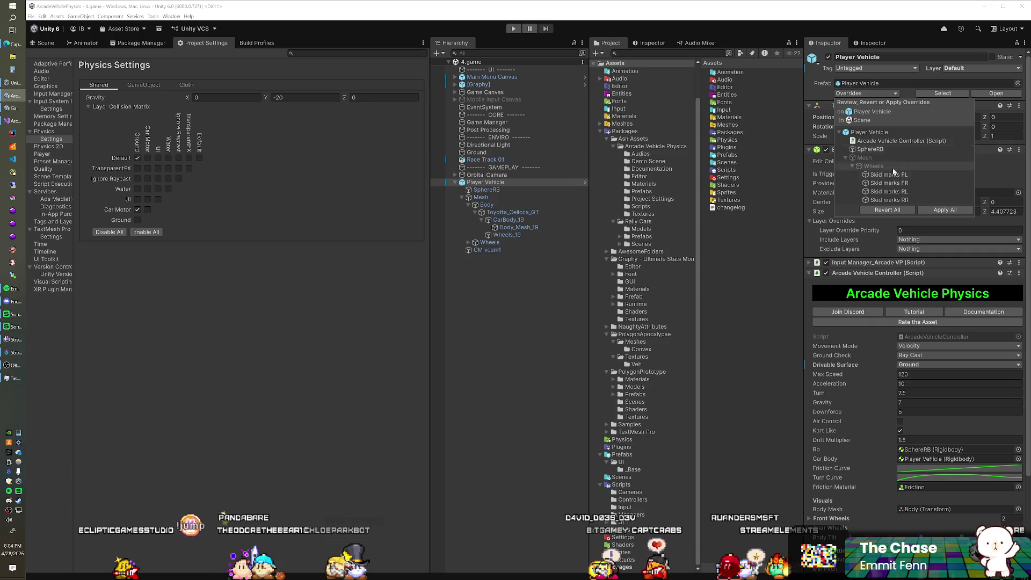
{"action": "left_click", "coordinate": [931, 210]}
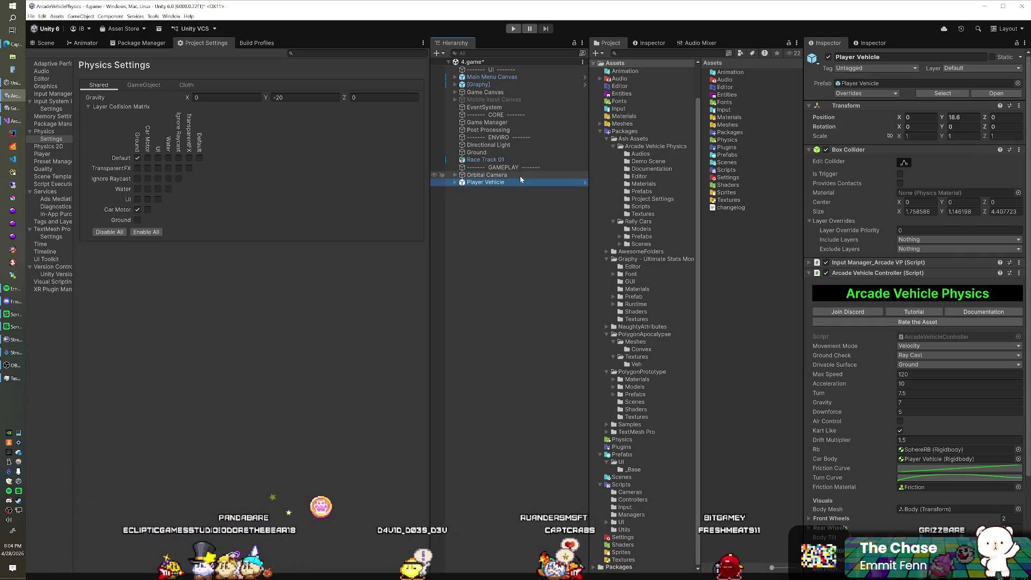
{"action": "left_click", "coordinate": [511, 161]}
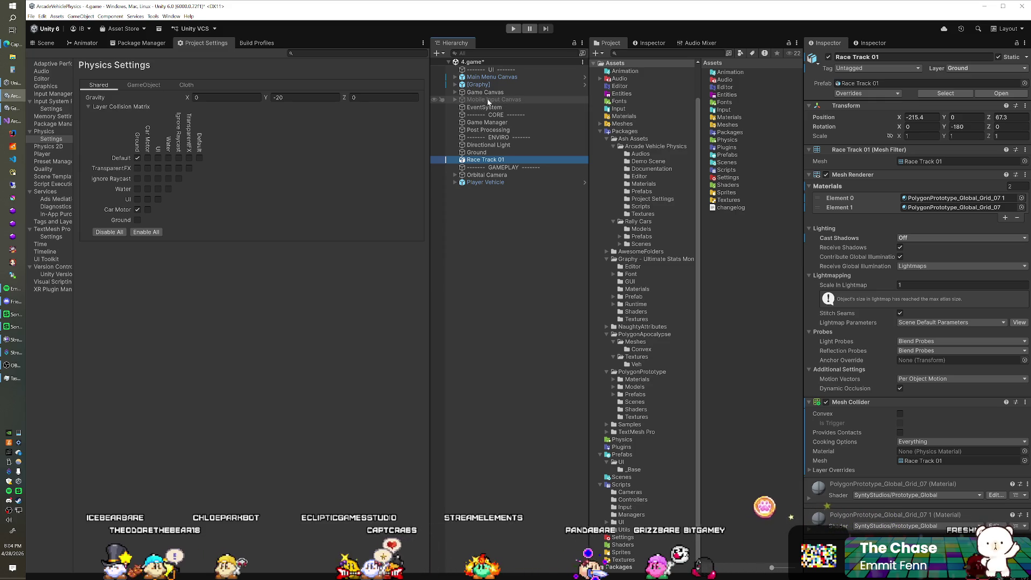
Show the general Physics settings page and collapse Player Vehicle's Arcade Vehicle Controller
{"action": "left_click", "coordinate": [49, 131]}
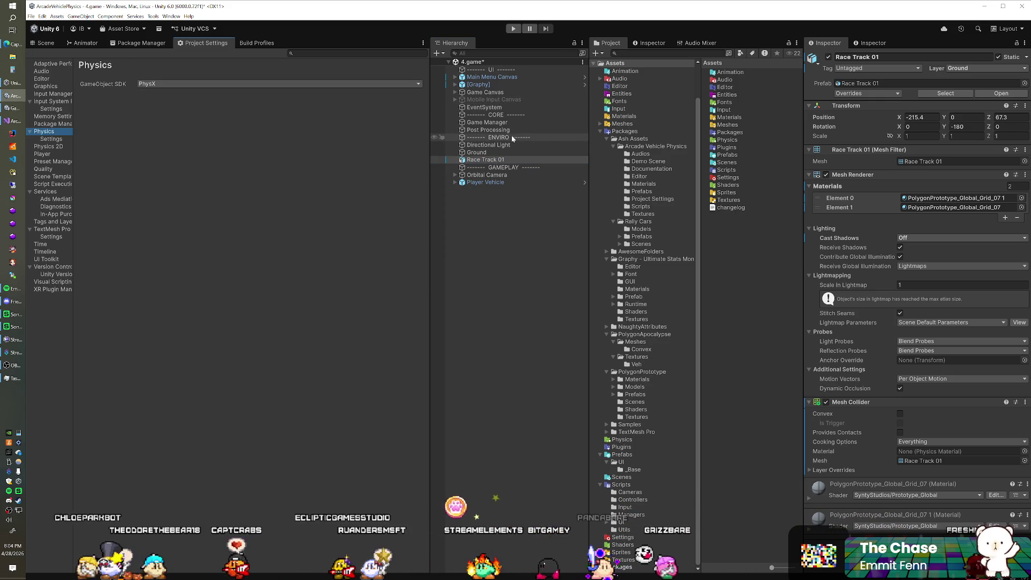
{"action": "left_click", "coordinate": [470, 269]}
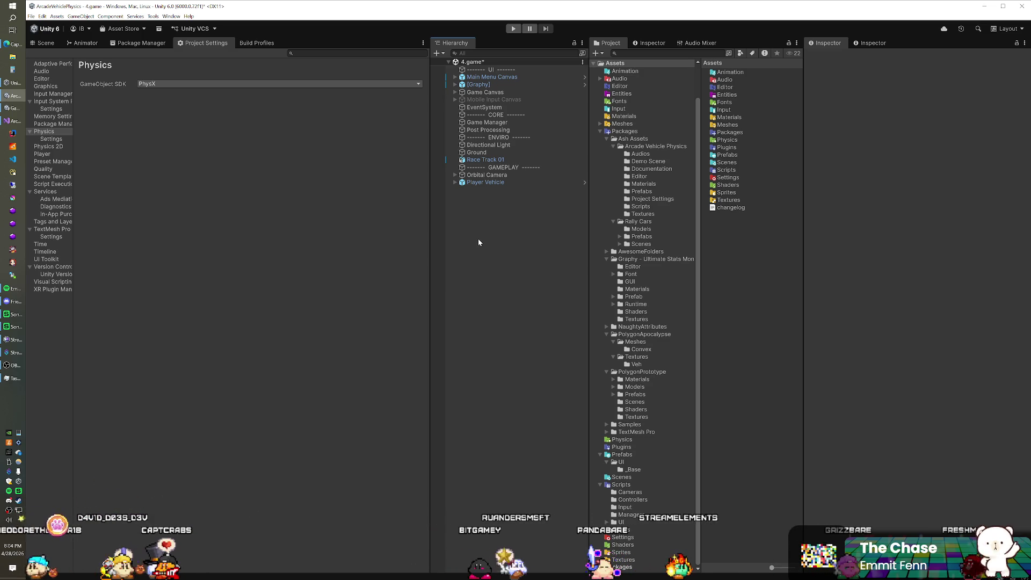
{"action": "left_click", "coordinate": [489, 184]}
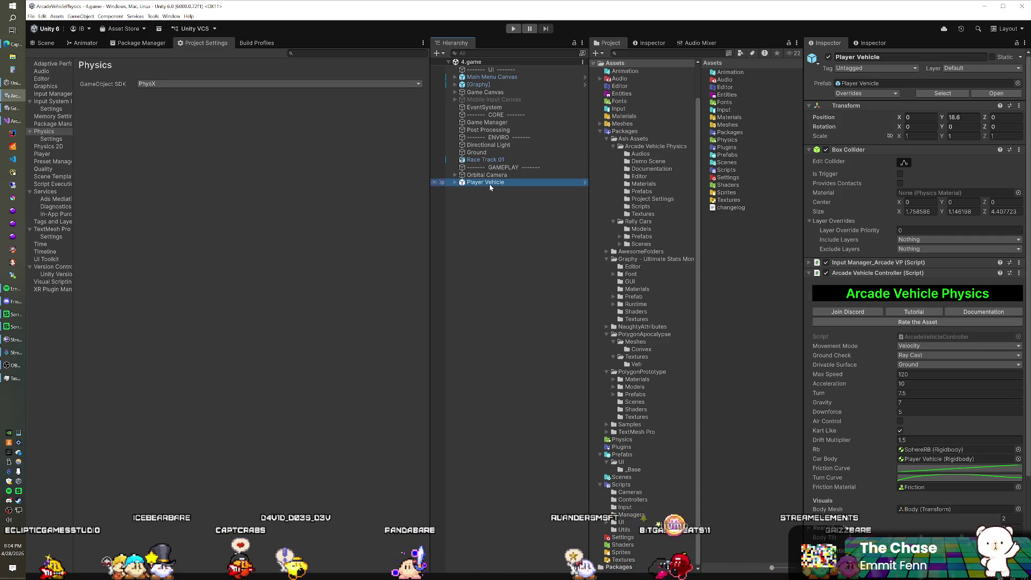
{"action": "left_click", "coordinate": [869, 273]}
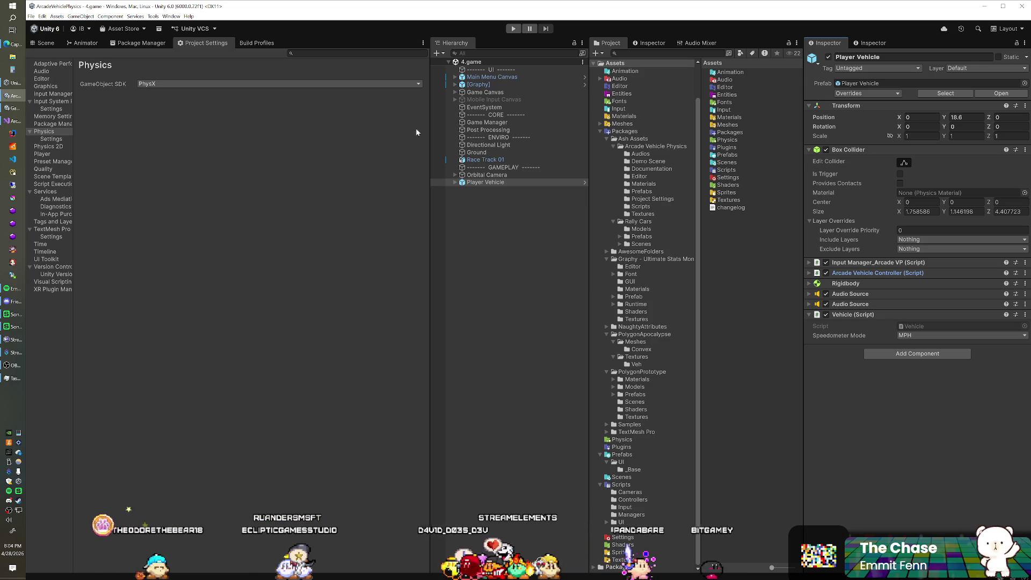
Frame the Player Vehicle and hide the UI layer in the Scene view
{"action": "left_click", "coordinate": [45, 42]}
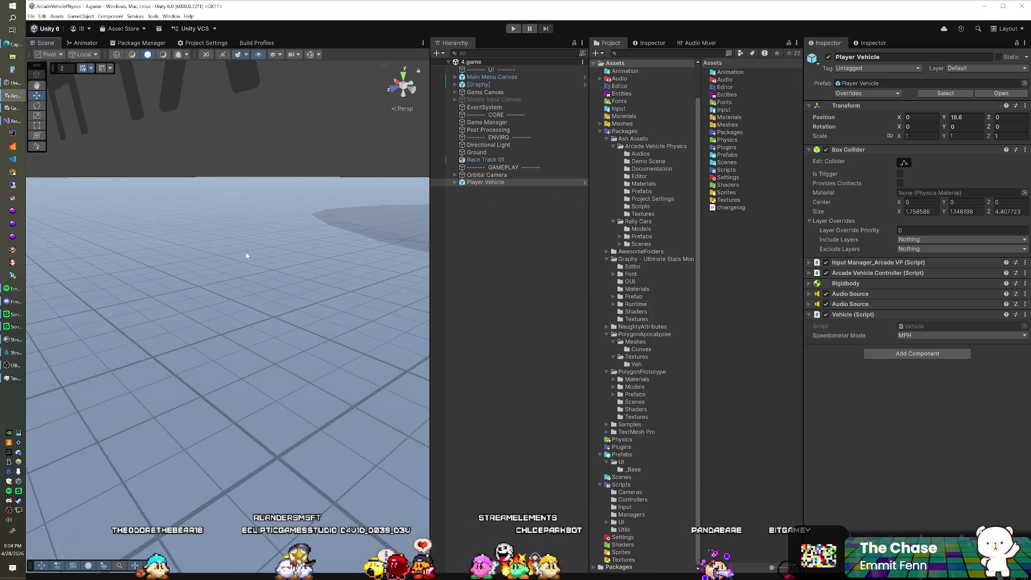
{"action": "key", "text": "f"}
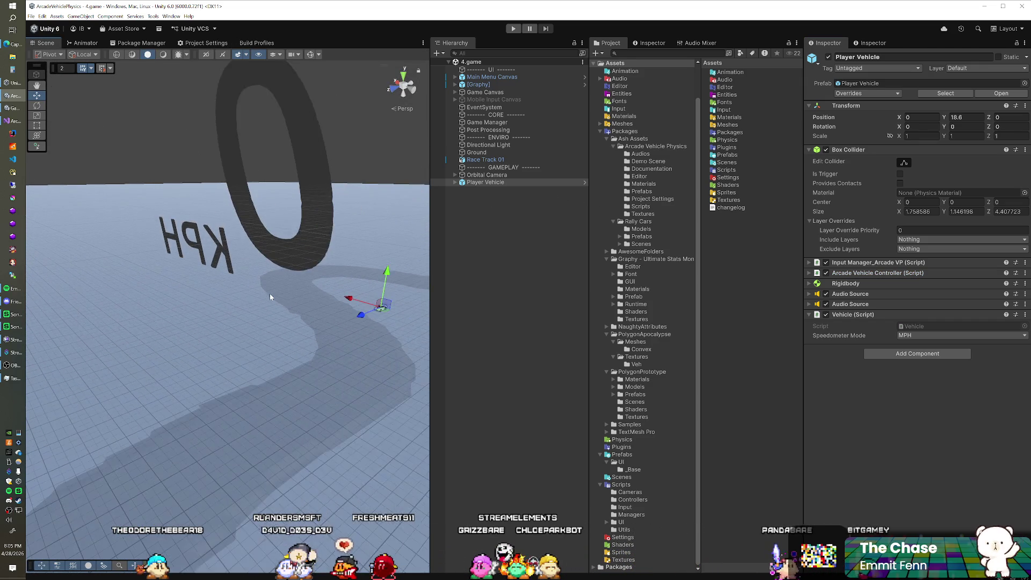
{"action": "left_click", "coordinate": [275, 55]}
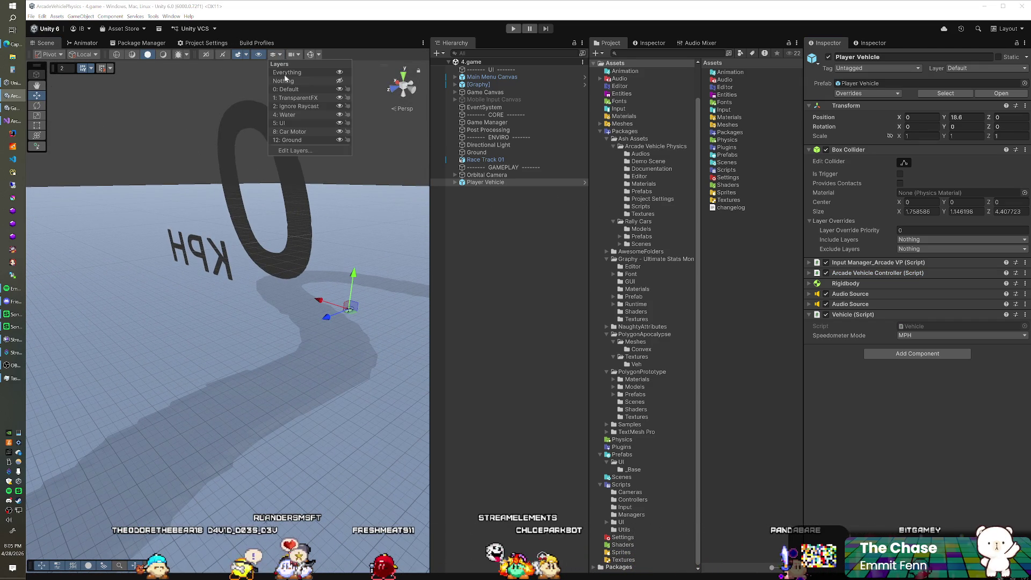
{"action": "left_click", "coordinate": [287, 123]}
Lower the Player Vehicle onto the race track and save the scene
{"action": "mouse_move", "coordinate": [285, 265]}
{"action": "left_mouse_down"}
{"action": "mouse_move", "coordinate": [257, 284]}
{"action": "mouse_move", "coordinate": [283, 258]}
{"action": "left_mouse_up"}
{"action": "mouse_move", "coordinate": [321, 201]}
{"action": "left_mouse_down"}
{"action": "mouse_move", "coordinate": [312, 199]}
{"action": "mouse_move", "coordinate": [298, 243]}
{"action": "left_mouse_up"}
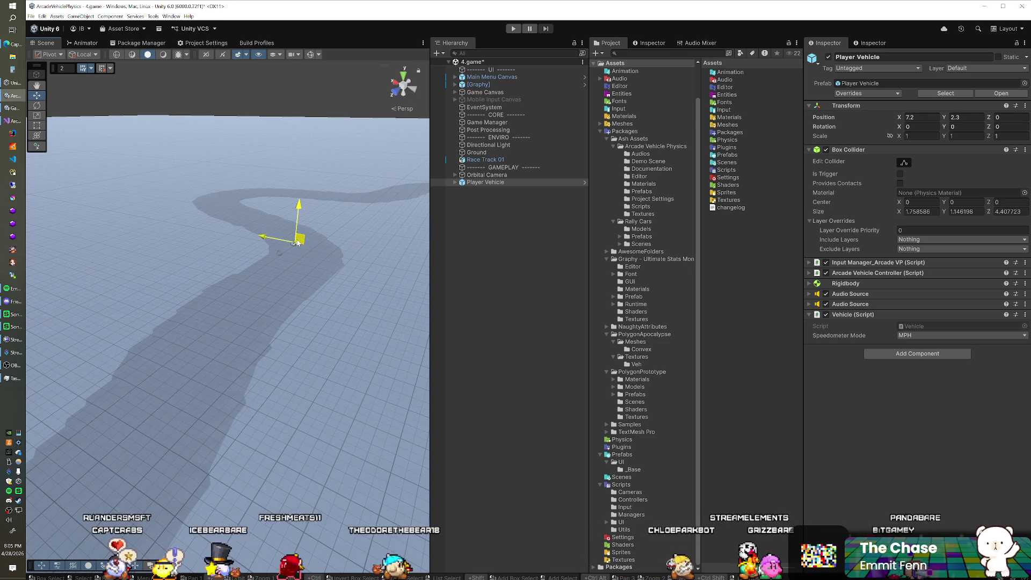
{"action": "key", "text": "ctrl+s"}
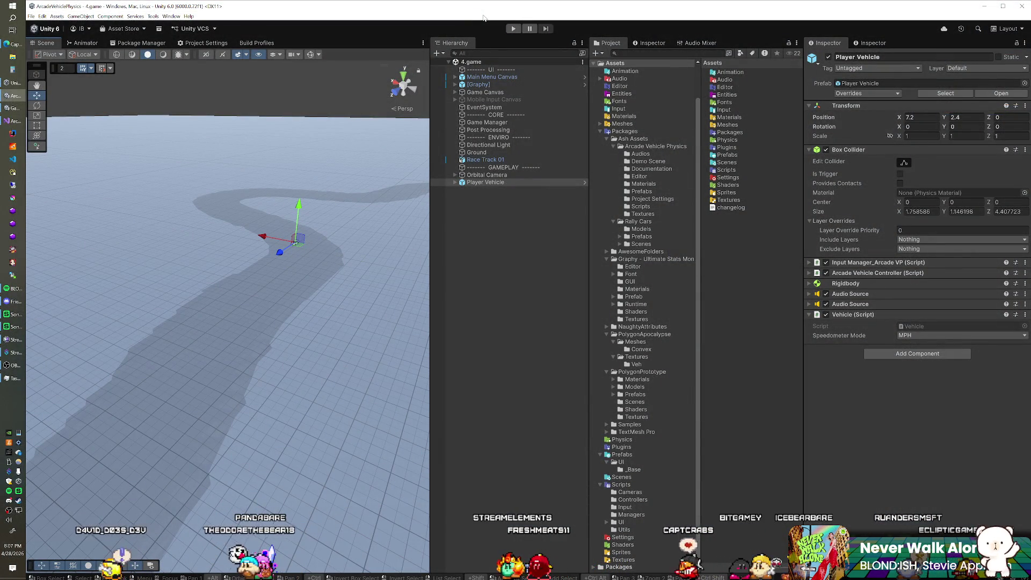
Show the Physics project settings and enter Play mode with Ctrl+P
{"action": "left_click", "coordinate": [224, 43]}
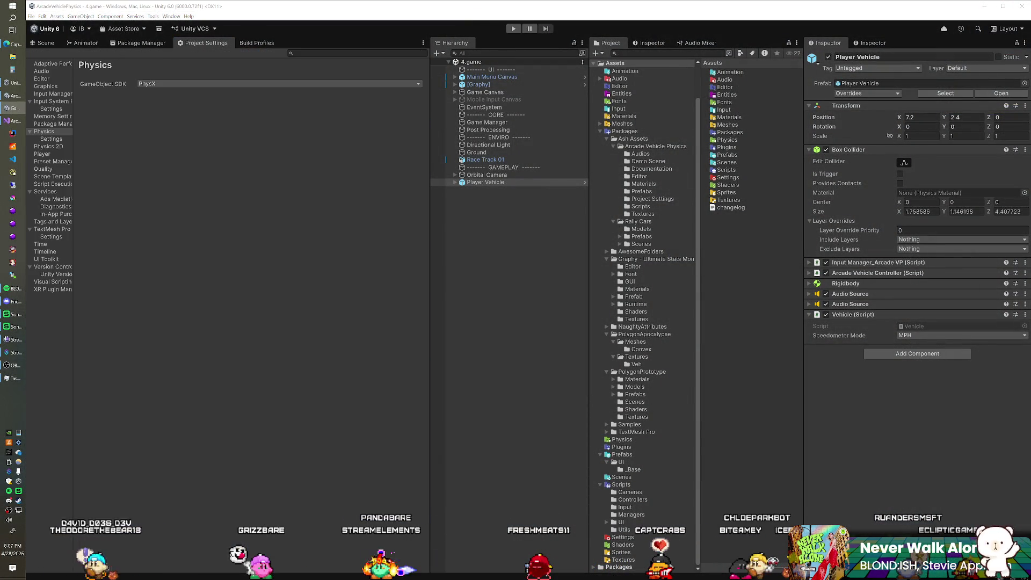
{"action": "key", "text": "ctrl+p"}
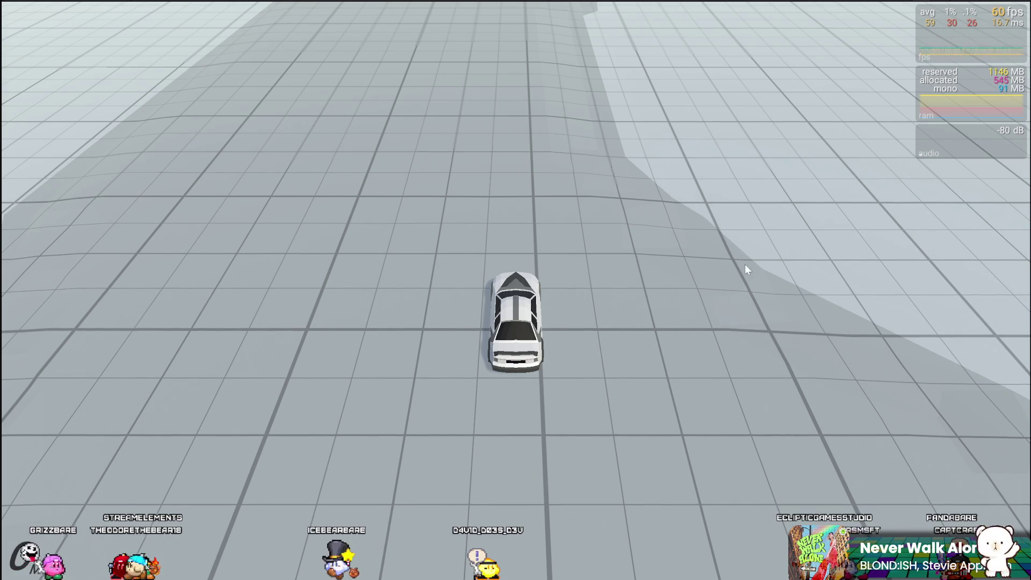
Accelerate down the road and drift through the left and right curves
{"action": "key", "text": "w"}
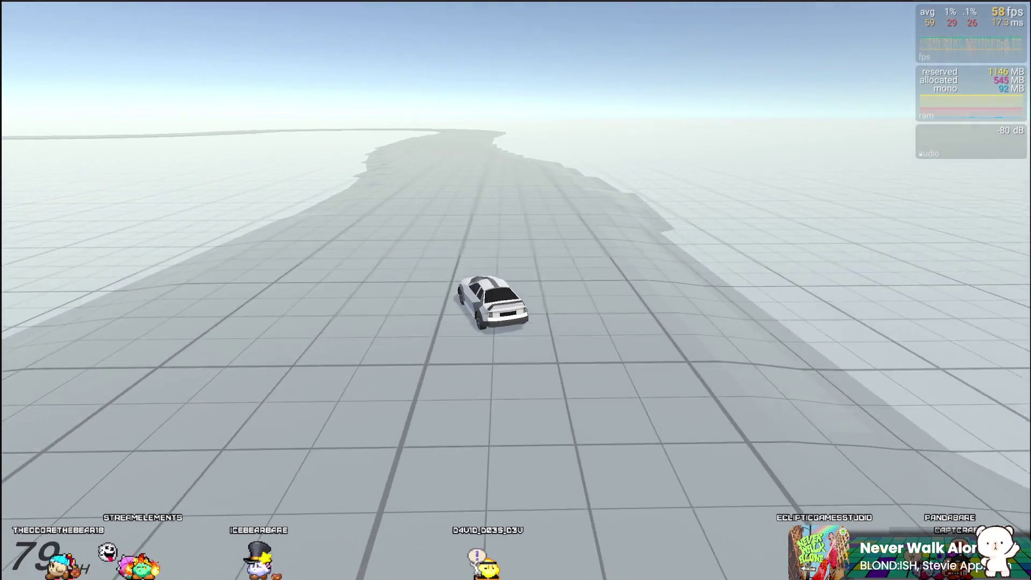
{"action": "key", "text": "w"}
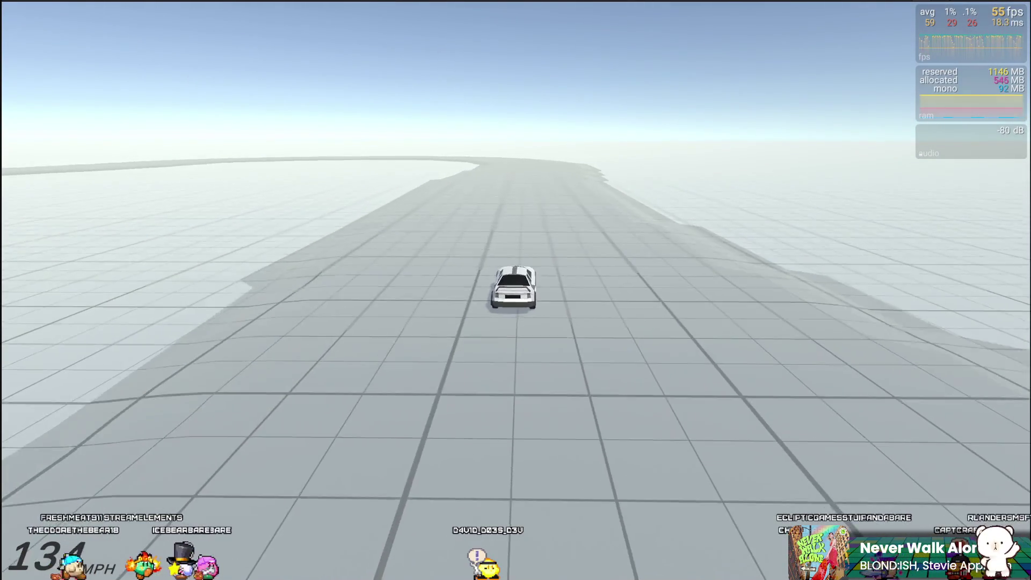
{"action": "key", "text": "a"}
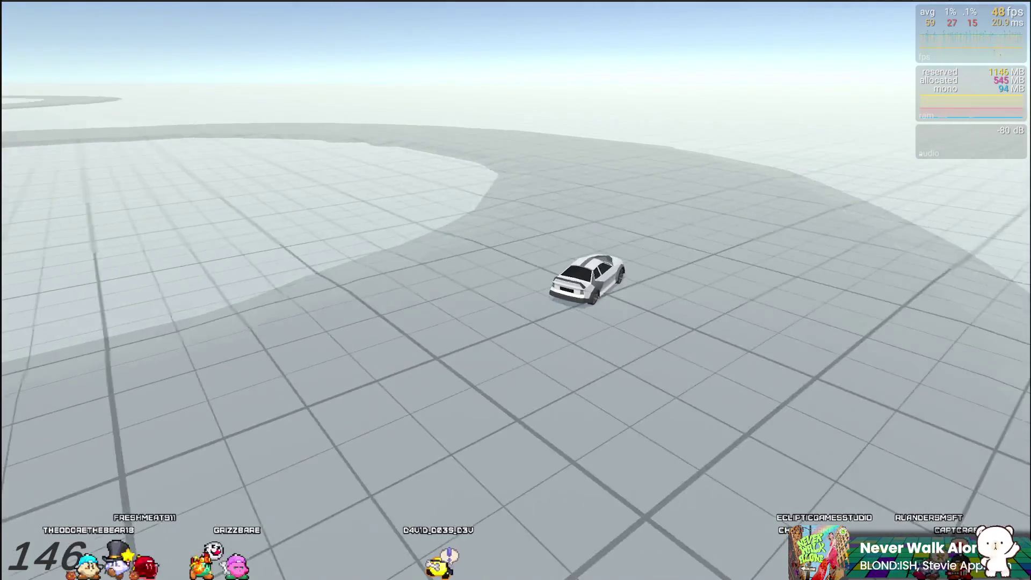
{"action": "key", "text": "a"}
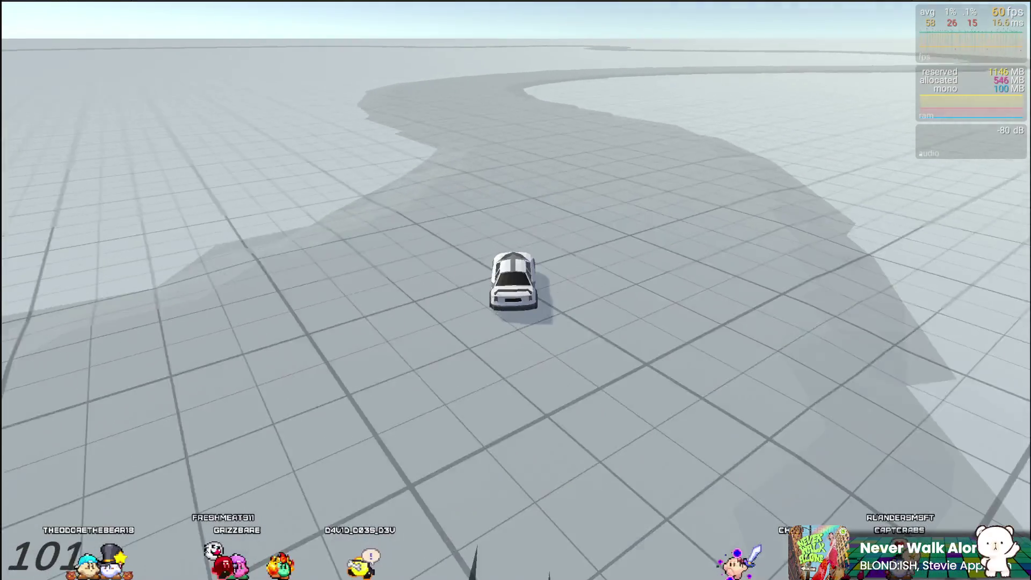
{"action": "key", "text": "d"}
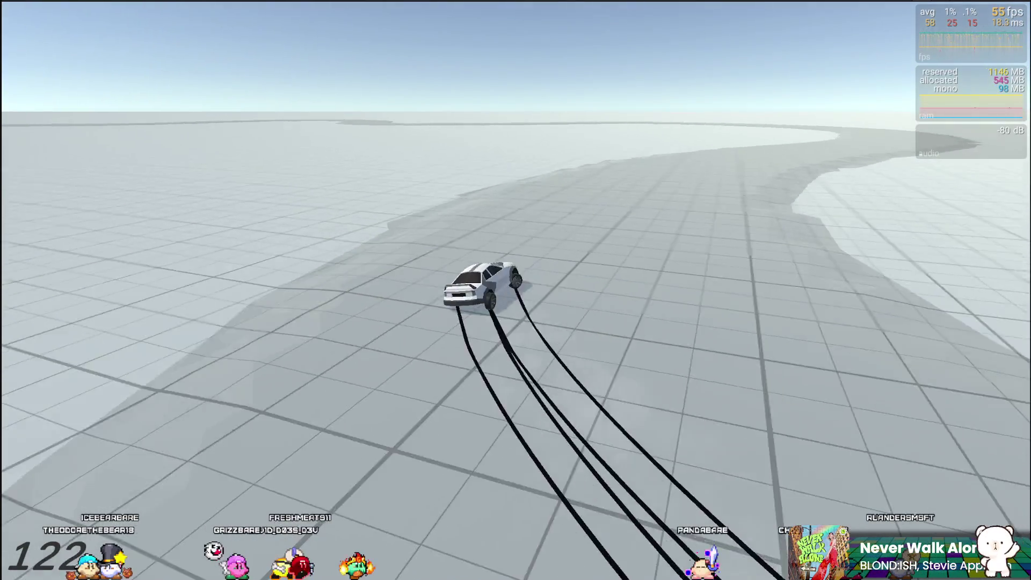
{"action": "key", "text": "w"}
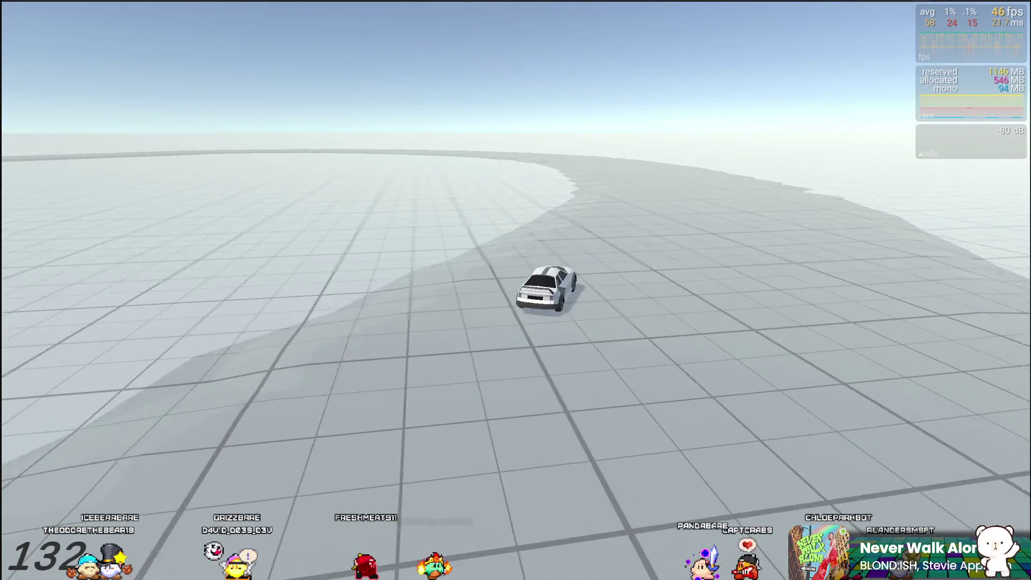
{"action": "key", "text": "a"}
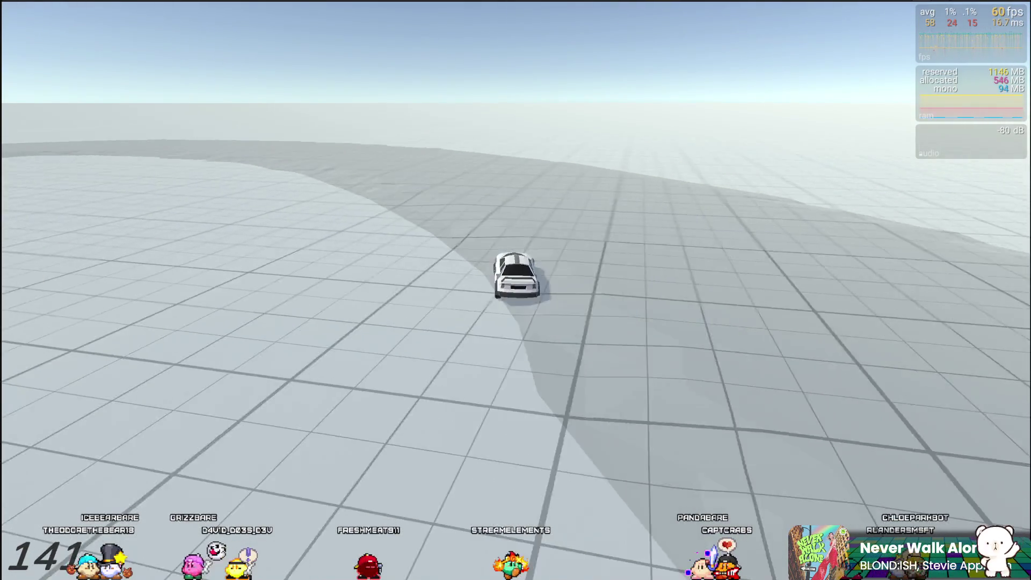
{"action": "key", "text": "w"}
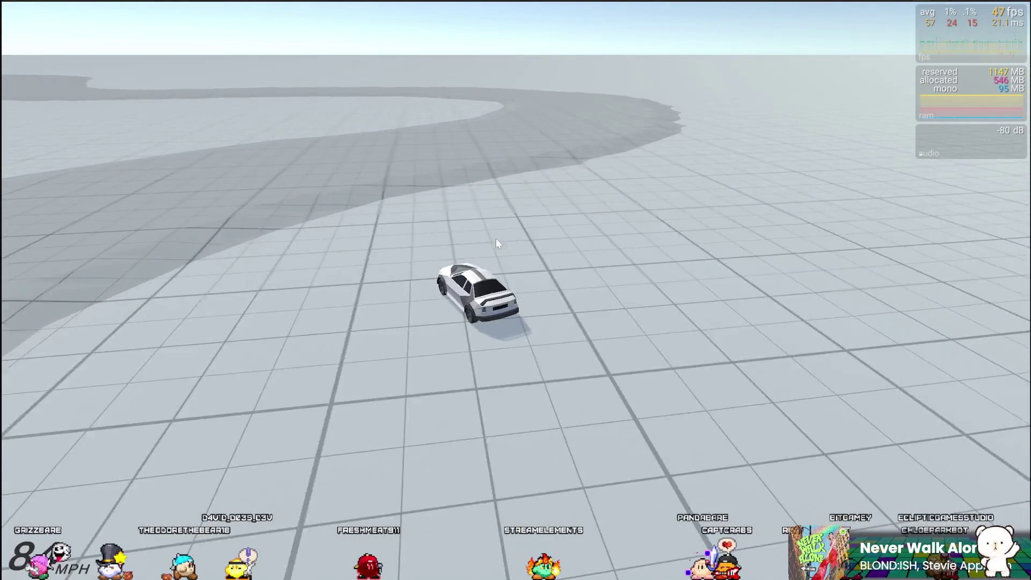
Drift again, throw a sharp left drift, then exit Play mode with Ctrl+P
{"action": "key", "text": "a"}
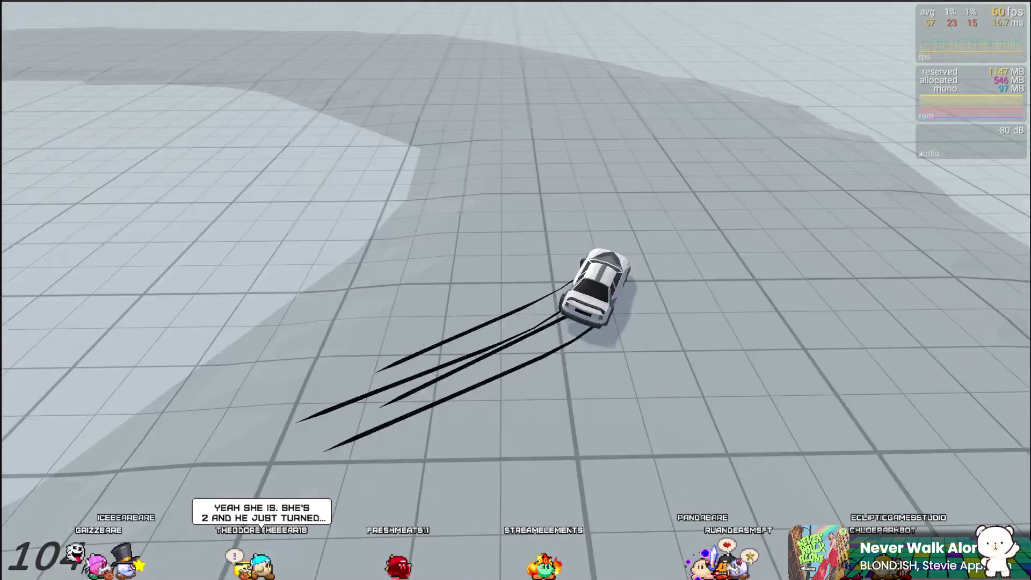
{"action": "key", "text": "d"}
{"action": "key", "text": "w"}
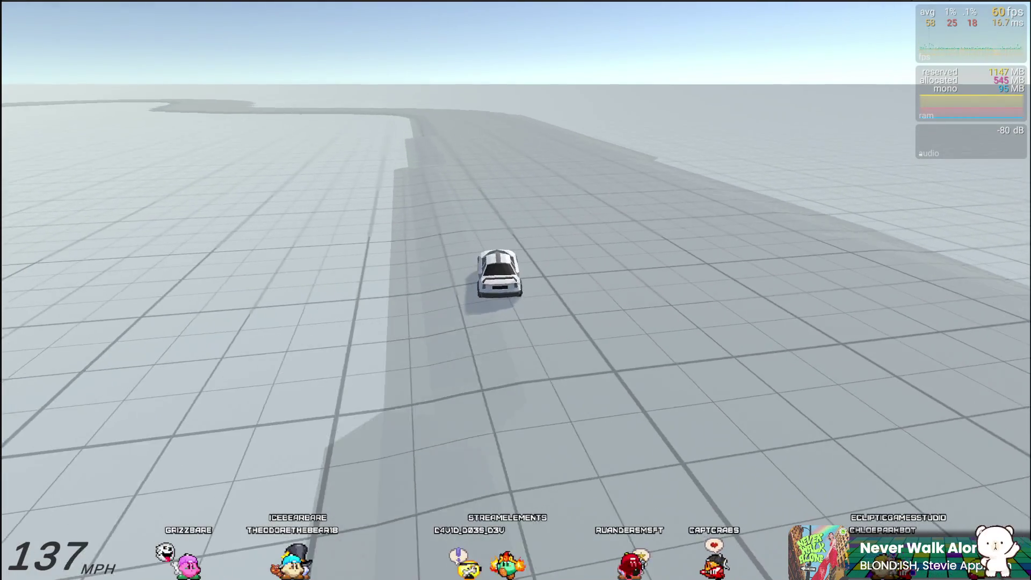
{"action": "key", "text": "a"}
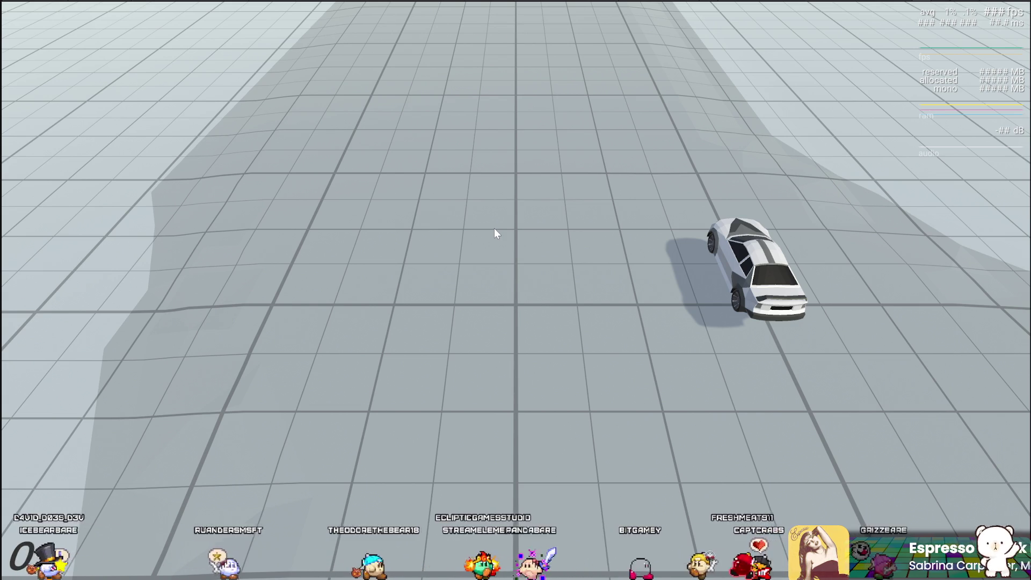
{"action": "key", "text": "ctrl+p"}
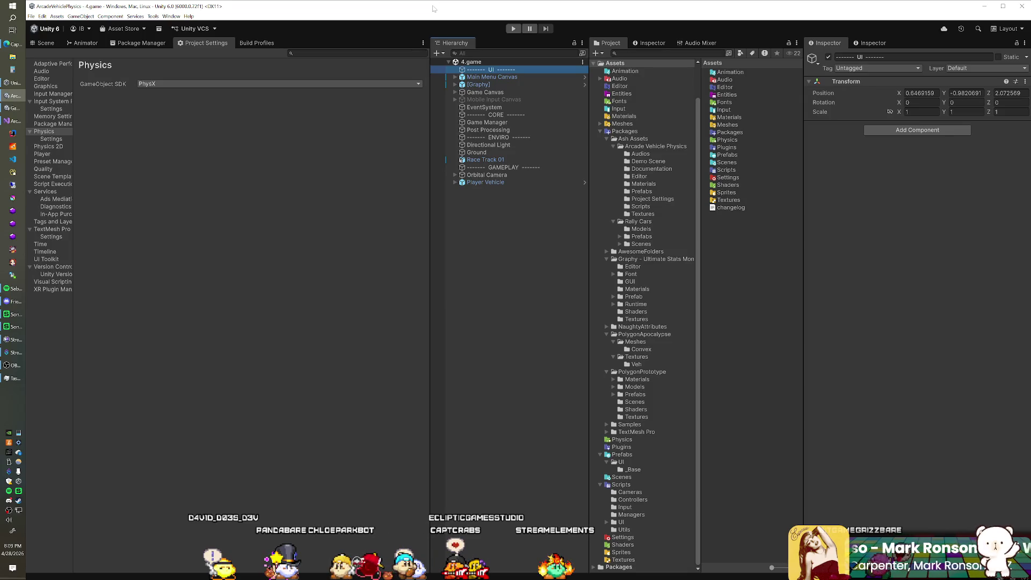
Select Player Vehicle and expand its Arcade Vehicle Controller in the Inspector
{"action": "left_click", "coordinate": [463, 183]}
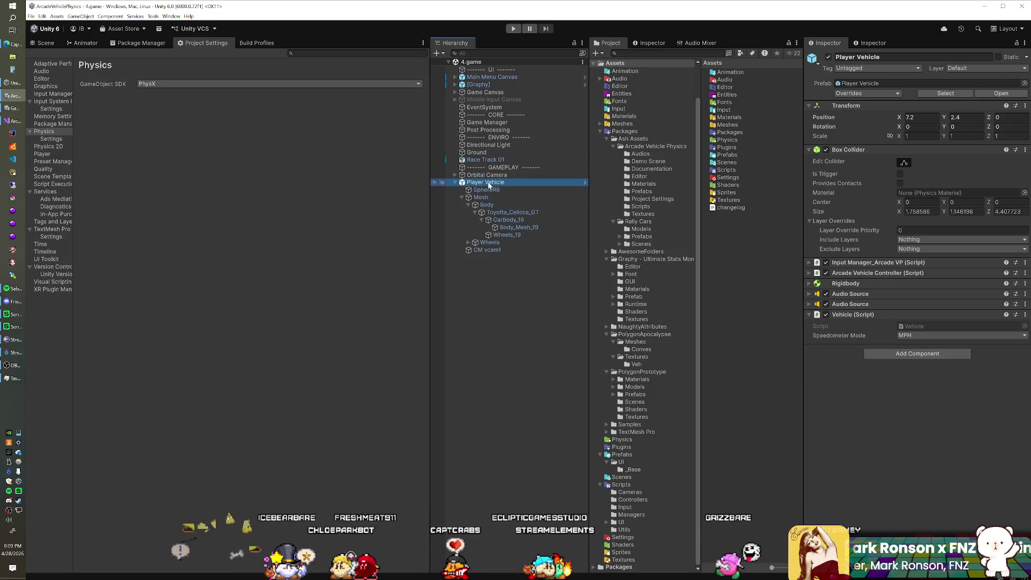
{"action": "left_click", "coordinate": [483, 197]}
{"action": "left_click", "coordinate": [497, 183]}
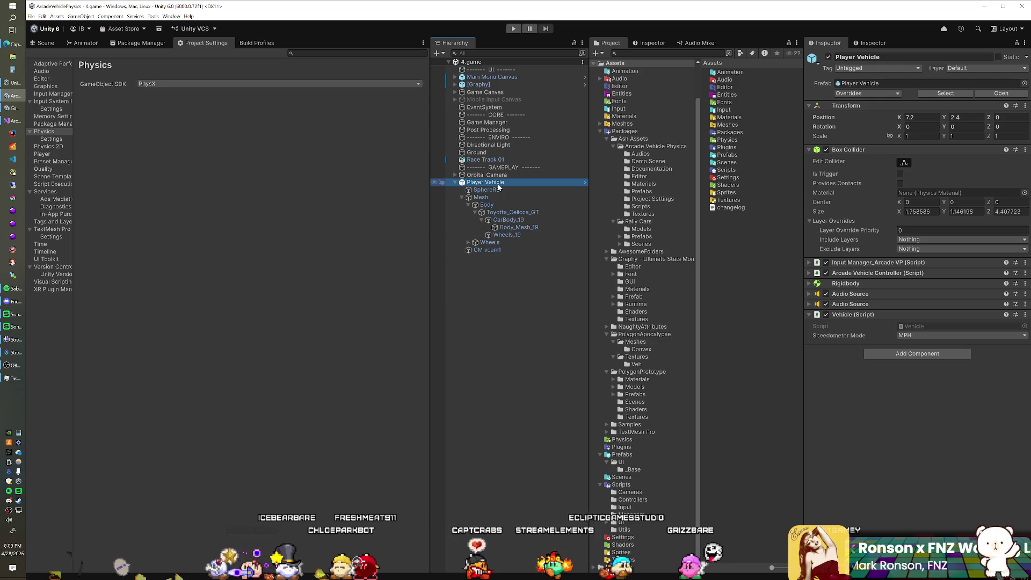
{"action": "left_click", "coordinate": [811, 275]}
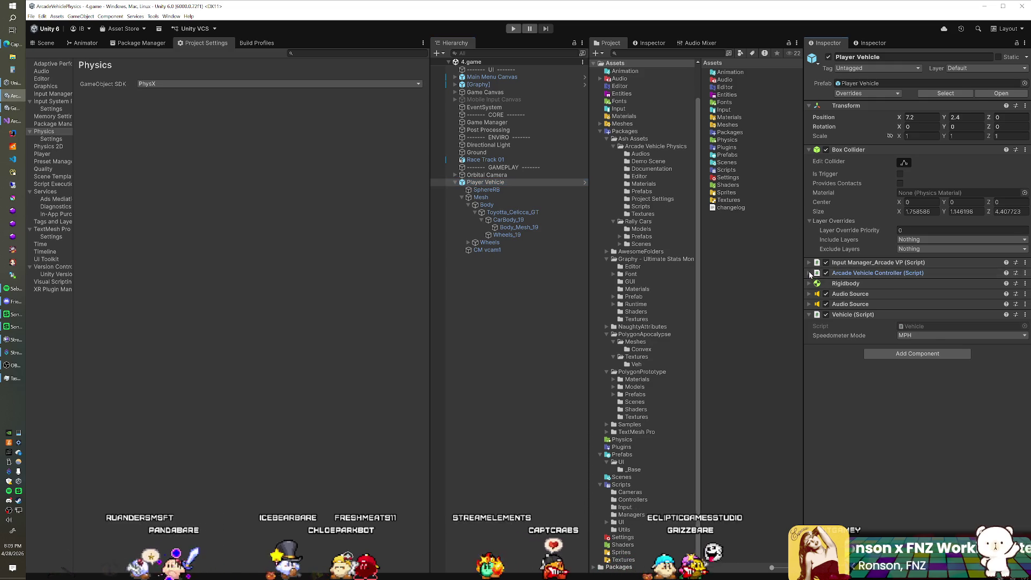
{"action": "left_click", "coordinate": [810, 275]}
{"action": "scroll", "coordinate": [859, 293], "scroll_direction": "down", "scroll_amount": 3}
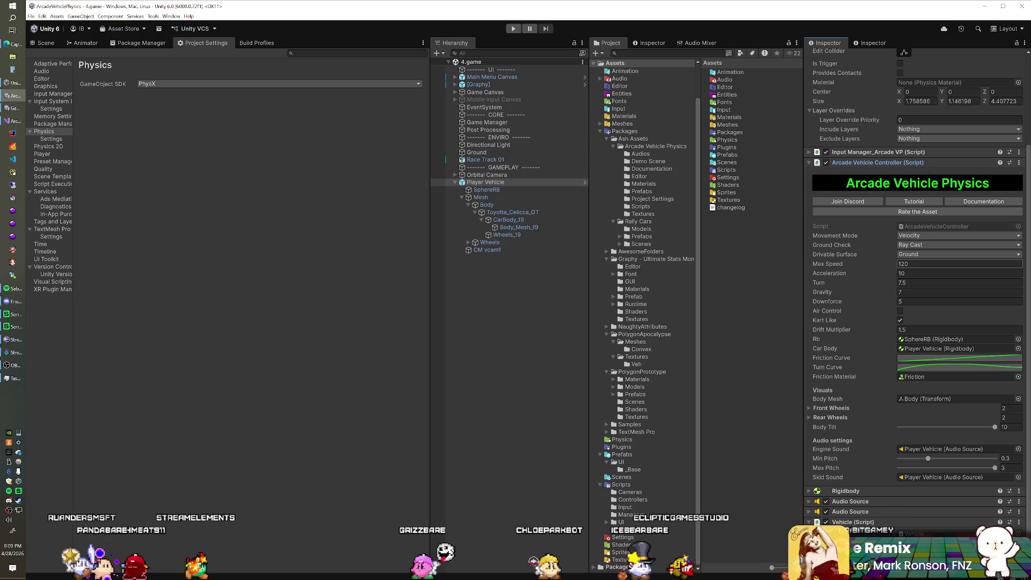
Check the Max Speed and Acceleration values, then open Vehicle.cs in Visual Studio
{"action": "left_click", "coordinate": [959, 263]}
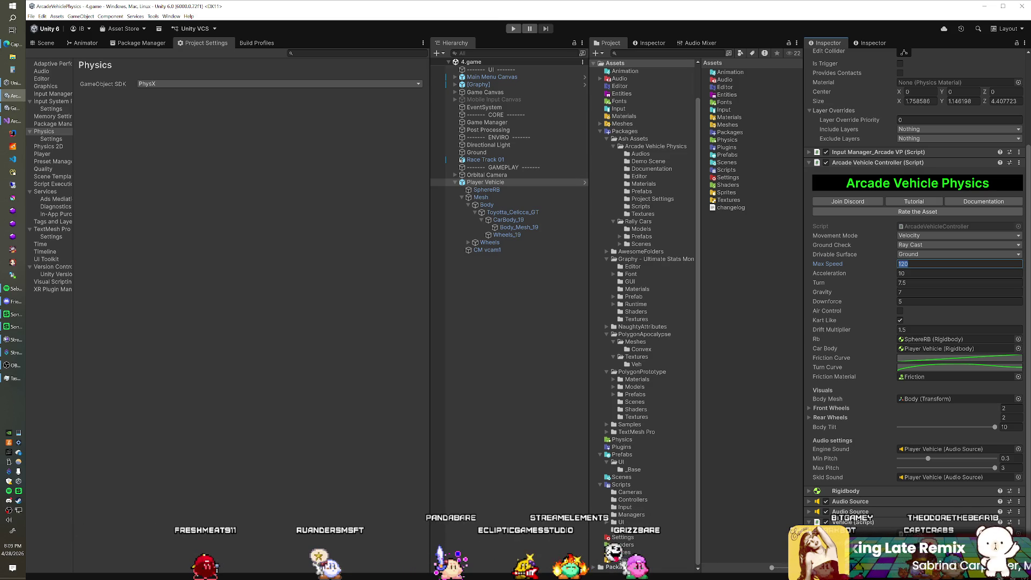
{"action": "left_click", "coordinate": [959, 273]}
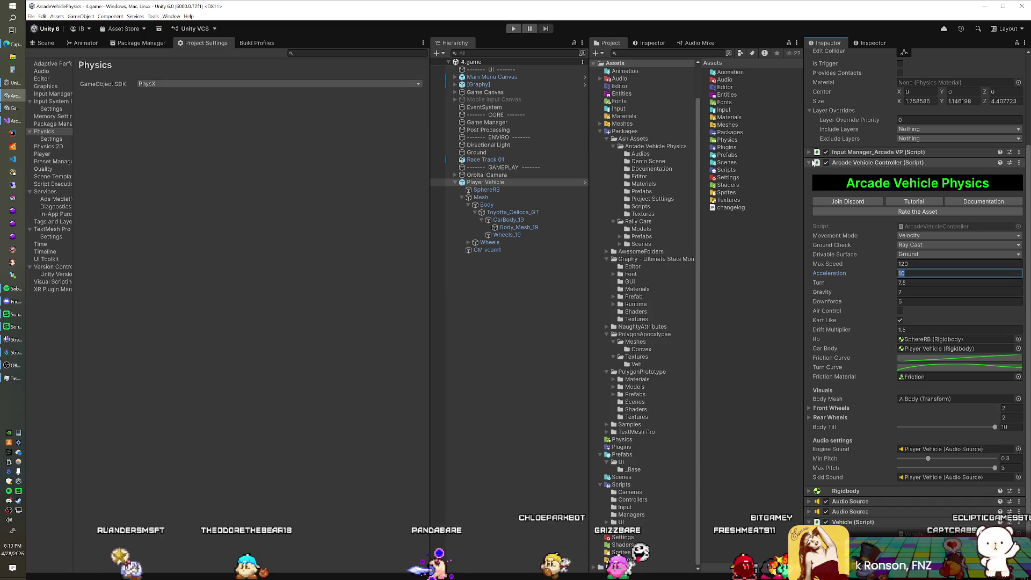
{"action": "left_click", "coordinate": [816, 164]}
{"action": "double_click", "coordinate": [917, 326]}
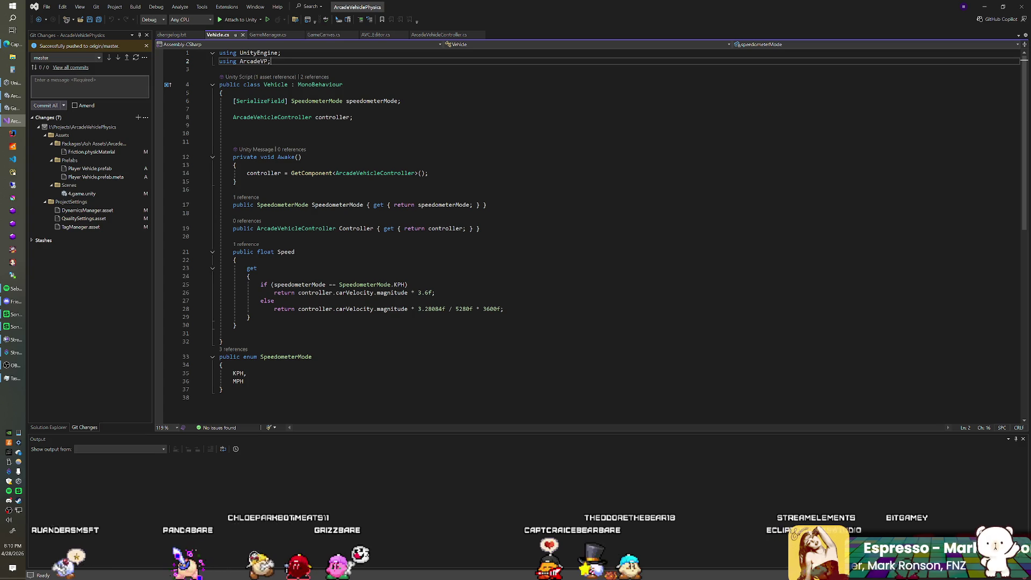
{"action": "right_click", "coordinate": [286, 120]}
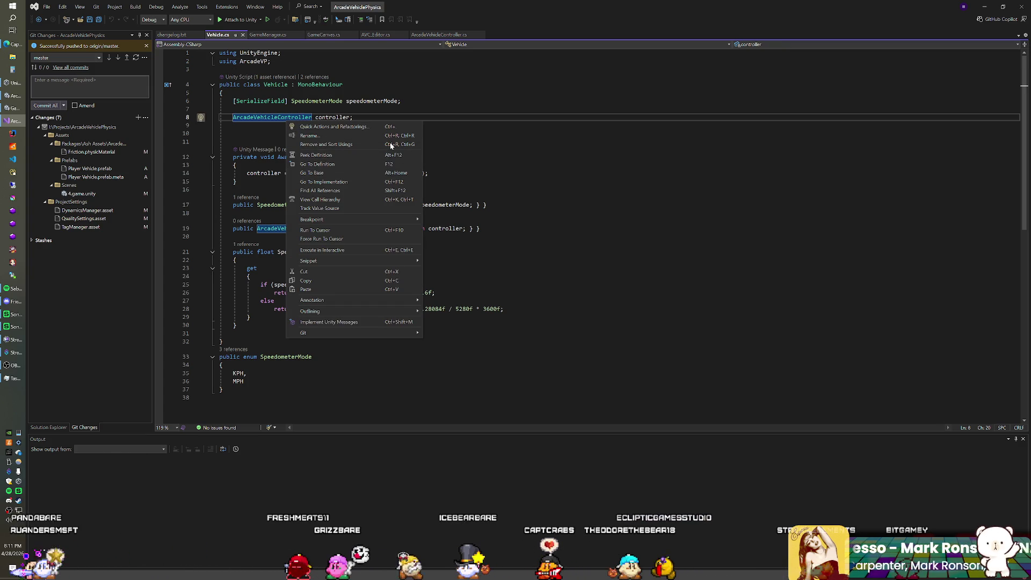
{"action": "left_click", "coordinate": [386, 87]}
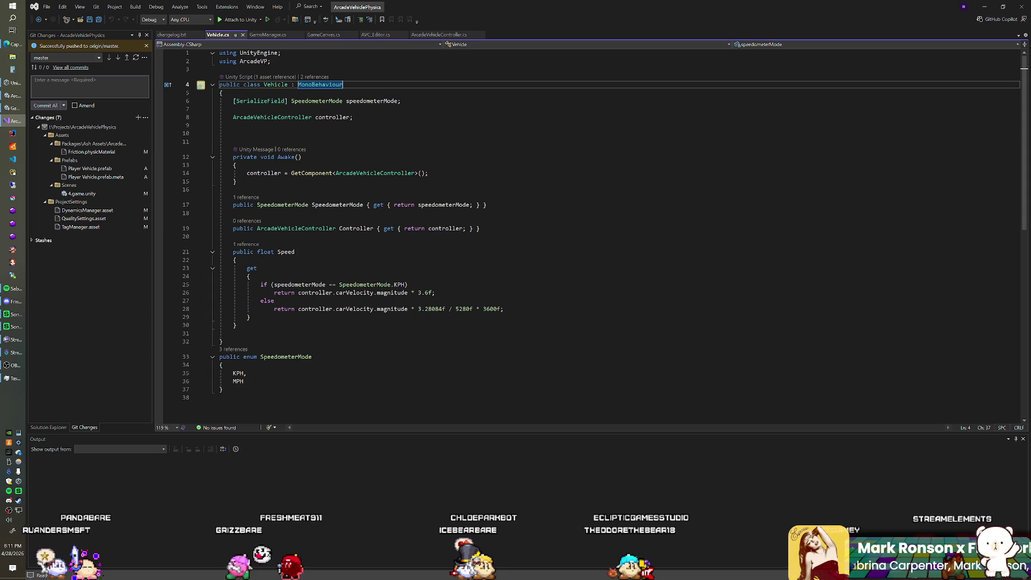
{"action": "left_click", "coordinate": [302, 157]}
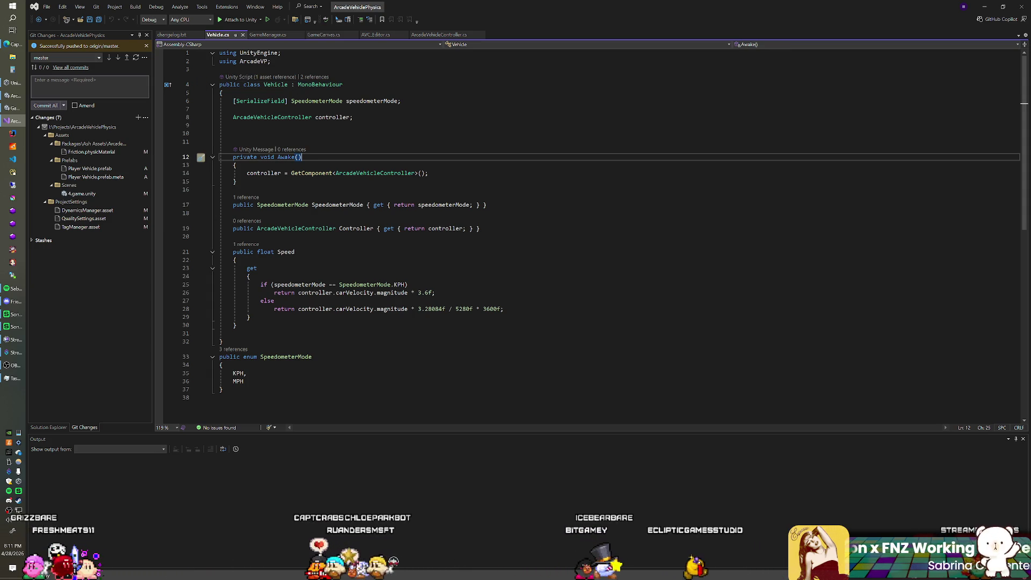
{"action": "left_click_drag", "start_coordinate": [274, 293], "coordinate": [435, 293]}
{"action": "left_click", "coordinate": [236, 260]}
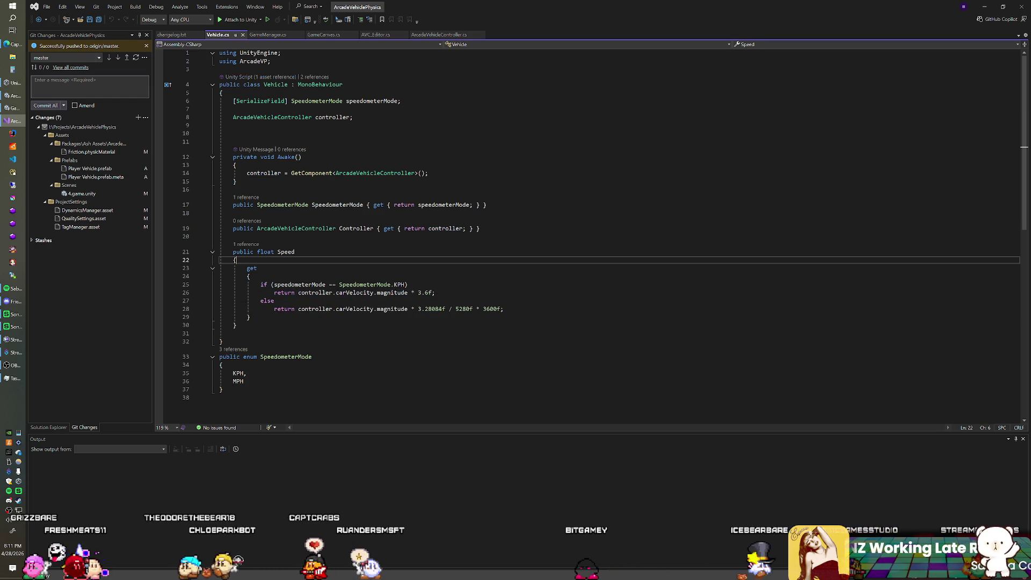
{"action": "left_click", "coordinate": [192, 34]}
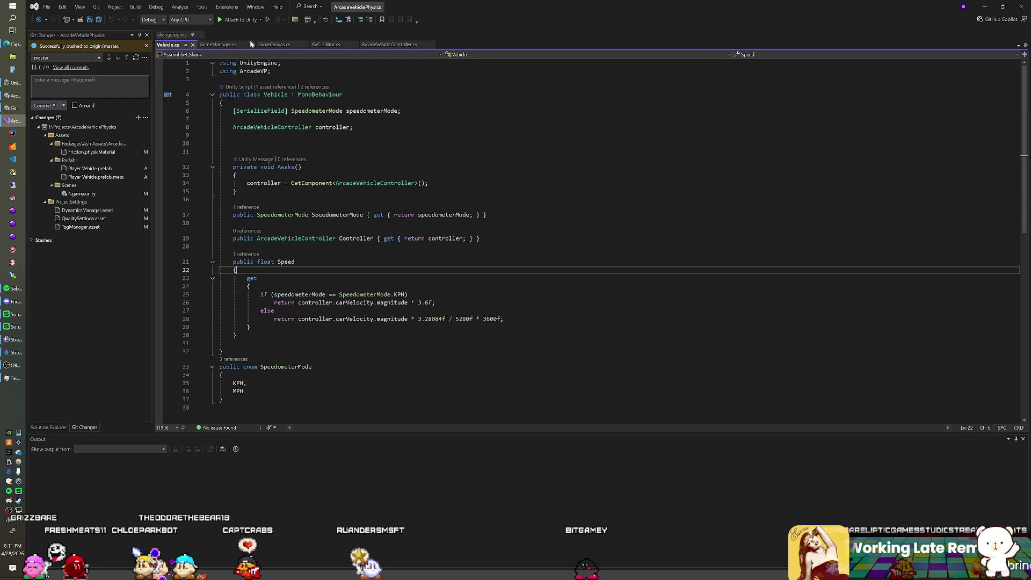
{"action": "left_click", "coordinate": [220, 45]}
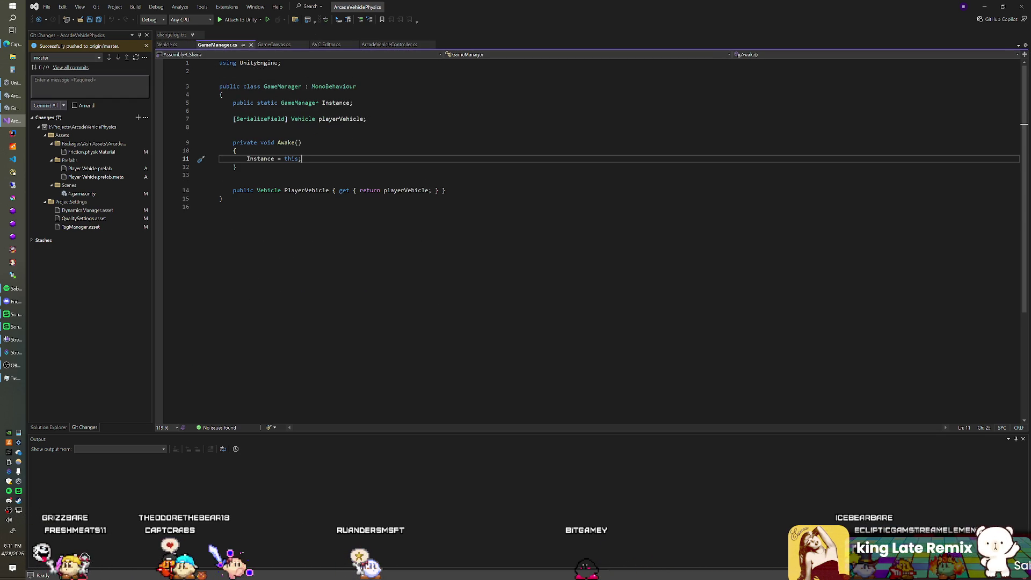
Browse GameCanvas.cs, ArcadeVehicleController.cs and GameManager.cs, close AVC_Editor.cs, and return to Unity
{"action": "left_click", "coordinate": [271, 45]}
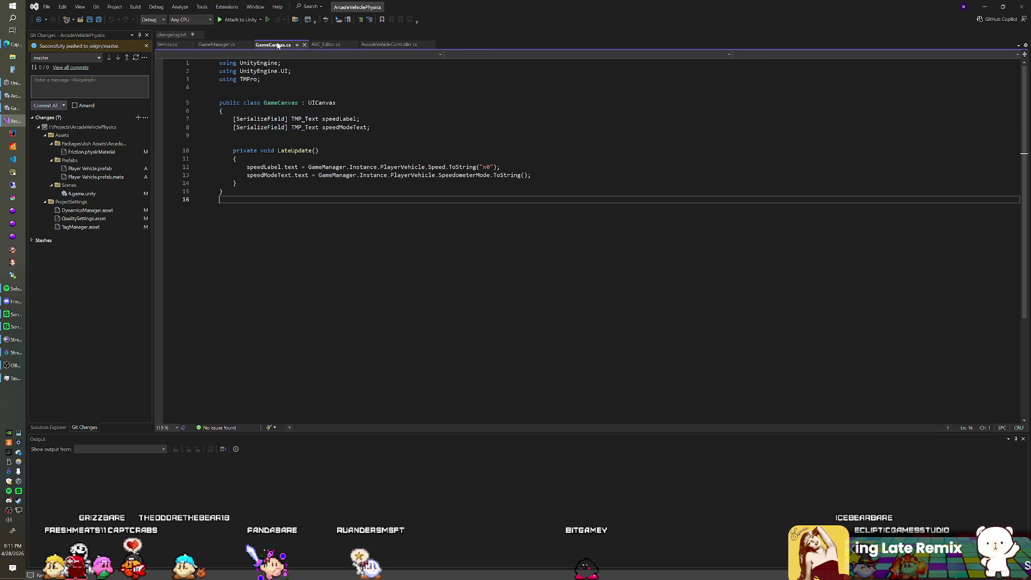
{"action": "left_click", "coordinate": [328, 46]}
{"action": "left_click", "coordinate": [354, 45]}
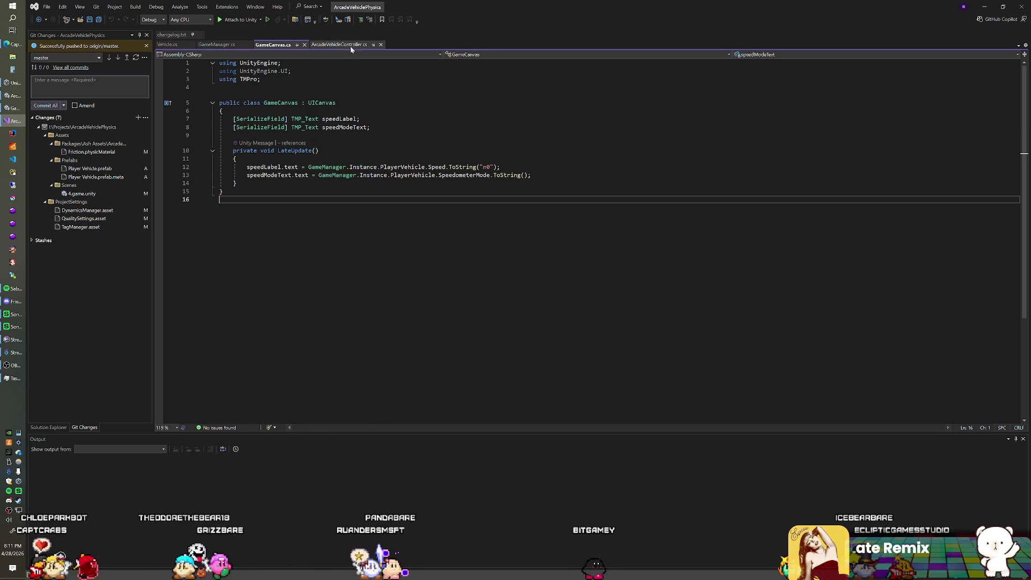
{"action": "left_click", "coordinate": [314, 45]}
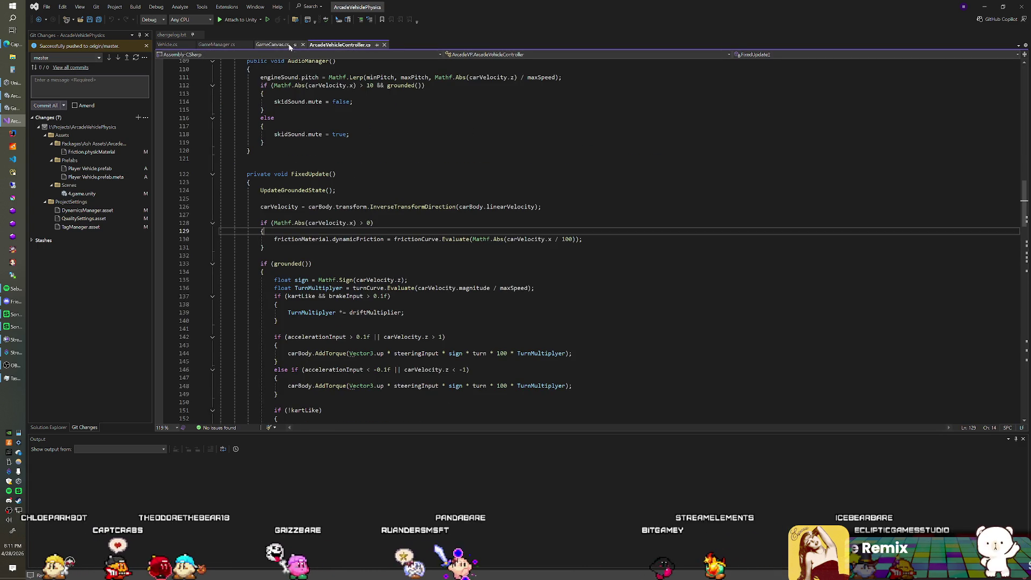
{"action": "left_click", "coordinate": [273, 45]}
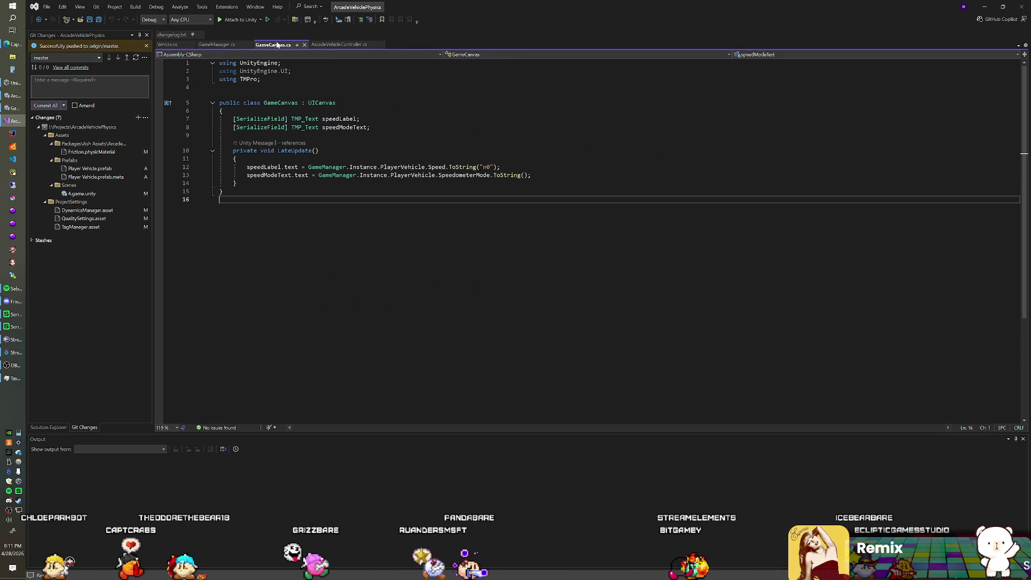
{"action": "left_click", "coordinate": [217, 46]}
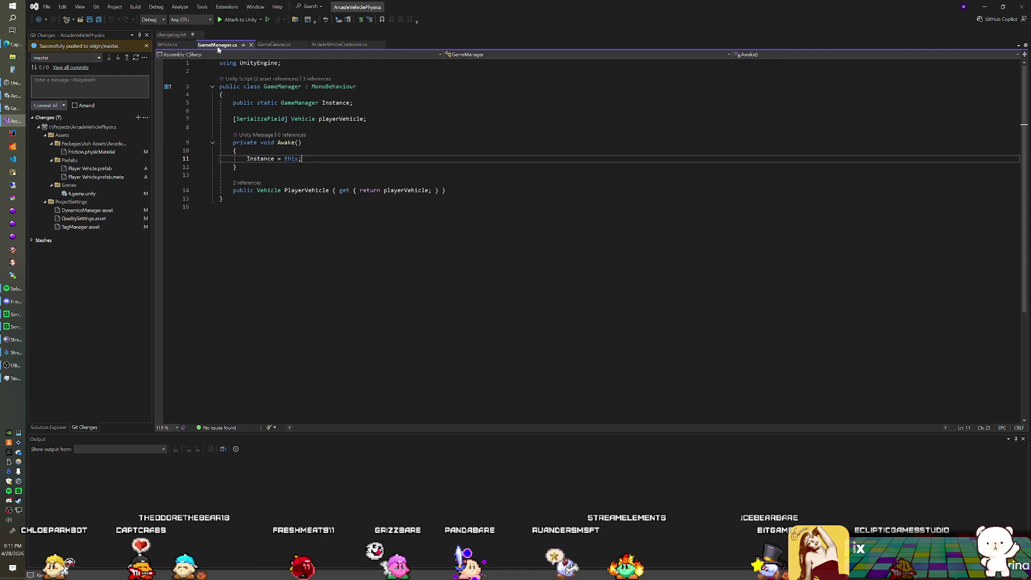
{"action": "left_click", "coordinate": [271, 45]}
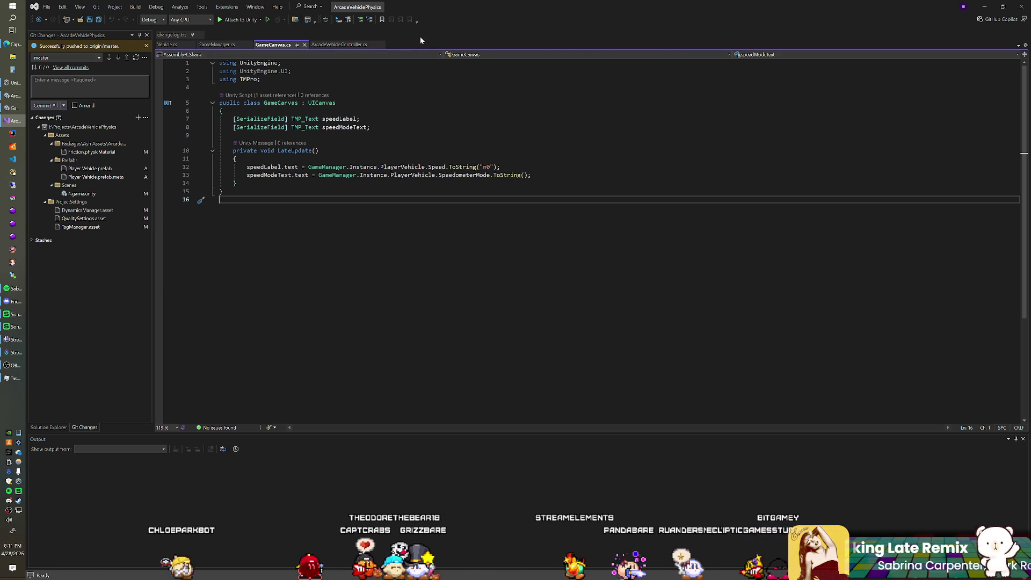
{"action": "key", "text": "alt+Tab"}
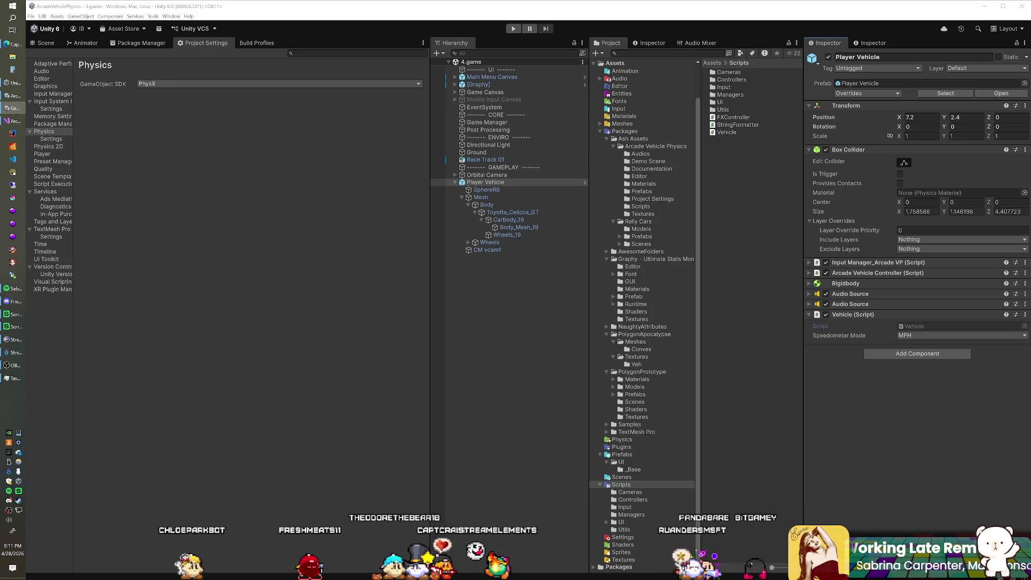
Add a new 3D Cube object to the scene
{"action": "left_click", "coordinate": [437, 52]}
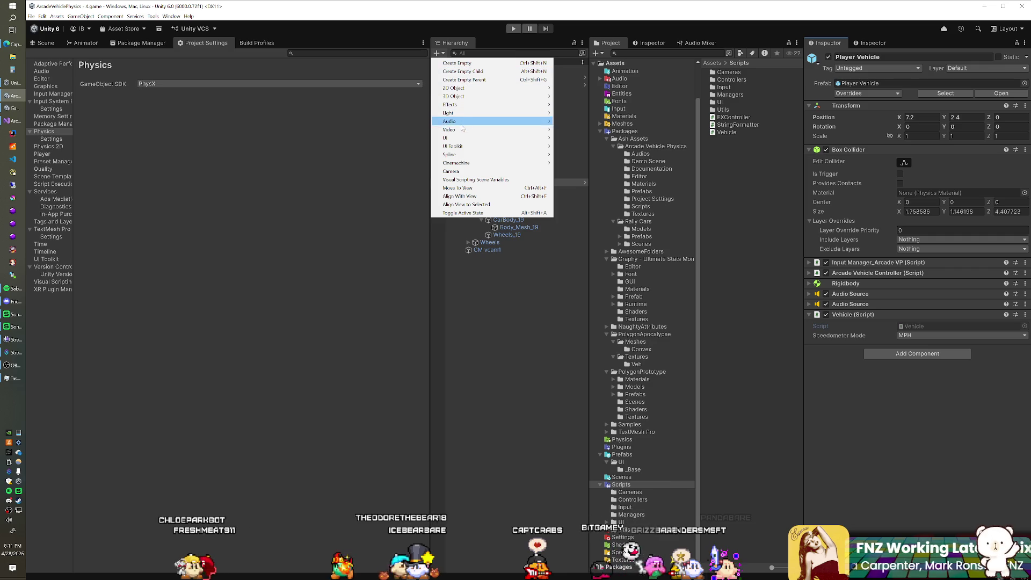
{"action": "mouse_move", "coordinate": [463, 99]}
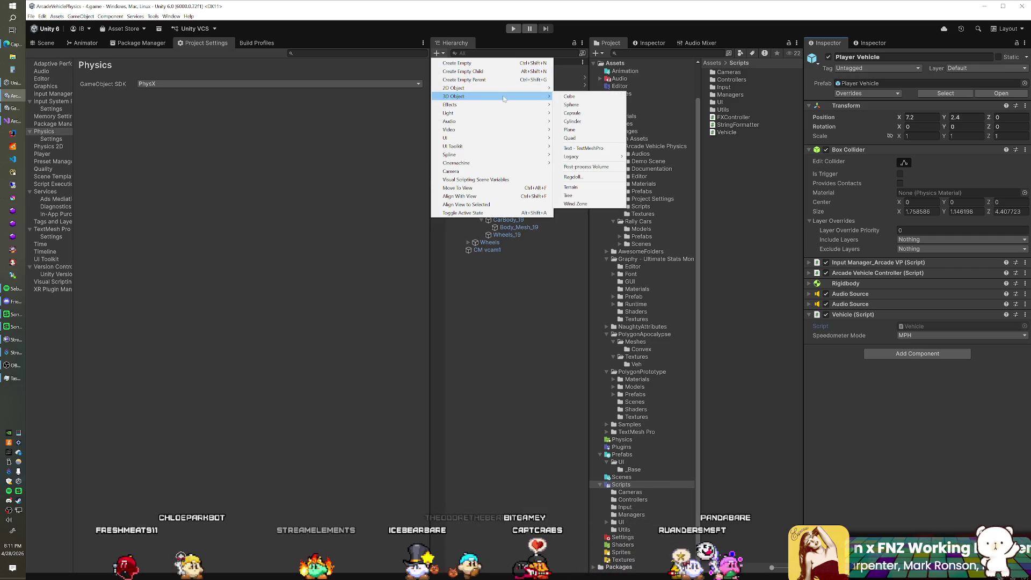
{"action": "left_click", "coordinate": [560, 99]}
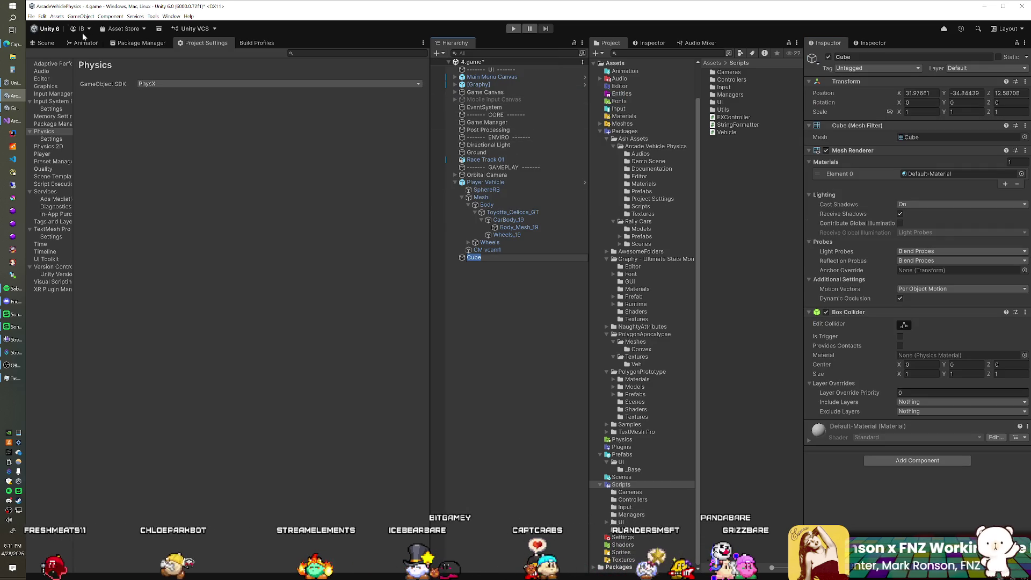
Move the Cube beside the player car, to about 6.32, 2.7, 2.04, viewed from ground level
{"action": "left_click", "coordinate": [43, 43]}
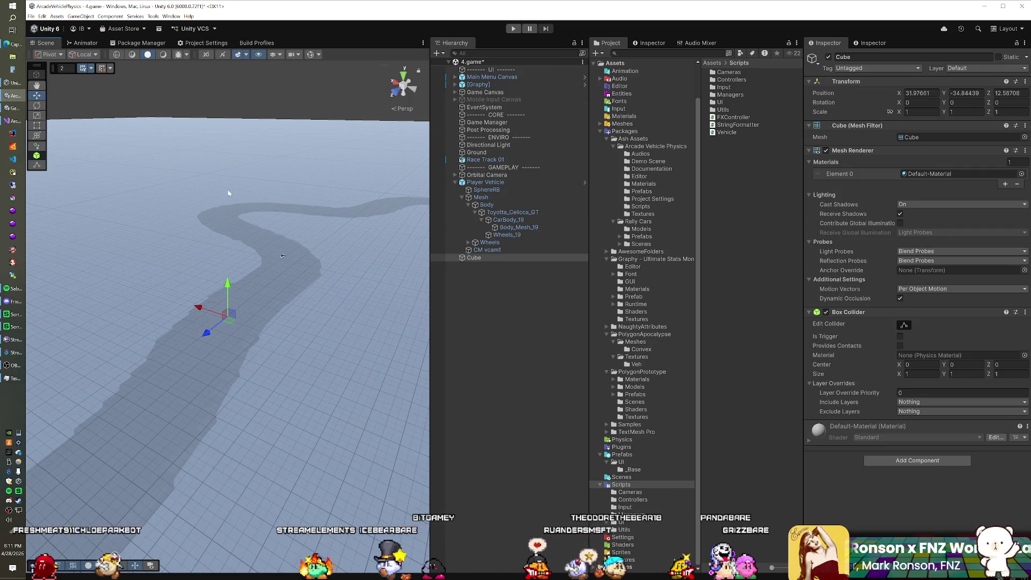
{"action": "left_click_drag", "start_coordinate": [227, 192], "coordinate": [291, 257]}
{"action": "key", "text": "f"}
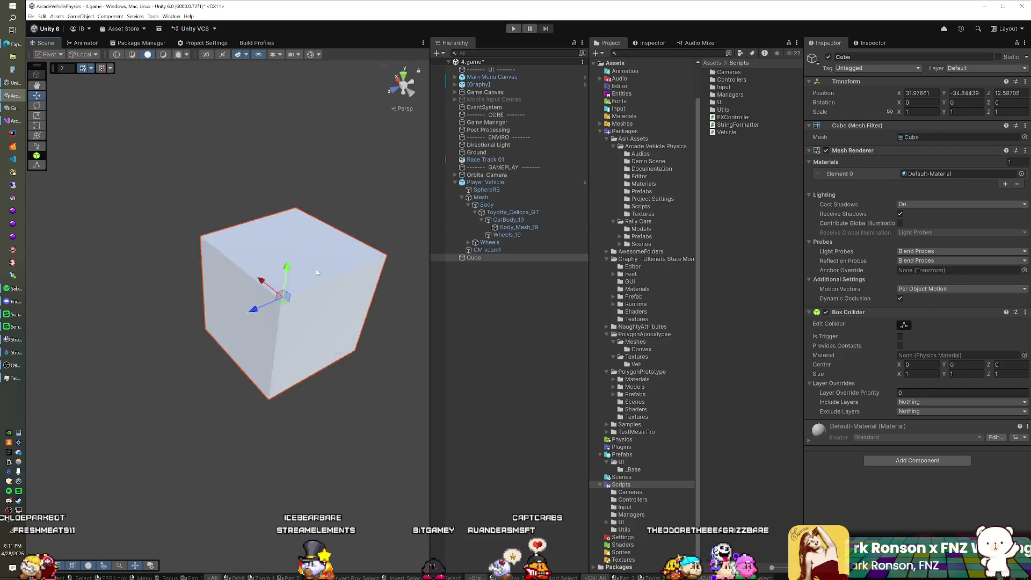
{"action": "scroll", "coordinate": [316, 265], "scroll_direction": "down", "scroll_amount": 5}
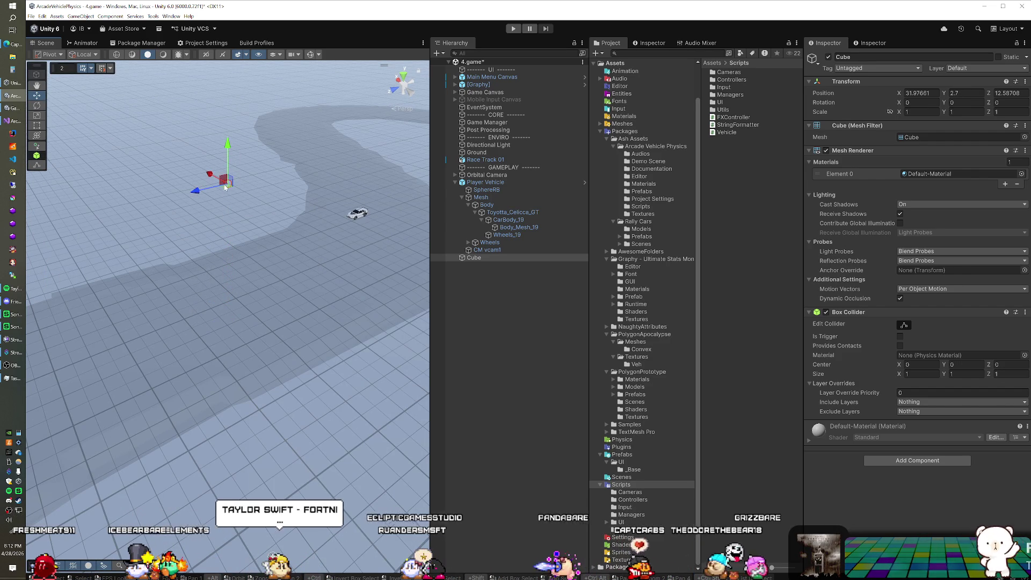
{"action": "left_click_drag", "start_coordinate": [327, 220], "coordinate": [343, 218]}
{"action": "key", "text": "f"}
{"action": "scroll", "coordinate": [355, 231], "scroll_direction": "down", "scroll_amount": 3}
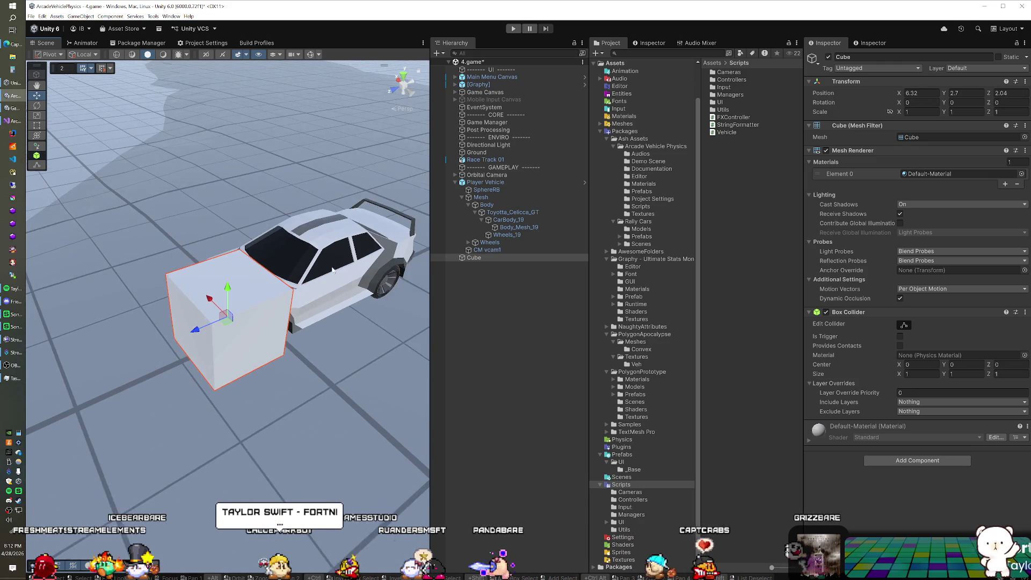
{"action": "mouse_move", "coordinate": [411, 97]}
{"action": "left_mouse_down"}
{"action": "mouse_move", "coordinate": [345, 236]}
{"action": "mouse_move", "coordinate": [271, 285]}
{"action": "mouse_move", "coordinate": [248, 331]}
{"action": "mouse_move", "coordinate": [288, 307]}
{"action": "mouse_move", "coordinate": [342, 253]}
{"action": "mouse_move", "coordinate": [145, 292]}
{"action": "mouse_move", "coordinate": [161, 269]}
{"action": "left_mouse_up"}
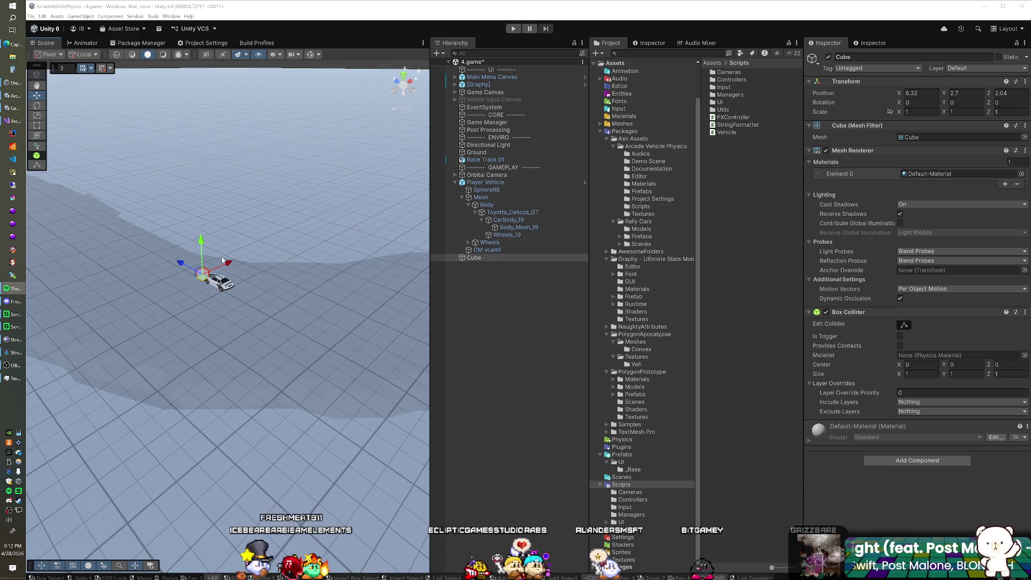
From the top view, drag the Cube far up the track to about X -13.2, Z 180.9
{"action": "left_click", "coordinate": [404, 75]}
{"action": "left_click_drag", "start_coordinate": [199, 322], "coordinate": [156, 222]}
{"action": "scroll", "coordinate": [158, 239], "scroll_direction": "down", "scroll_amount": 10}
{"action": "key", "text": "Up"}
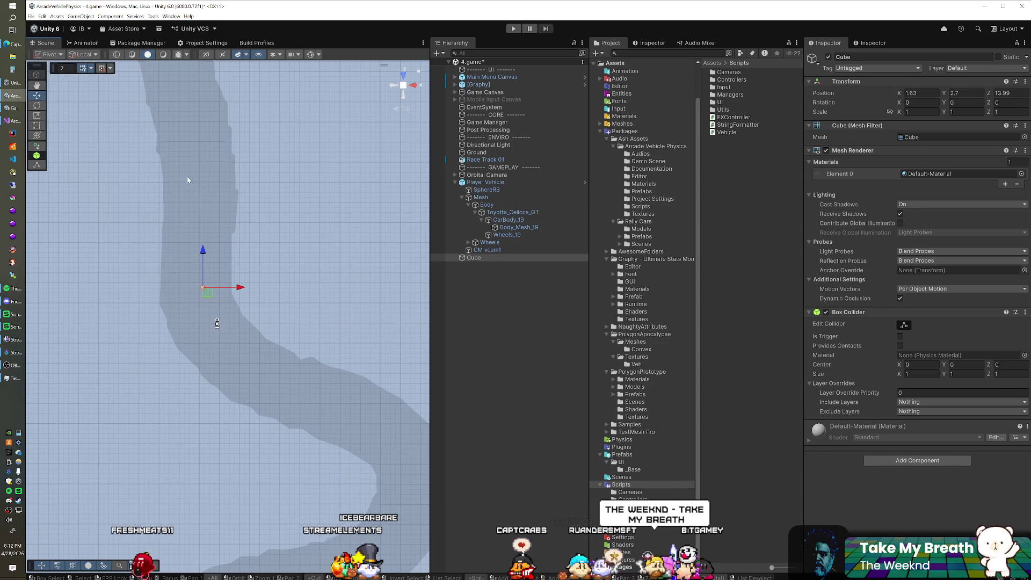
{"action": "scroll", "coordinate": [204, 297], "scroll_direction": "down", "scroll_amount": 5}
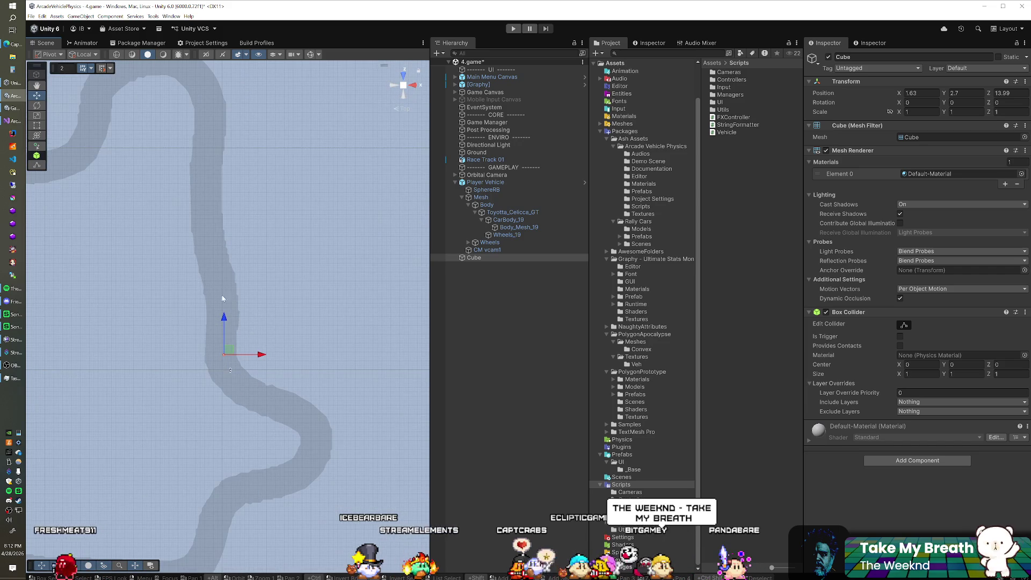
{"action": "left_click_drag", "start_coordinate": [220, 271], "coordinate": [210, 168]}
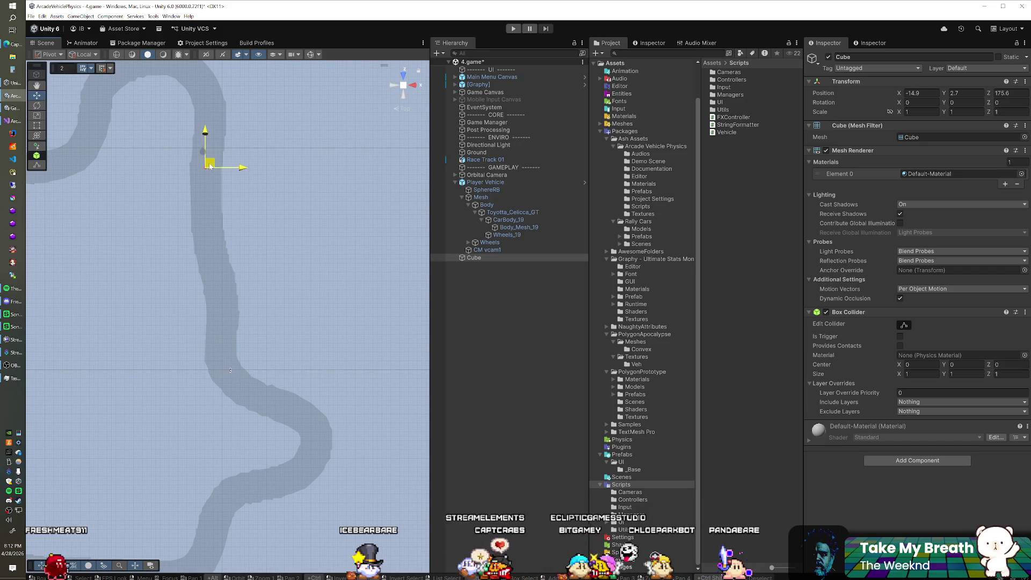
{"action": "key", "text": "f"}
{"action": "scroll", "coordinate": [220, 213], "scroll_direction": "down", "scroll_amount": 3}
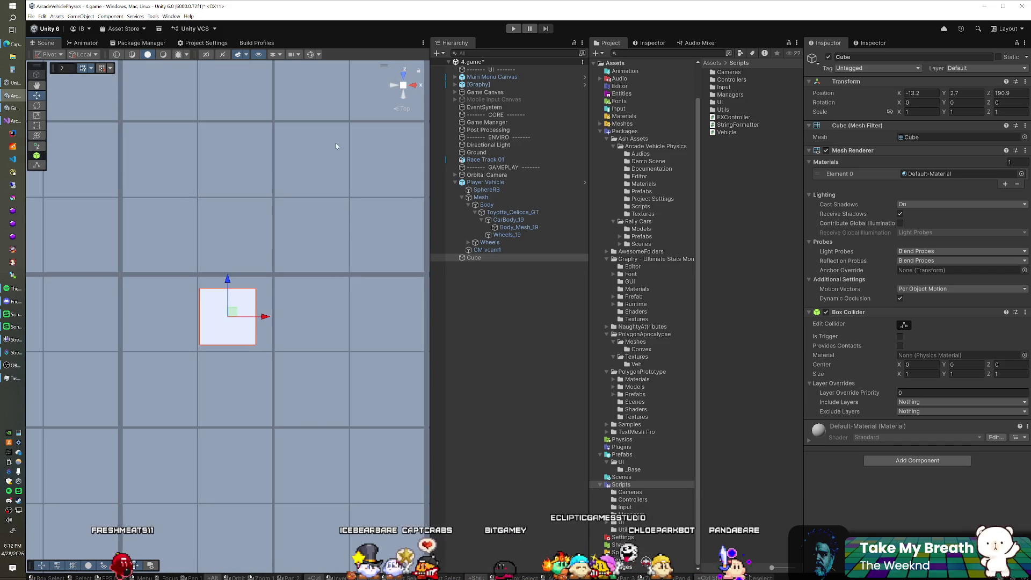
Return to a perspective ground-level view and open the PolygonPrototype Materials folder
{"action": "left_click", "coordinate": [395, 84]}
{"action": "mouse_move", "coordinate": [321, 260]}
{"action": "left_mouse_down"}
{"action": "mouse_move", "coordinate": [338, 306]}
{"action": "mouse_move", "coordinate": [184, 356]}
{"action": "mouse_move", "coordinate": [232, 363]}
{"action": "mouse_move", "coordinate": [185, 350]}
{"action": "mouse_move", "coordinate": [245, 326]}
{"action": "left_mouse_up"}
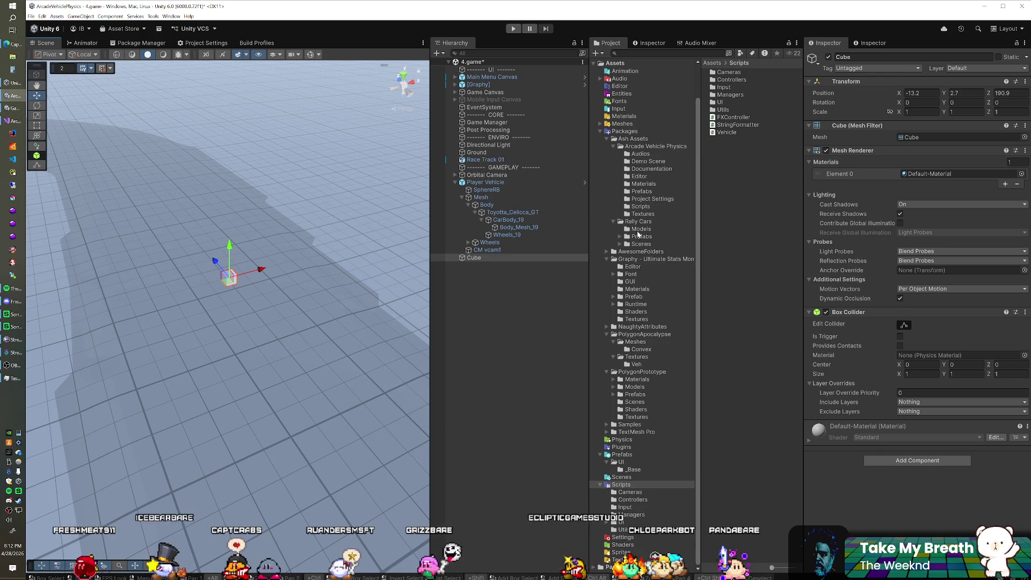
{"action": "left_click", "coordinate": [637, 379]}
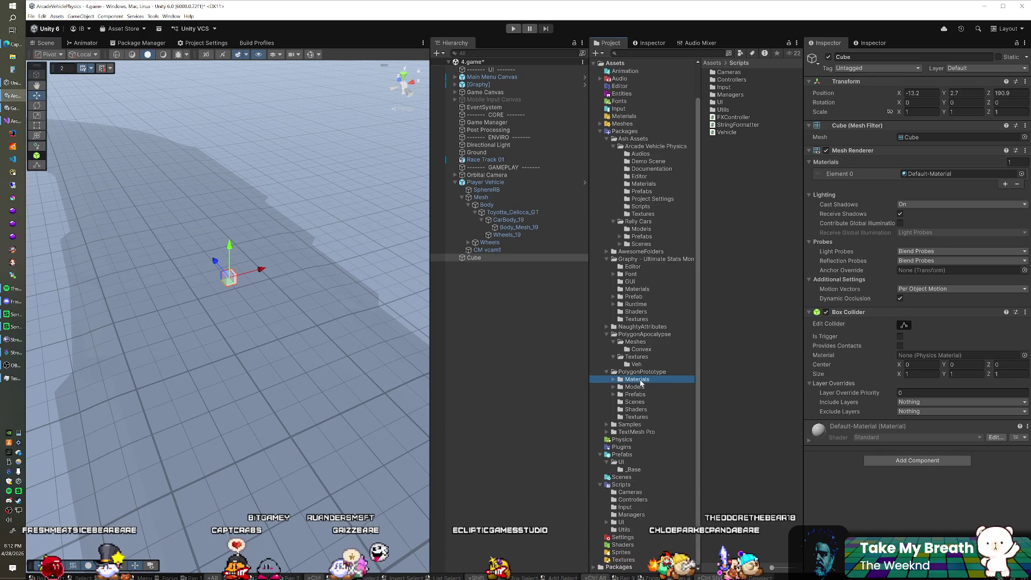
Preview the Grid_10, Grid_09 and Grid_08 prototype materials on the Cube, undoing back to Grid_10
{"action": "left_click_drag", "start_coordinate": [777, 181], "coordinate": [961, 173]}
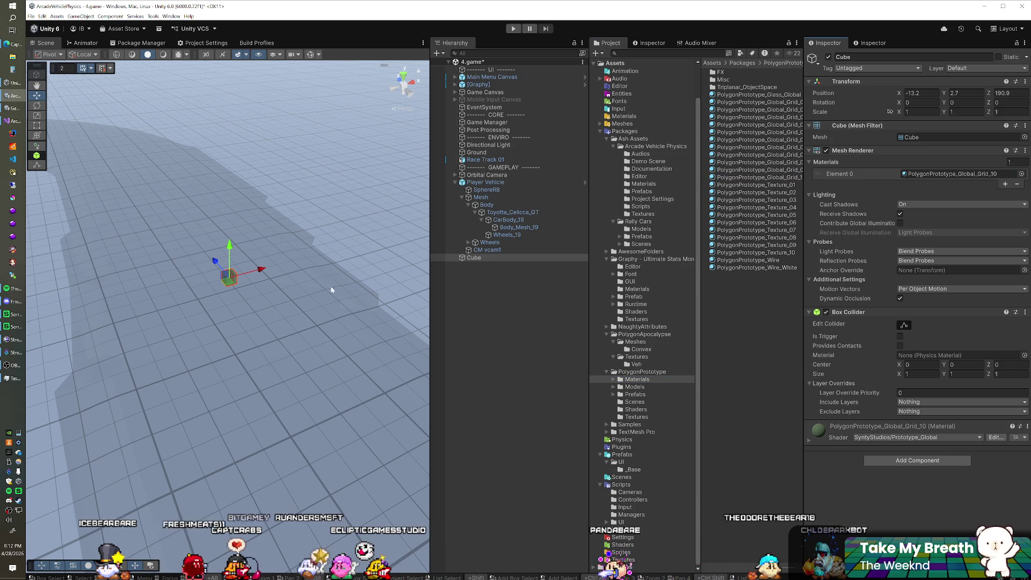
{"action": "key", "text": "f"}
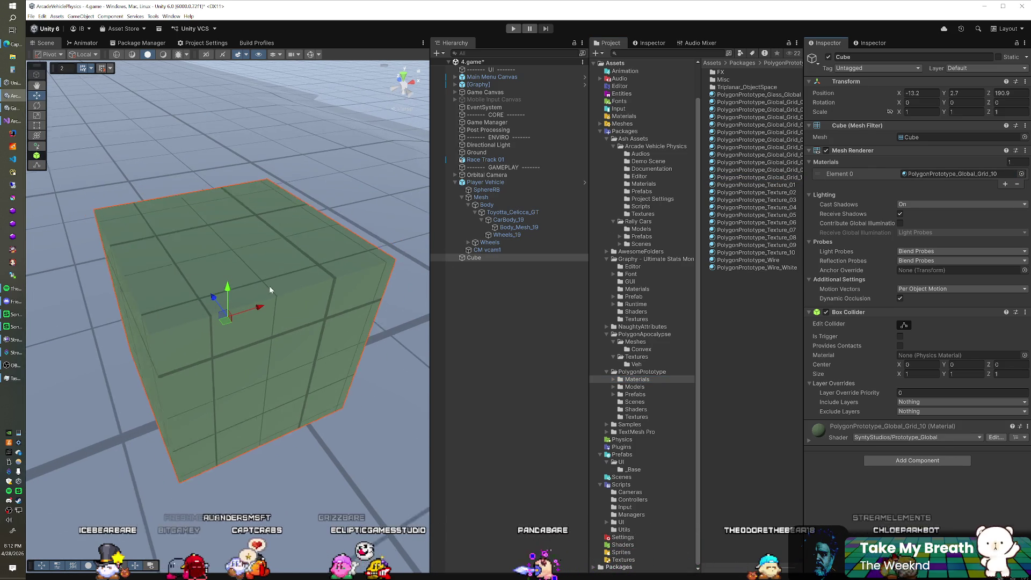
{"action": "scroll", "coordinate": [269, 287], "scroll_direction": "down", "scroll_amount": 3}
{"action": "left_click_drag", "start_coordinate": [924, 175], "coordinate": [926, 176]}
{"action": "left_click_drag", "start_coordinate": [783, 165], "coordinate": [926, 173]}
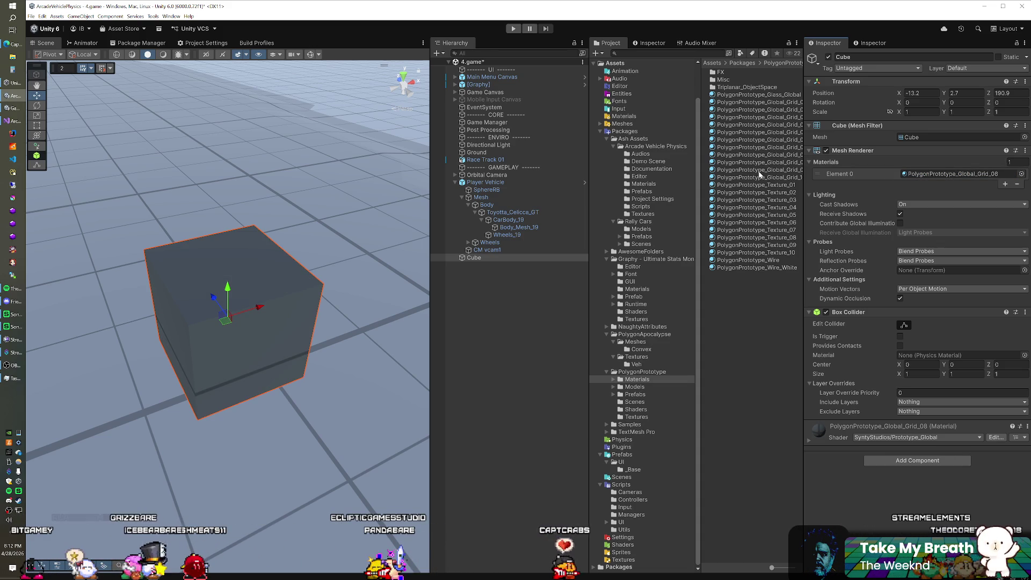
{"action": "left_click", "coordinate": [920, 174]}
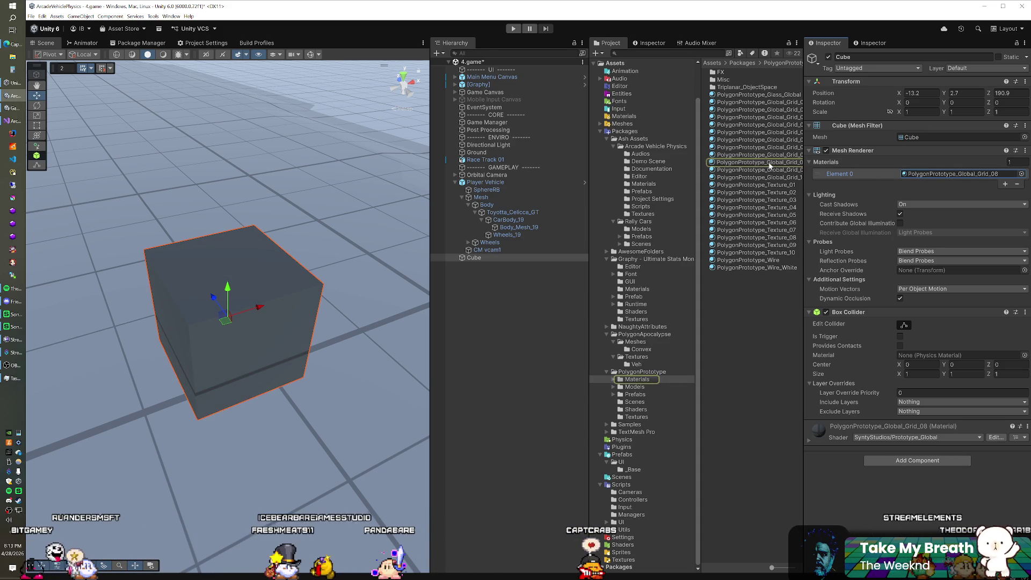
{"action": "left_click", "coordinate": [811, 437]}
{"action": "scroll", "coordinate": [899, 448], "scroll_direction": "down", "scroll_amount": 1}
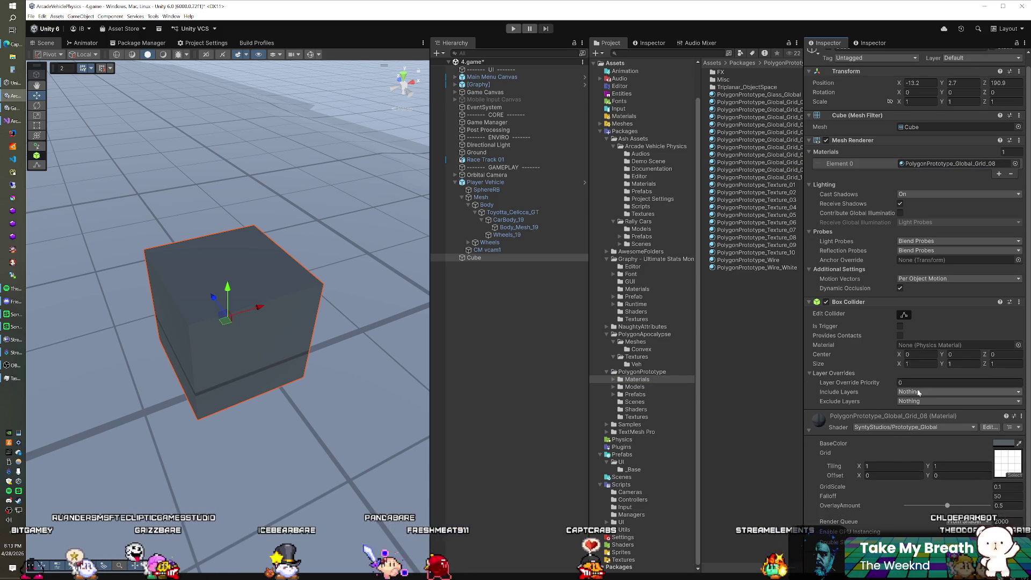
{"action": "key", "text": "ctrl+z"}
{"action": "key", "text": "ctrl+z"}
{"action": "scroll", "coordinate": [266, 301], "scroll_direction": "down", "scroll_amount": 3}
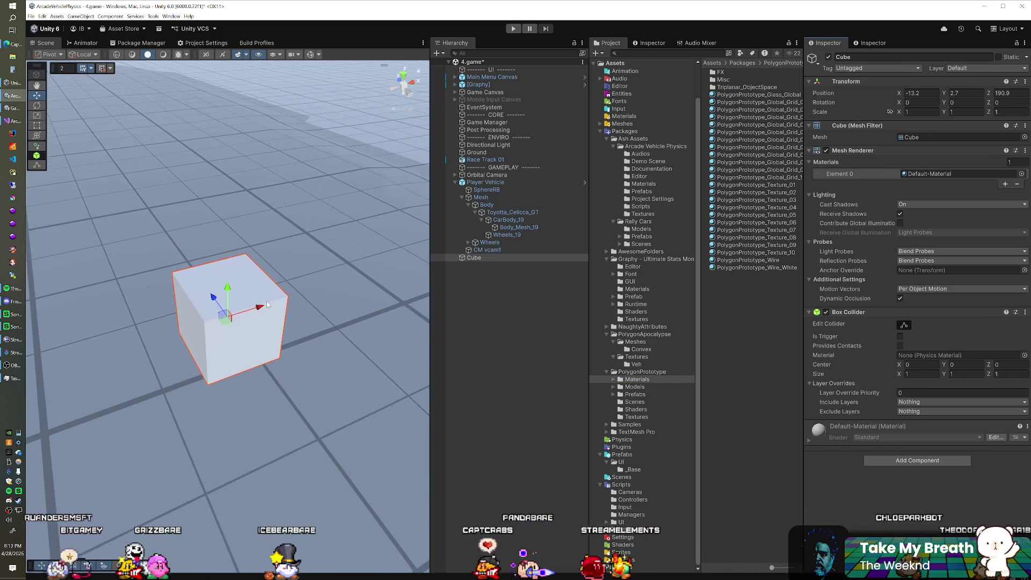
{"action": "scroll", "coordinate": [267, 301], "scroll_direction": "down", "scroll_amount": 3}
{"action": "mouse_move", "coordinate": [263, 325]}
{"action": "left_mouse_down"}
{"action": "mouse_move", "coordinate": [210, 327]}
{"action": "mouse_move", "coordinate": [315, 292]}
{"action": "mouse_move", "coordinate": [182, 283]}
{"action": "mouse_move", "coordinate": [269, 237]}
{"action": "left_mouse_up"}
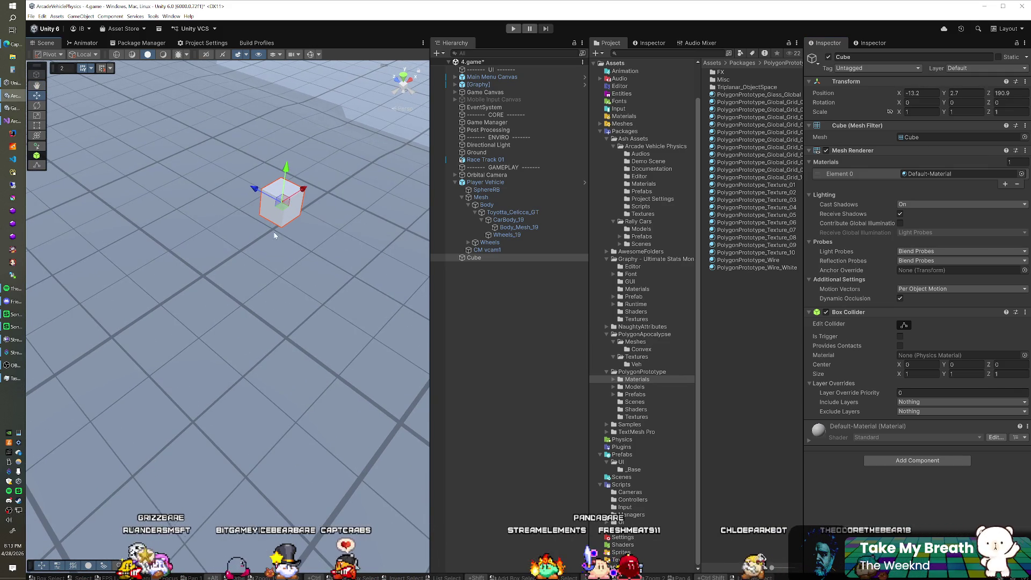
{"action": "mouse_move", "coordinate": [336, 322]}
{"action": "left_mouse_down"}
{"action": "mouse_move", "coordinate": [313, 349]}
{"action": "mouse_move", "coordinate": [207, 288]}
{"action": "mouse_move", "coordinate": [340, 165]}
{"action": "mouse_move", "coordinate": [325, 228]}
{"action": "mouse_move", "coordinate": [336, 178]}
{"action": "mouse_move", "coordinate": [334, 253]}
{"action": "mouse_move", "coordinate": [296, 278]}
{"action": "mouse_move", "coordinate": [287, 320]}
{"action": "mouse_move", "coordinate": [270, 264]}
{"action": "left_mouse_up"}
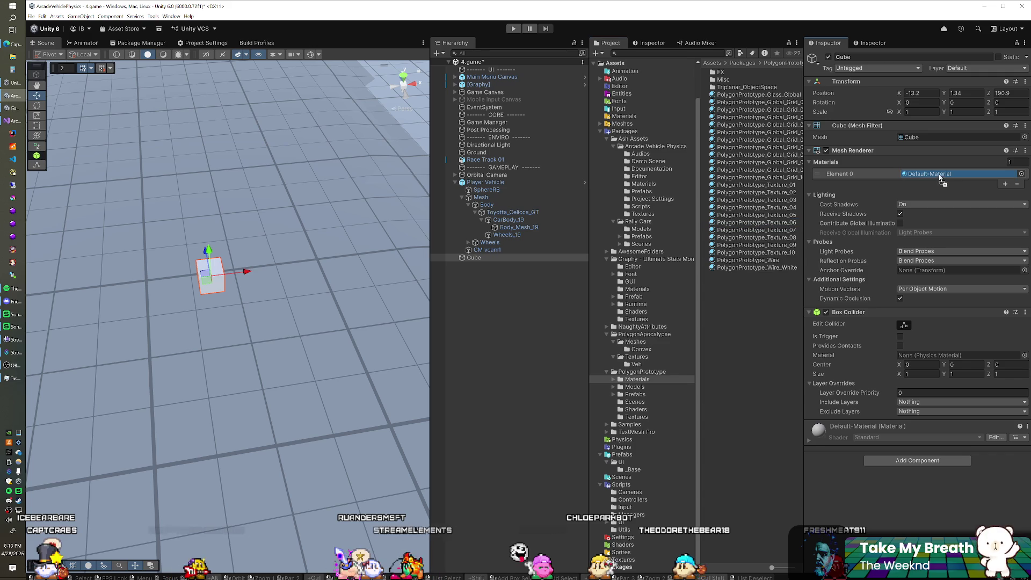
Try the Texture_06 material, undo back to the default material, and reselect the Cube
{"action": "left_click_drag", "start_coordinate": [941, 182], "coordinate": [942, 174]}
{"action": "key", "text": "ctrl+z"}
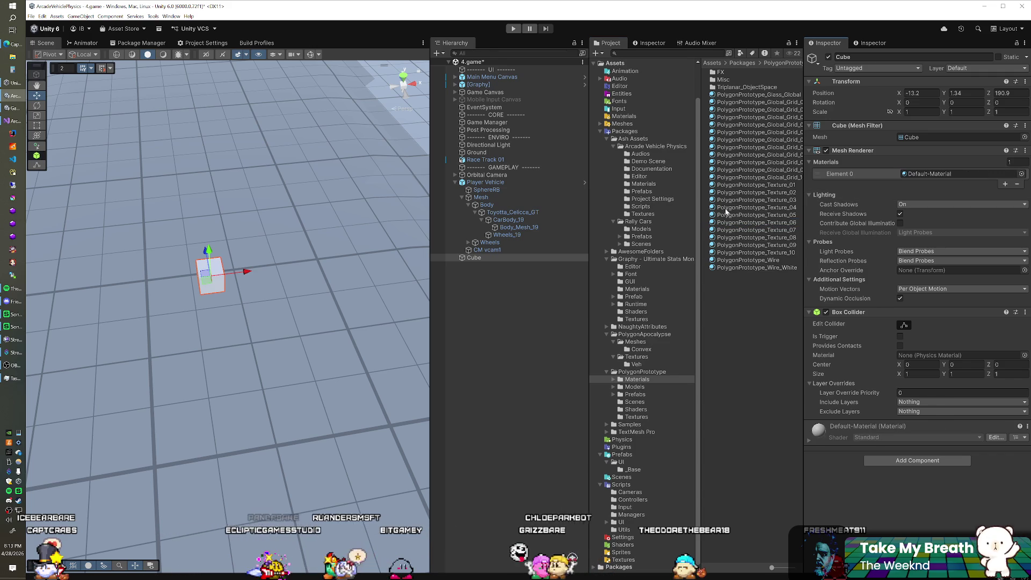
{"action": "left_click", "coordinate": [474, 258]}
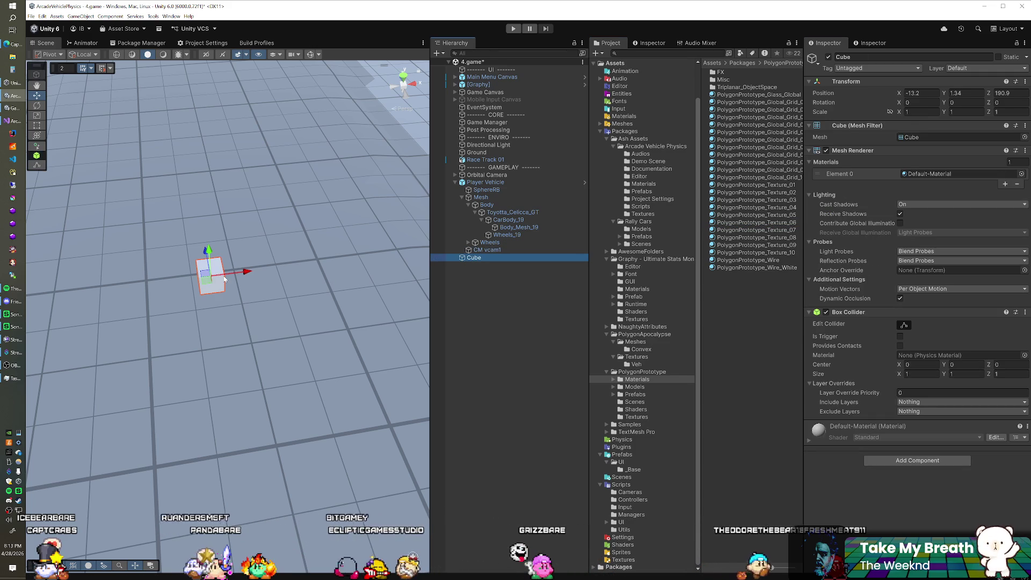
Create a new material named Block in the Assets Materials folder
{"action": "left_click", "coordinate": [624, 117]}
{"action": "right_click", "coordinate": [740, 96]}
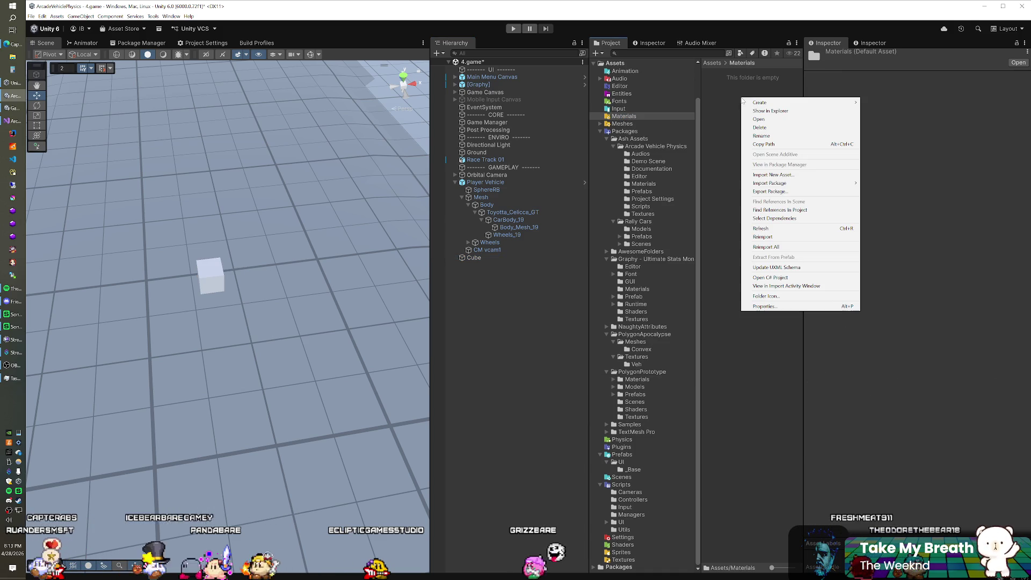
{"action": "mouse_move", "coordinate": [763, 102]}
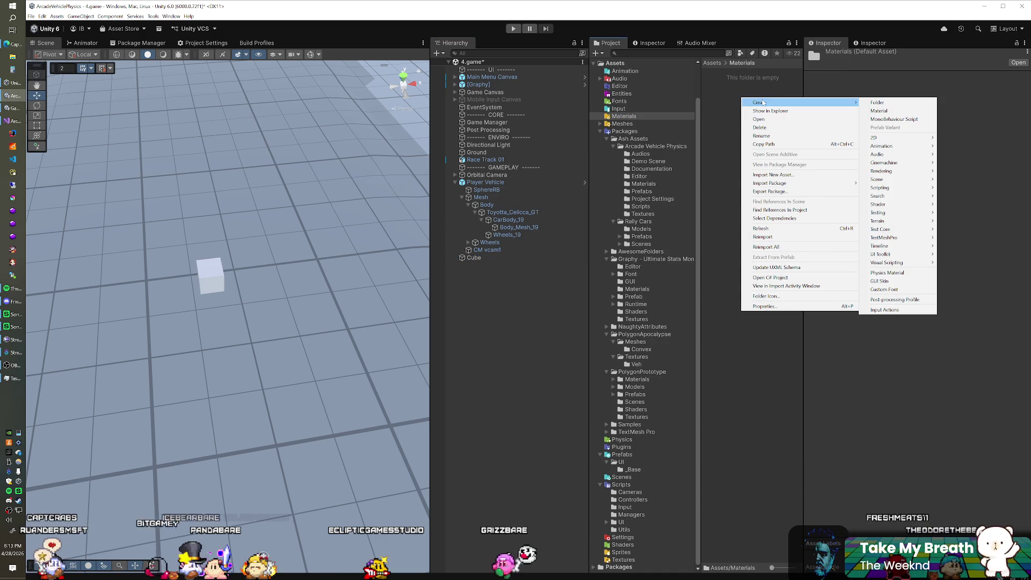
{"action": "left_click", "coordinate": [879, 110]}
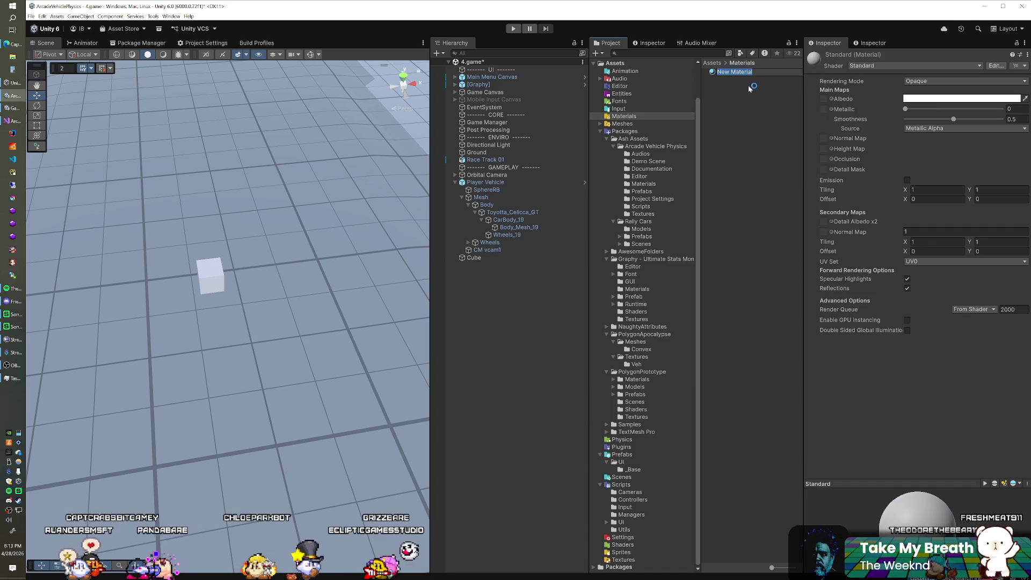
{"action": "type", "text": "Block"}
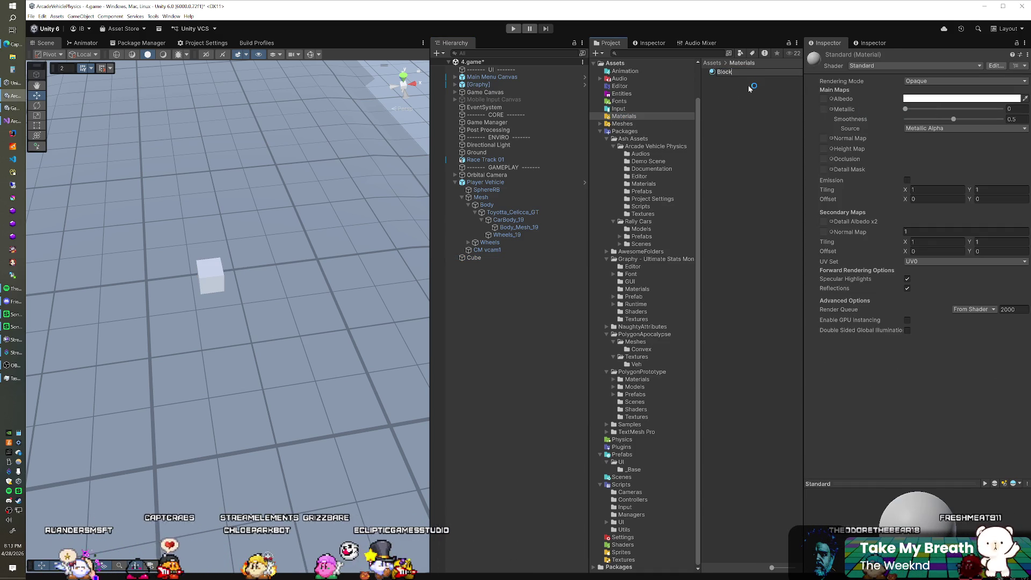
{"action": "key", "text": "Return"}
Give the Block material a grey albedo and set its smoothness to 0
{"action": "left_click", "coordinate": [930, 99]}
{"action": "left_click_drag", "start_coordinate": [948, 147], "coordinate": [942, 177]}
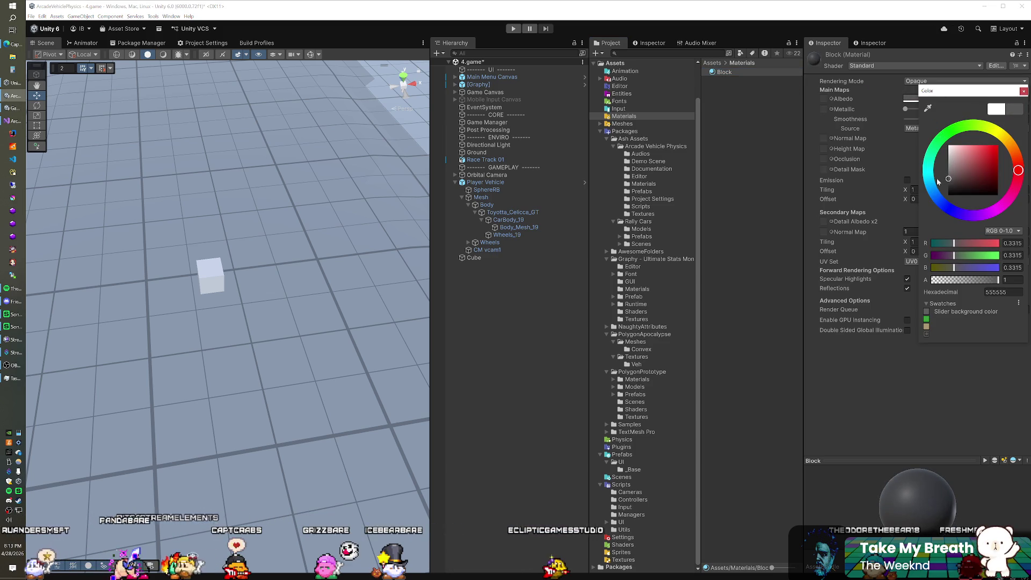
{"action": "left_click", "coordinate": [920, 88]}
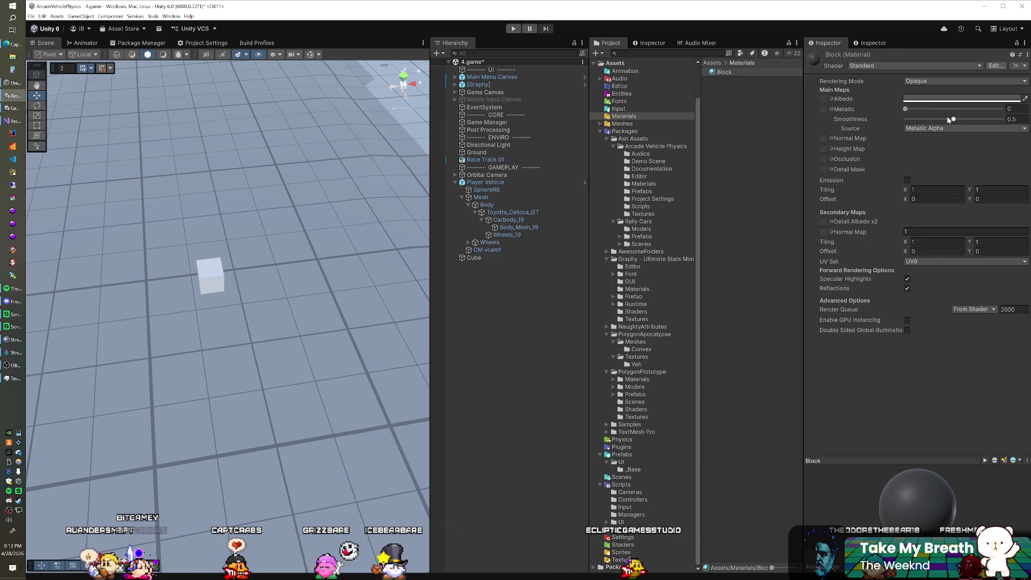
{"action": "left_click_drag", "start_coordinate": [955, 118], "coordinate": [906, 119]}
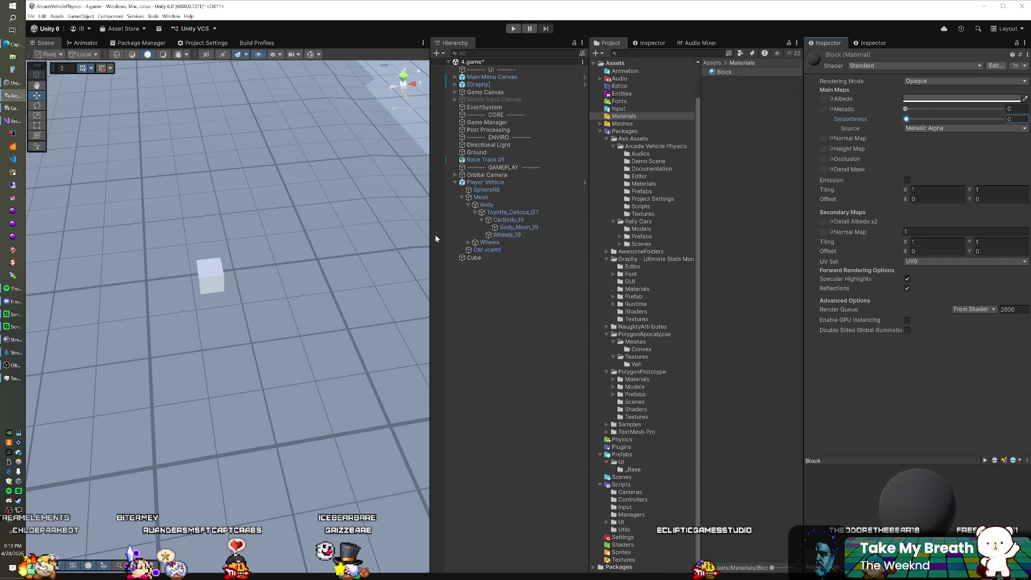
Assign Block to the Cube and fine-tune its colour to a mid grey around 0.37 RGB
{"action": "left_click", "coordinate": [473, 258]}
{"action": "left_click_drag", "start_coordinate": [726, 73], "coordinate": [921, 175]}
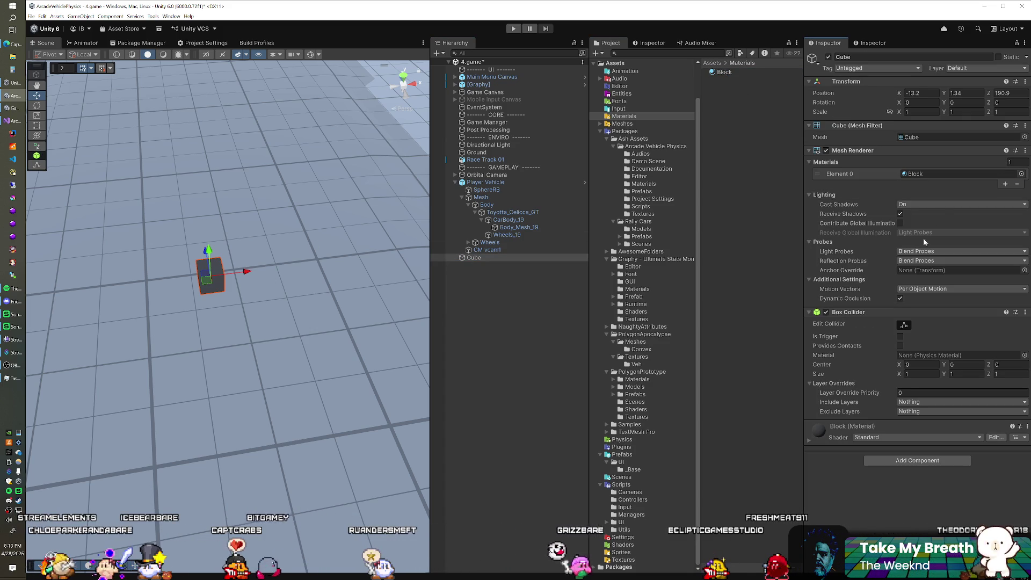
{"action": "left_click", "coordinate": [809, 441]}
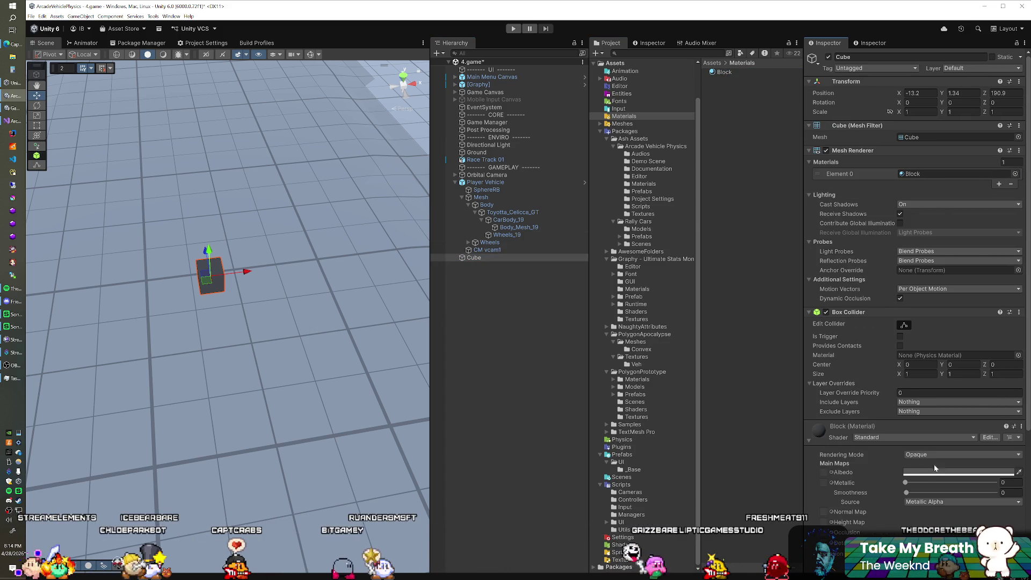
{"action": "left_click", "coordinate": [911, 473]}
{"action": "left_click", "coordinate": [948, 407]}
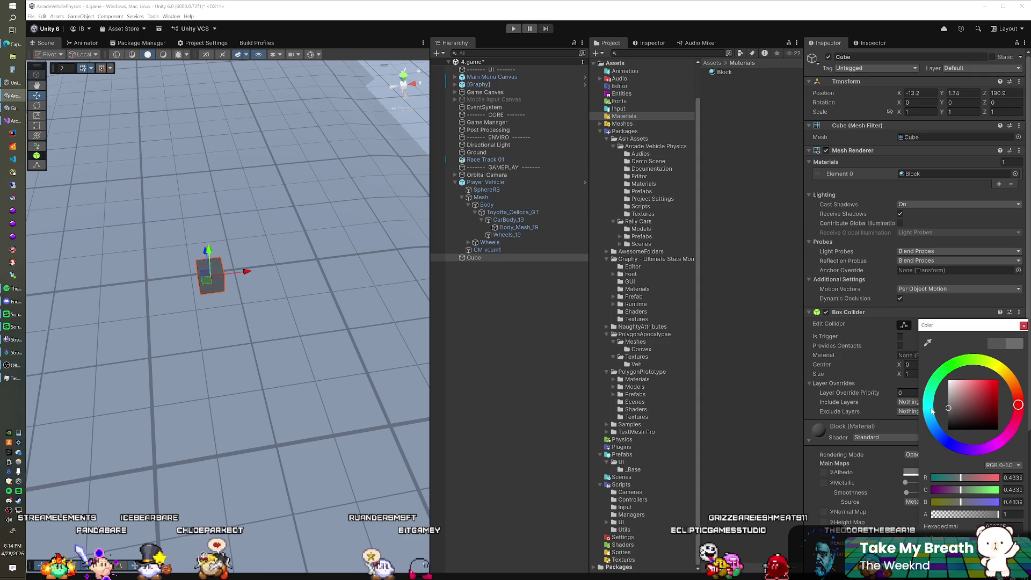
{"action": "left_click_drag", "start_coordinate": [924, 411], "coordinate": [924, 412]}
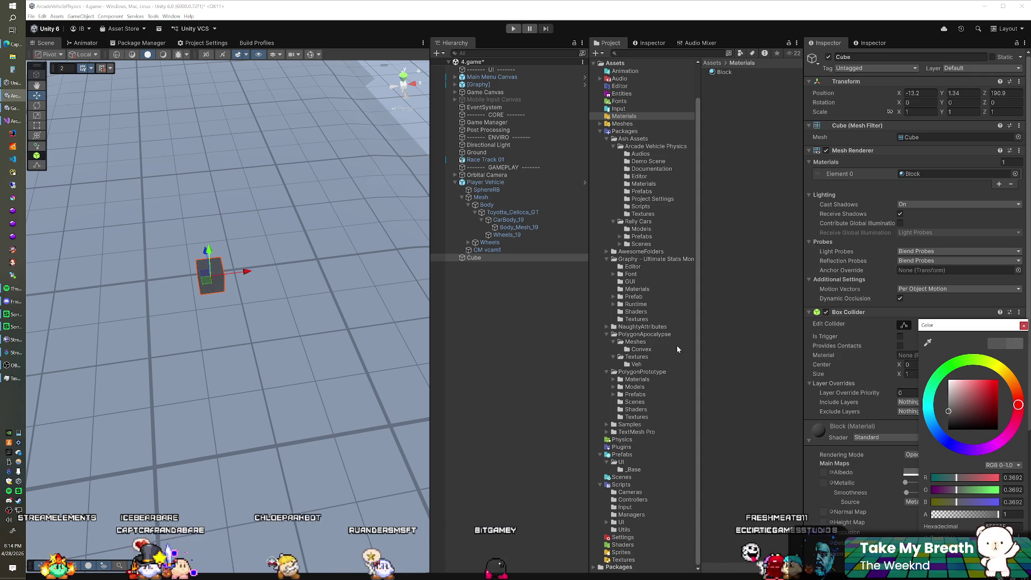
{"action": "left_click", "coordinate": [503, 259]}
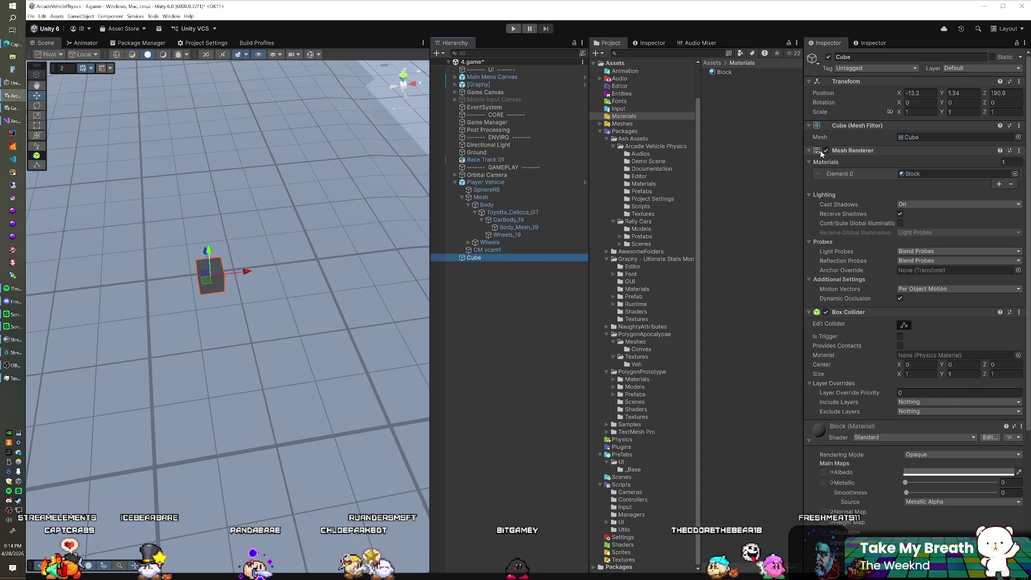
Collapse the Mesh Renderer, Mesh Filter, Box Collider and Block material sections
{"action": "left_click", "coordinate": [811, 150]}
{"action": "left_click", "coordinate": [809, 125]}
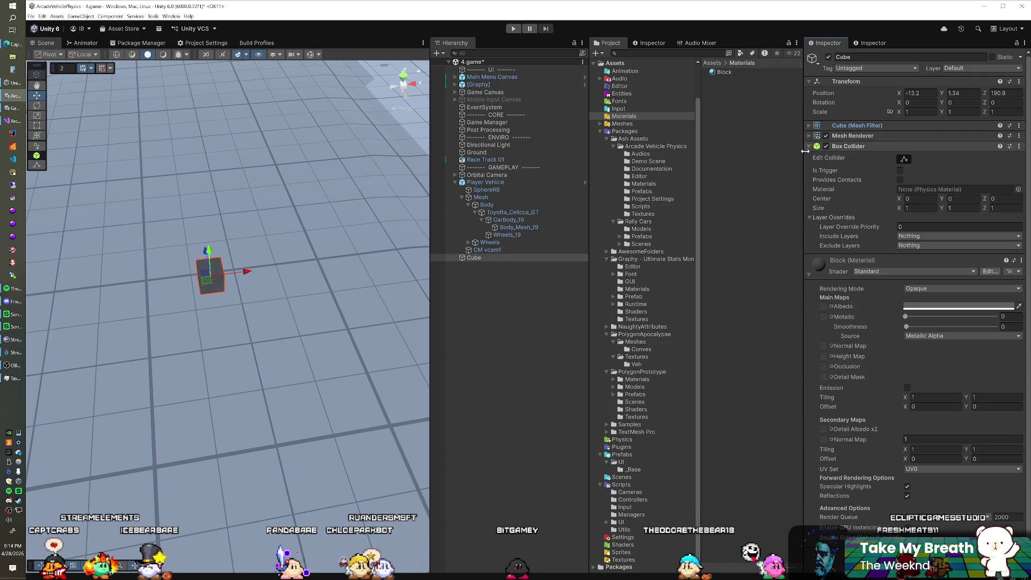
{"action": "left_click", "coordinate": [809, 146]}
{"action": "left_click", "coordinate": [810, 171]}
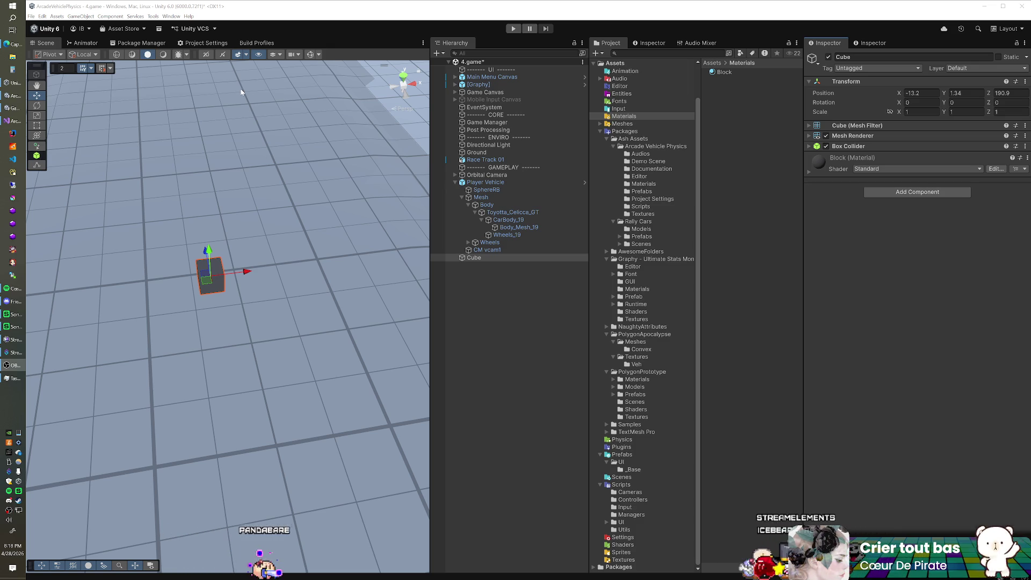
{"action": "scroll", "coordinate": [219, 213], "scroll_direction": "down", "scroll_amount": 5}
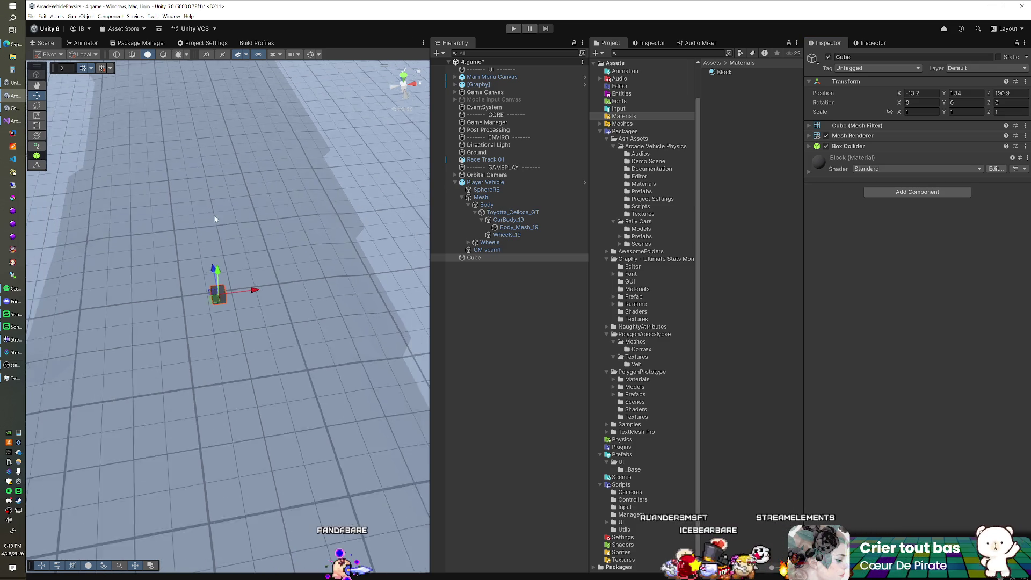
{"action": "scroll", "coordinate": [219, 213], "scroll_direction": "down", "scroll_amount": 8}
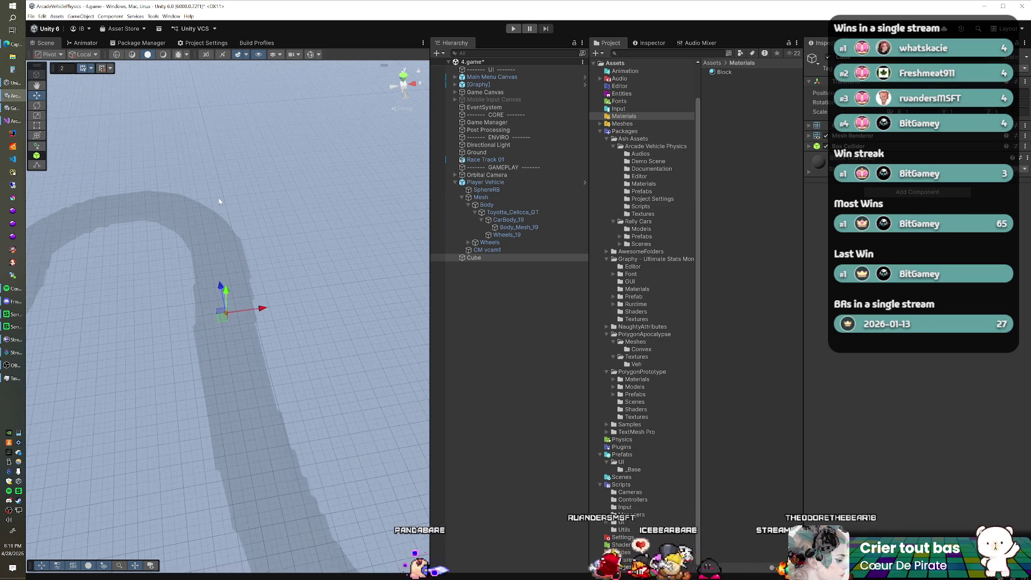
{"action": "scroll", "coordinate": [219, 202], "scroll_direction": "down", "scroll_amount": 8}
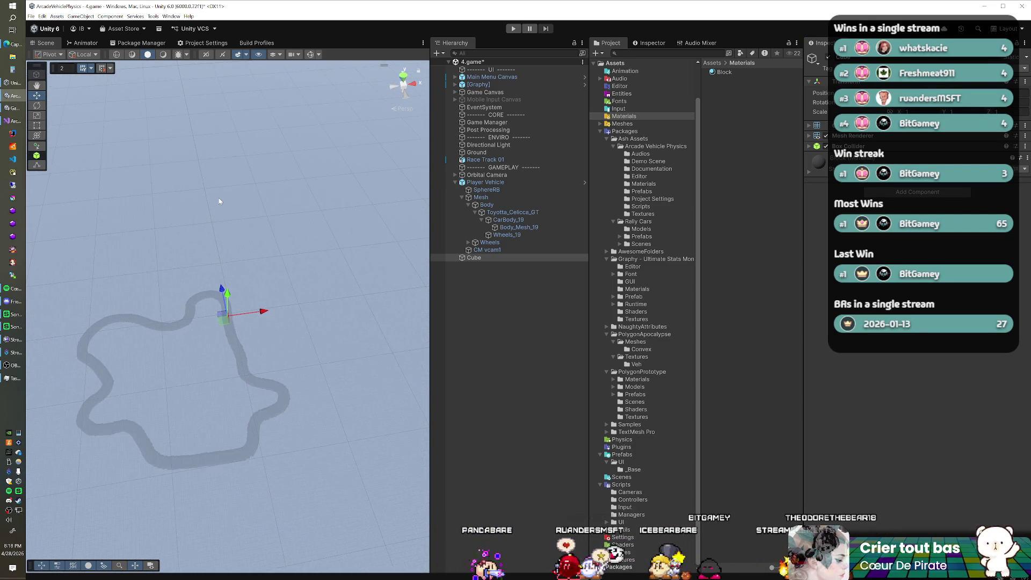
{"action": "scroll", "coordinate": [219, 201], "scroll_direction": "down", "scroll_amount": 4}
{"action": "scroll", "coordinate": [219, 201], "scroll_direction": "up", "scroll_amount": 8}
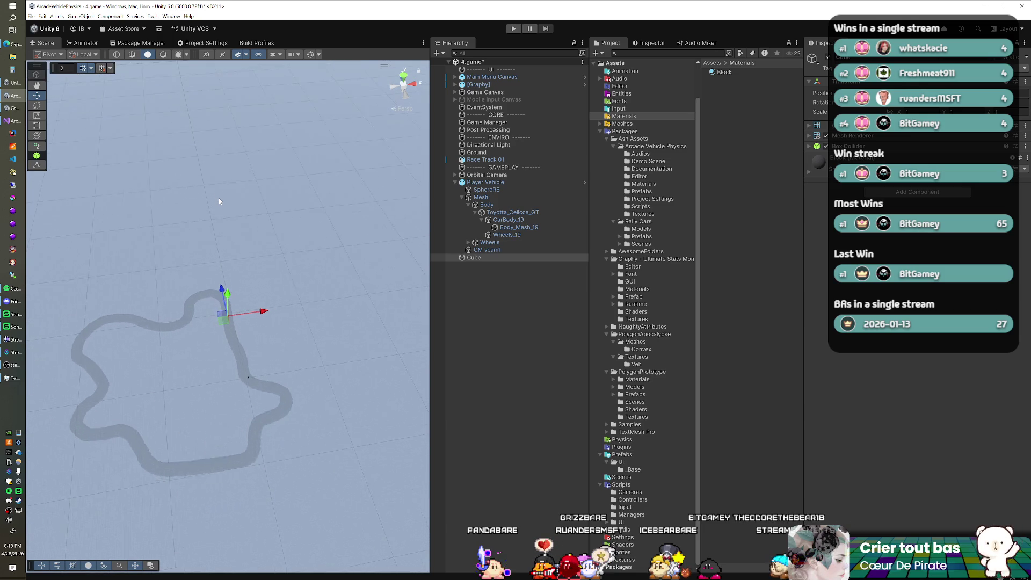
{"action": "scroll", "coordinate": [219, 201], "scroll_direction": "up", "scroll_amount": 10}
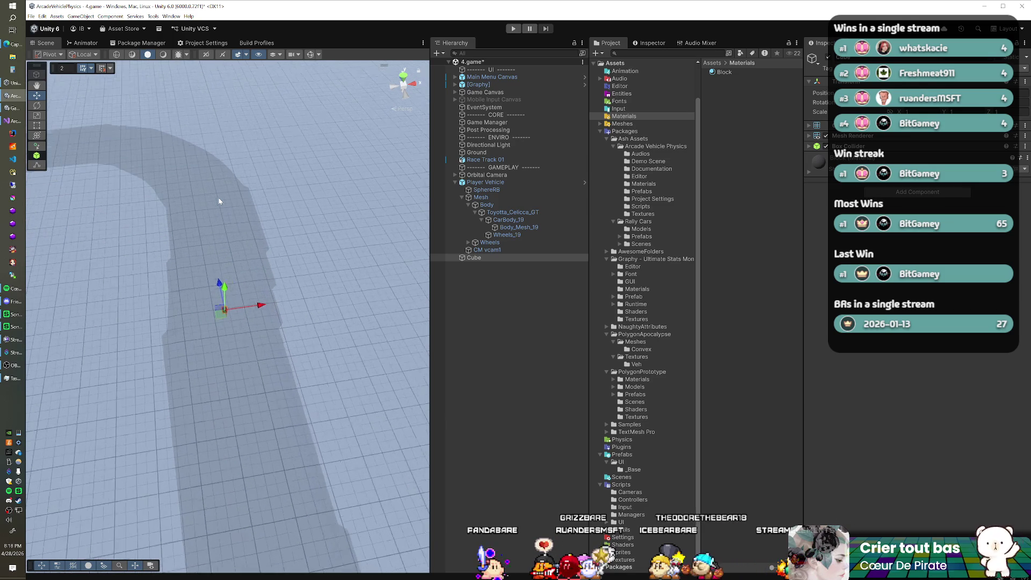
{"action": "scroll", "coordinate": [219, 201], "scroll_direction": "up", "scroll_amount": 2}
{"action": "scroll", "coordinate": [219, 201], "scroll_direction": "up", "scroll_amount": 8}
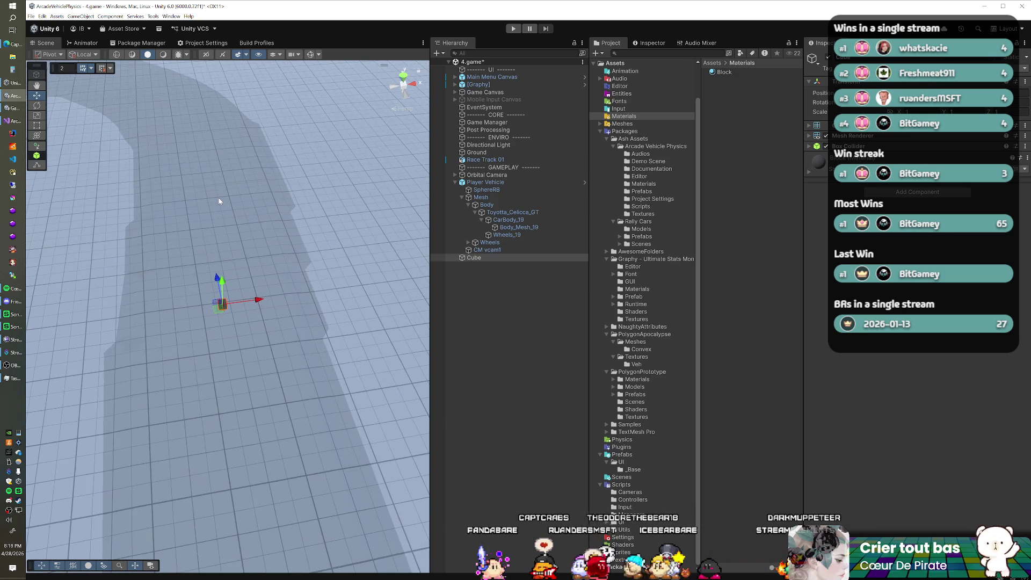
{"action": "scroll", "coordinate": [219, 201], "scroll_direction": "up", "scroll_amount": 5}
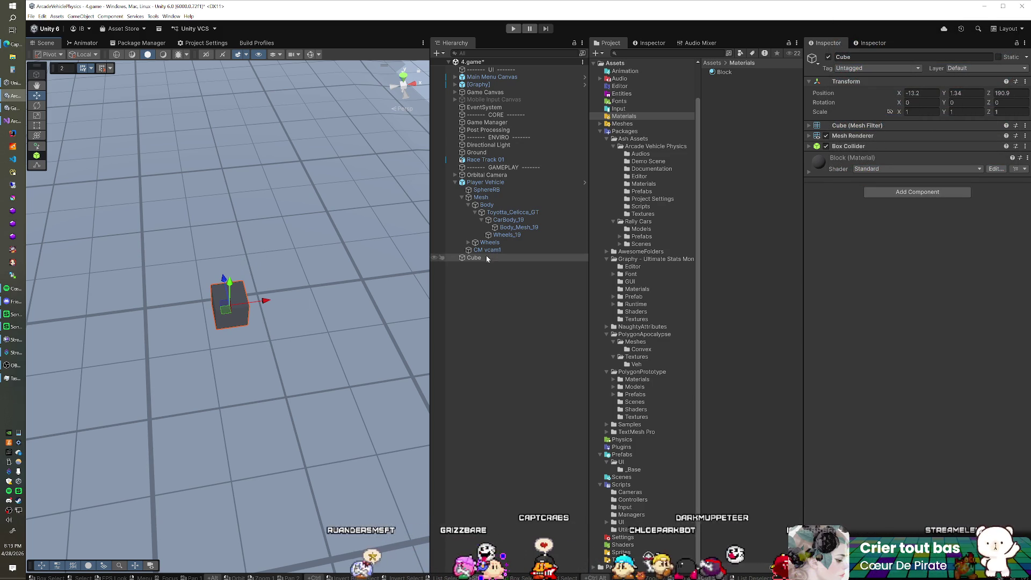
Add a Rigidbody to the Cube with mass 0.5, interpolation on and Continuous Dynamic collision detection
{"action": "left_click", "coordinate": [882, 192]}
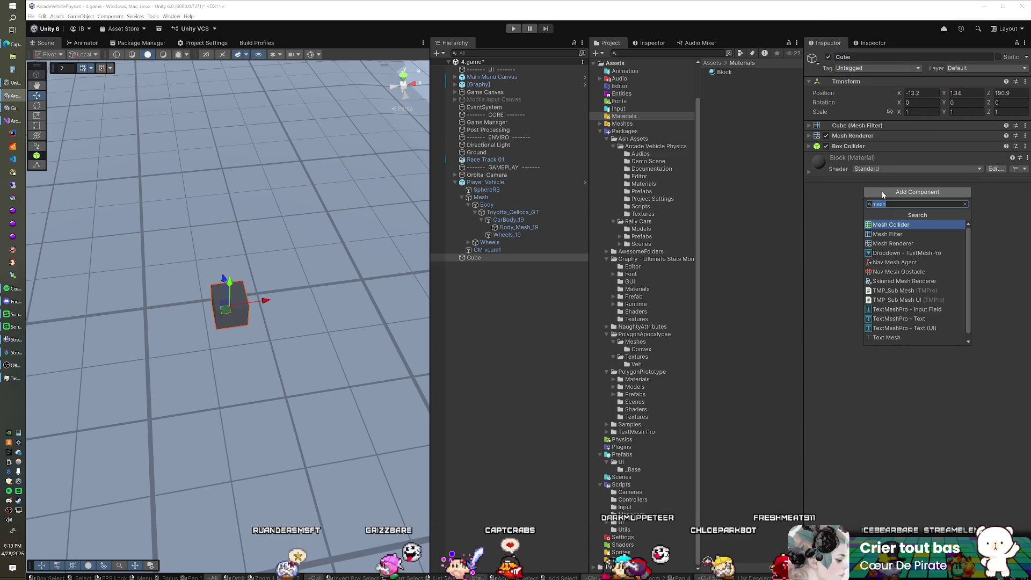
{"action": "type", "text": "rigid"}
{"action": "key", "text": "Return"}
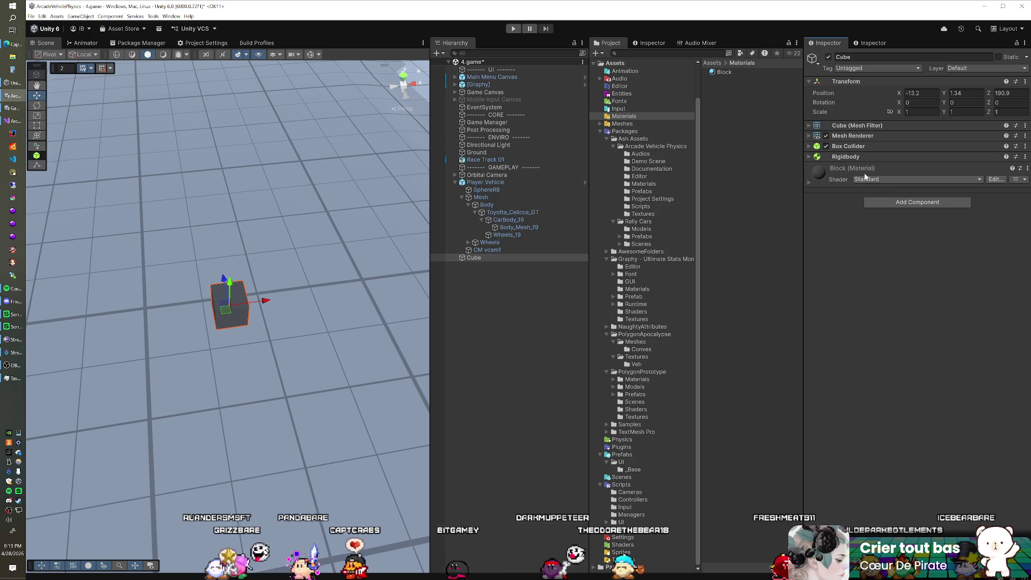
{"action": "left_click", "coordinate": [847, 158]}
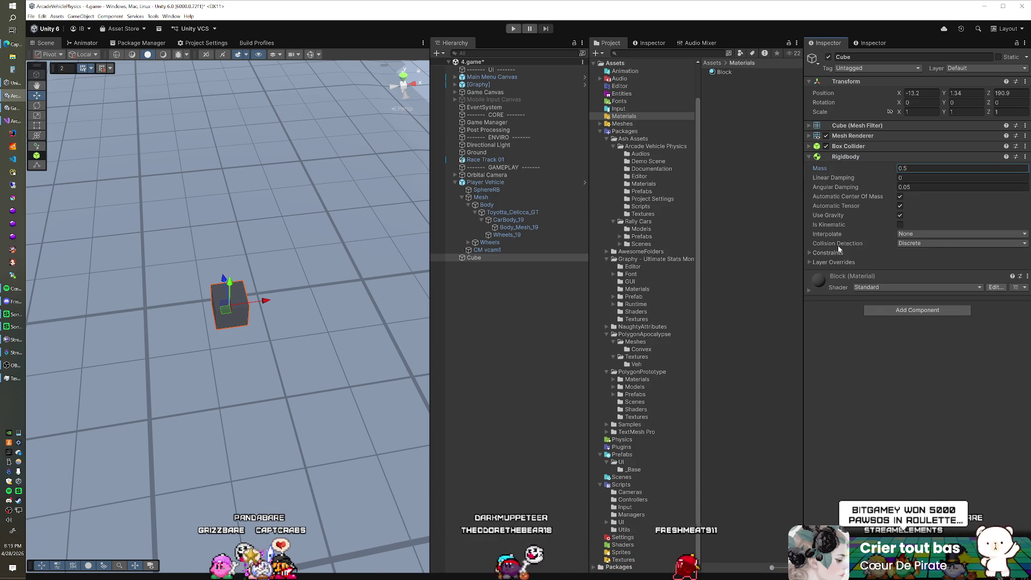
{"action": "left_click", "coordinate": [926, 243]}
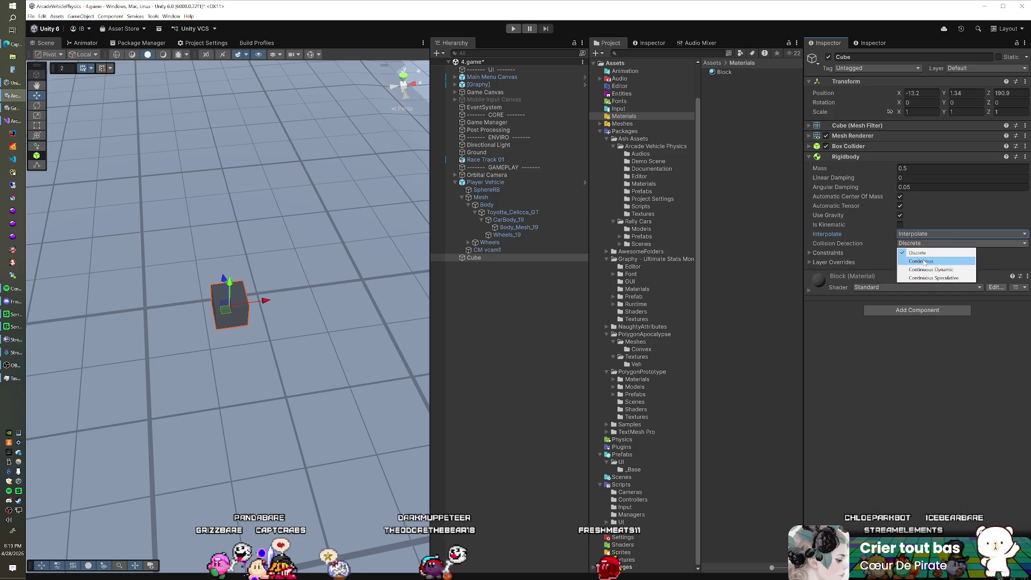
{"action": "left_click", "coordinate": [921, 270]}
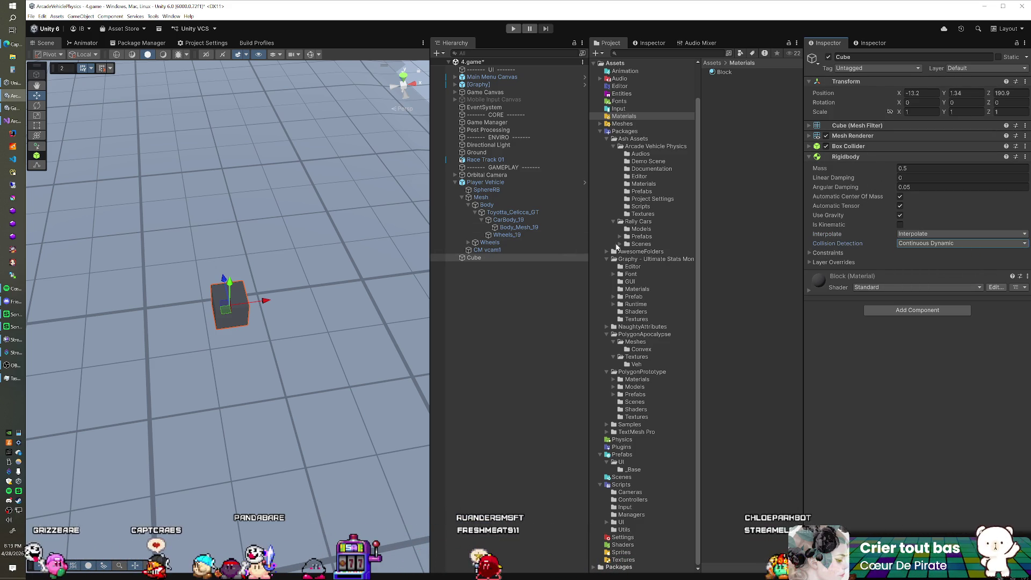
{"action": "left_click", "coordinate": [480, 251]}
{"action": "left_click", "coordinate": [475, 258]}
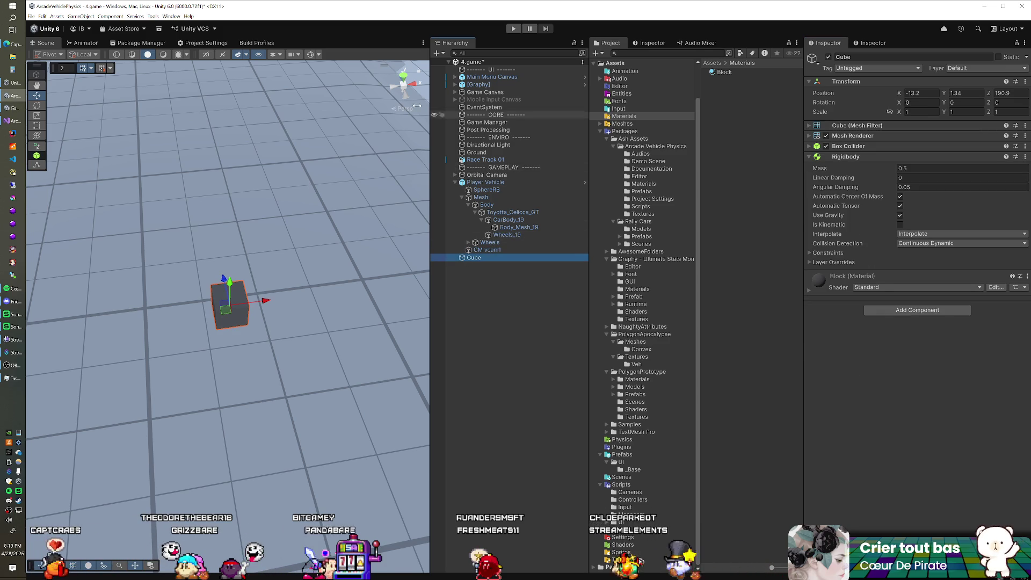
Check the Build Profiles and Physics settings, then enter Play mode
{"action": "left_click", "coordinate": [242, 44]}
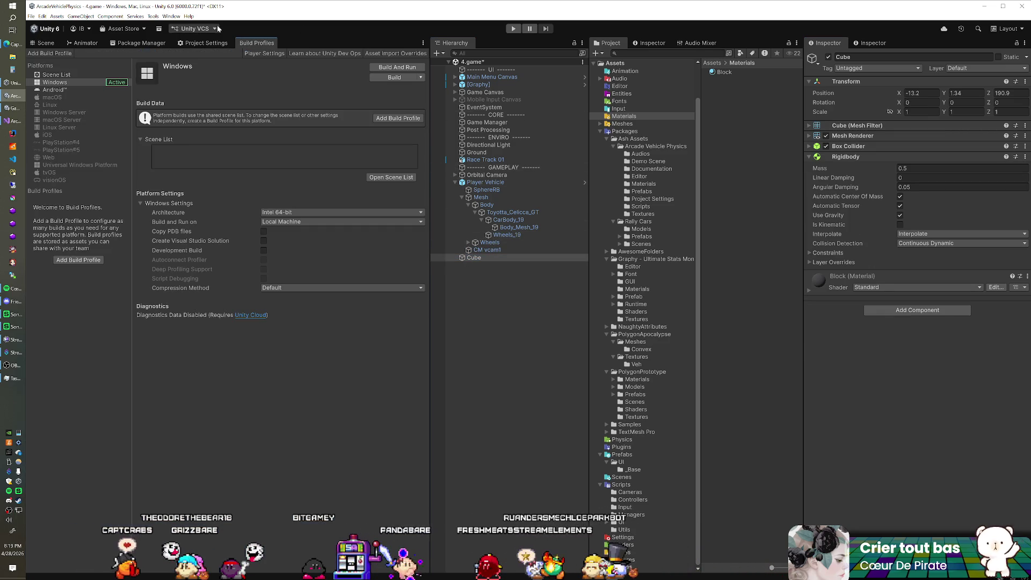
{"action": "left_click", "coordinate": [193, 45]}
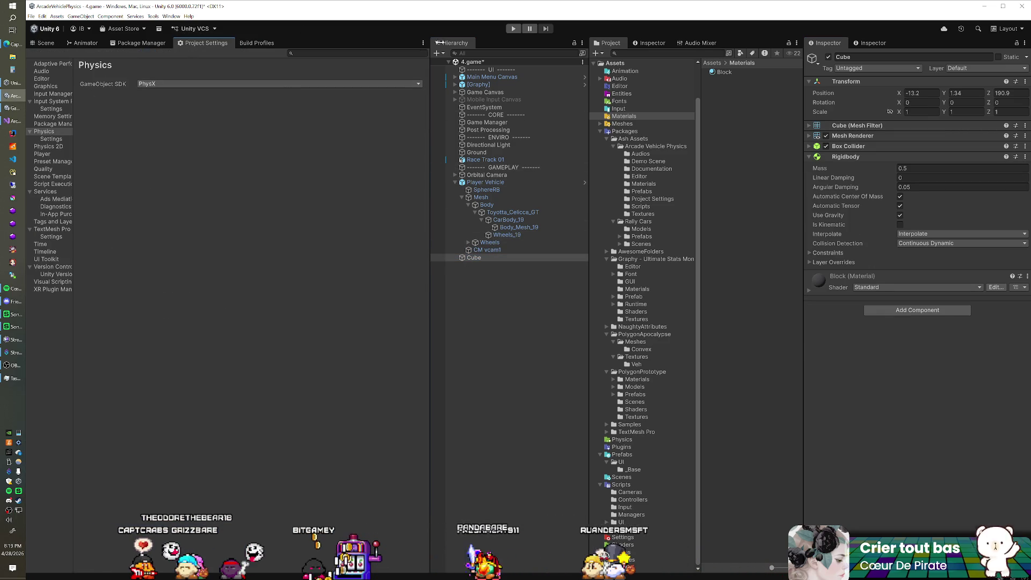
{"action": "left_click", "coordinate": [511, 31]}
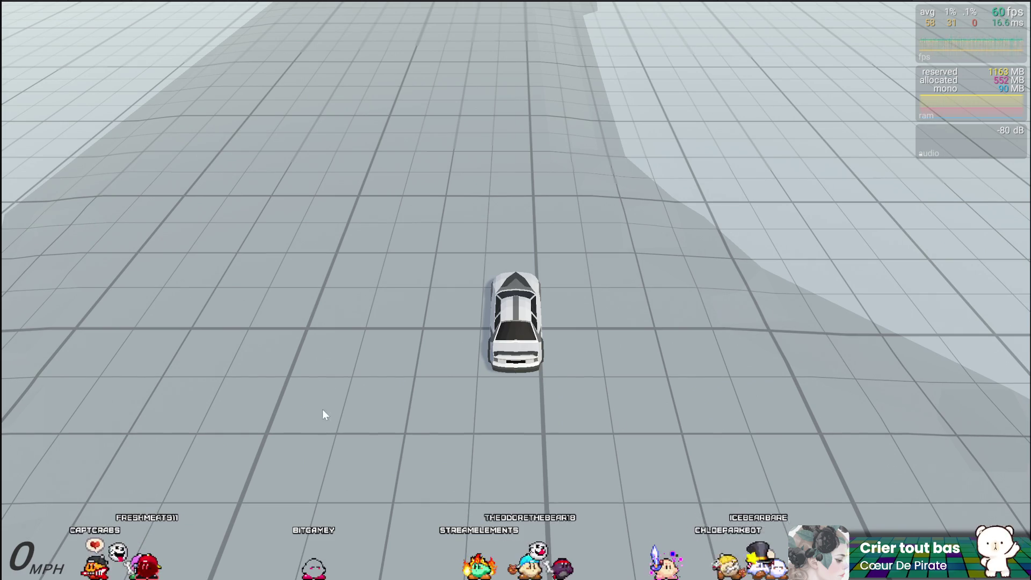
Drive the car up to 140 MPH and drift, then tick Default/Default in the Layer Collision Matrix
{"action": "key", "text": "w"}
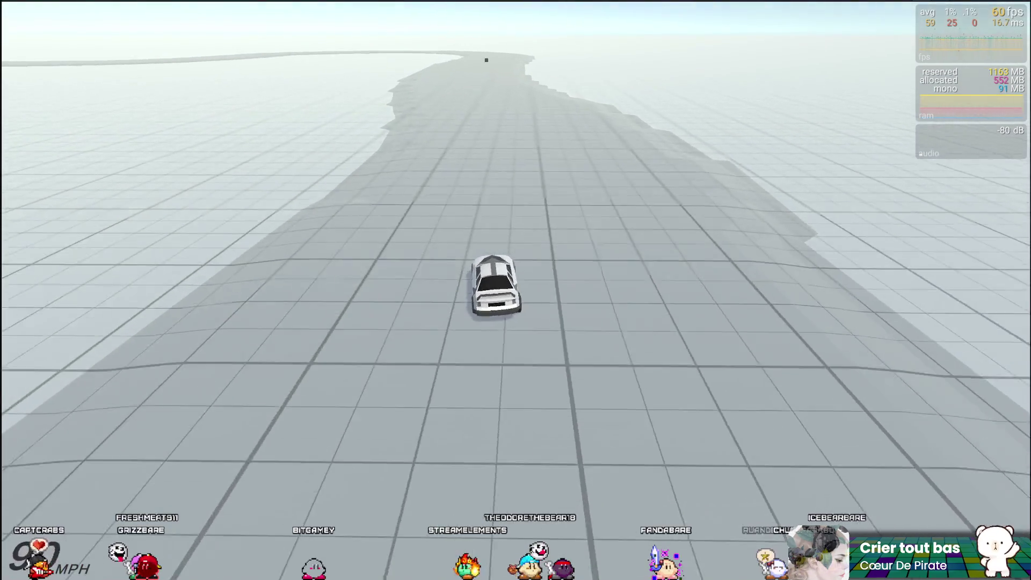
{"action": "key", "text": "w"}
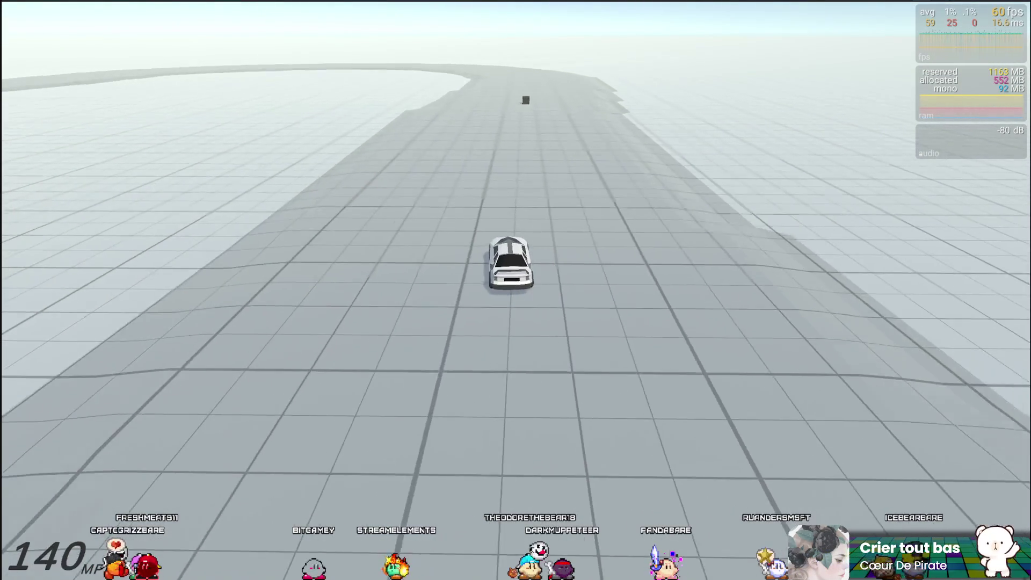
{"action": "key", "text": "space"}
{"action": "key", "text": "a"}
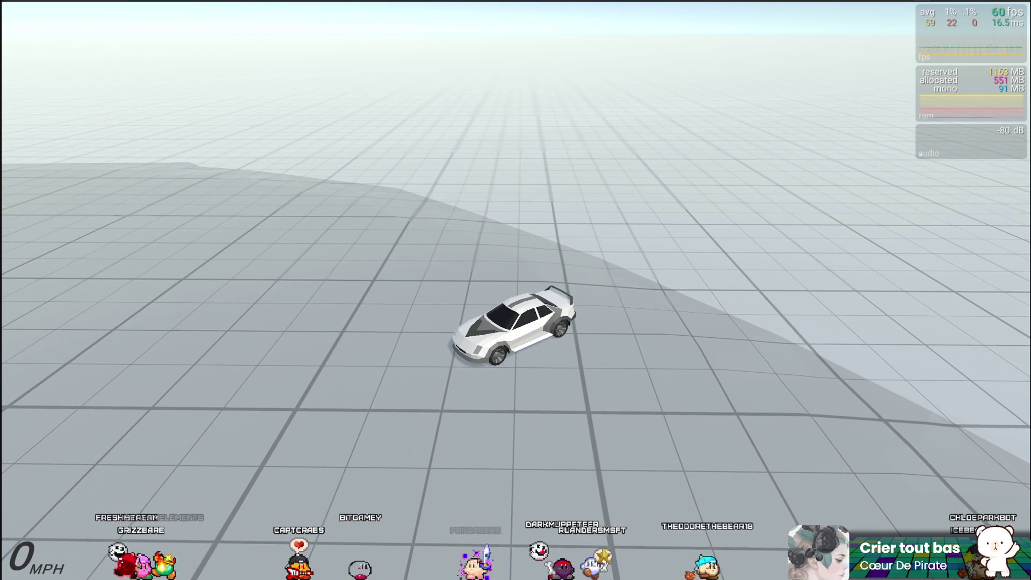
{"action": "key", "text": "alt+Tab"}
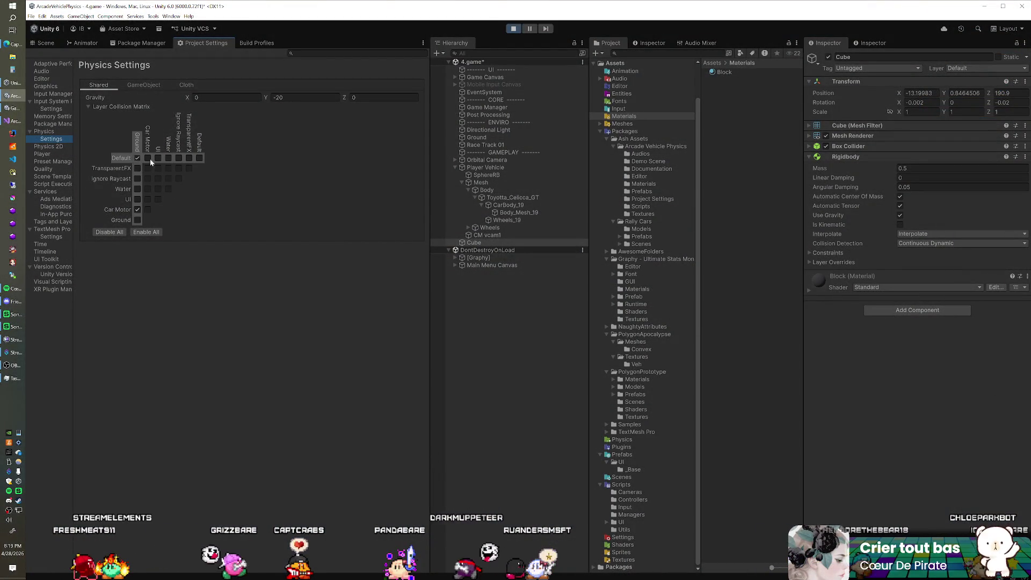
{"action": "left_click", "coordinate": [199, 158]}
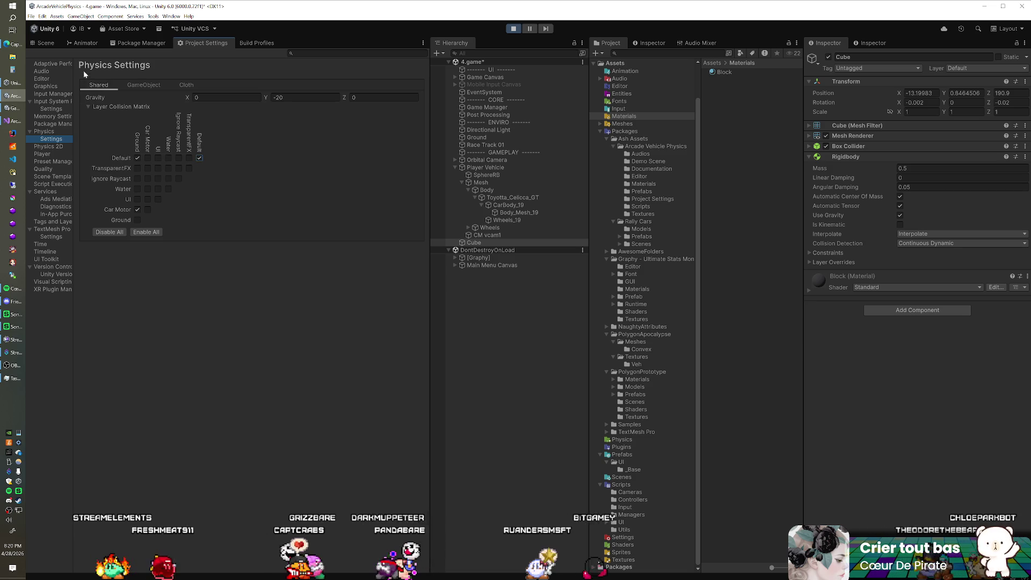
View the general Physics settings page showing PhysX as GameObject SDK, then return to the Scene view
{"action": "left_click", "coordinate": [46, 42]}
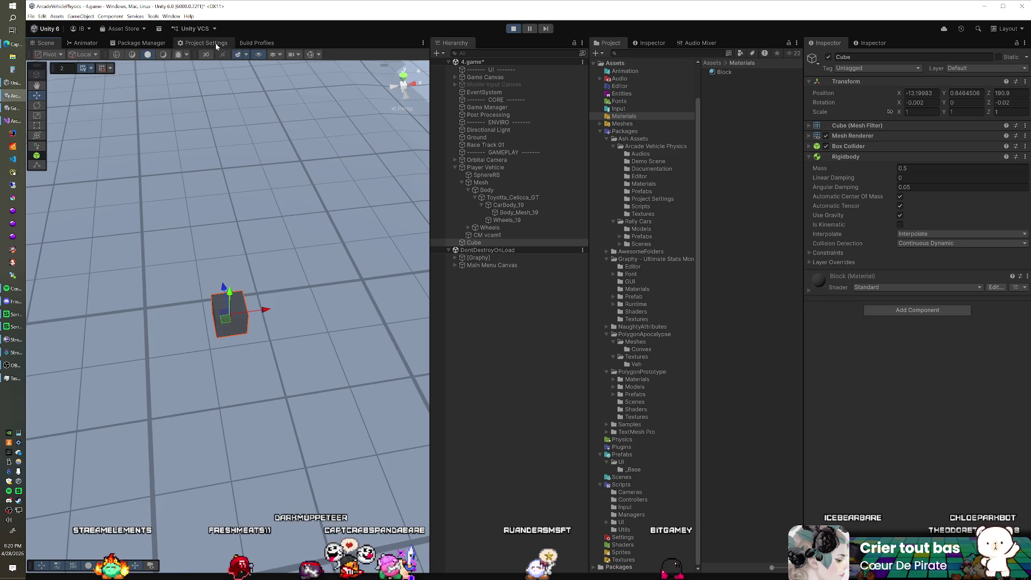
{"action": "left_click", "coordinate": [204, 43]}
{"action": "left_click", "coordinate": [60, 131]}
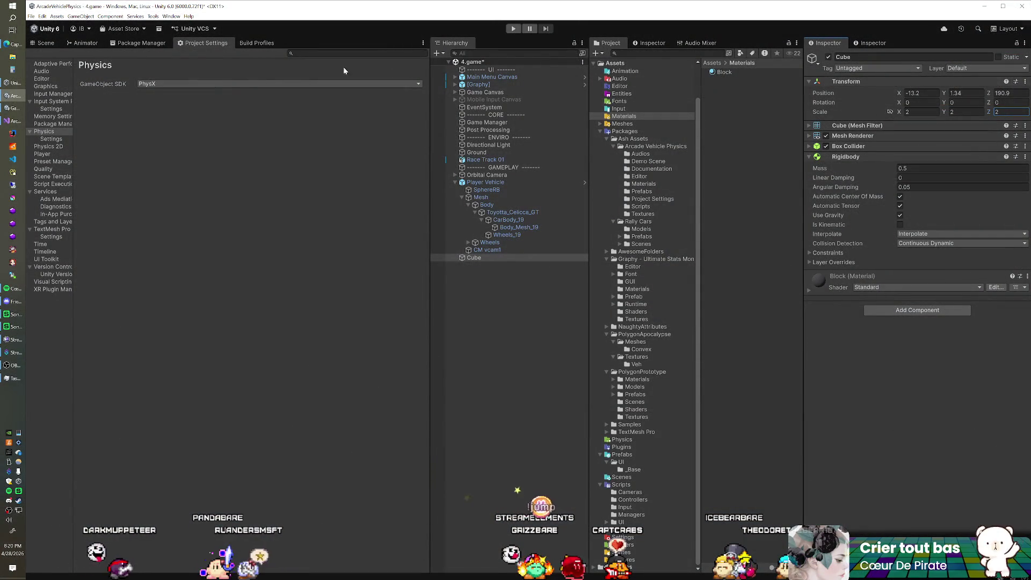
{"action": "left_click", "coordinate": [46, 42]}
Zoom in on the 1.5-scaled Cube and duplicate it as Cube (1)
{"action": "scroll", "coordinate": [260, 251], "scroll_direction": "up", "scroll_amount": 3}
{"action": "scroll", "coordinate": [259, 253], "scroll_direction": "down", "scroll_amount": 4}
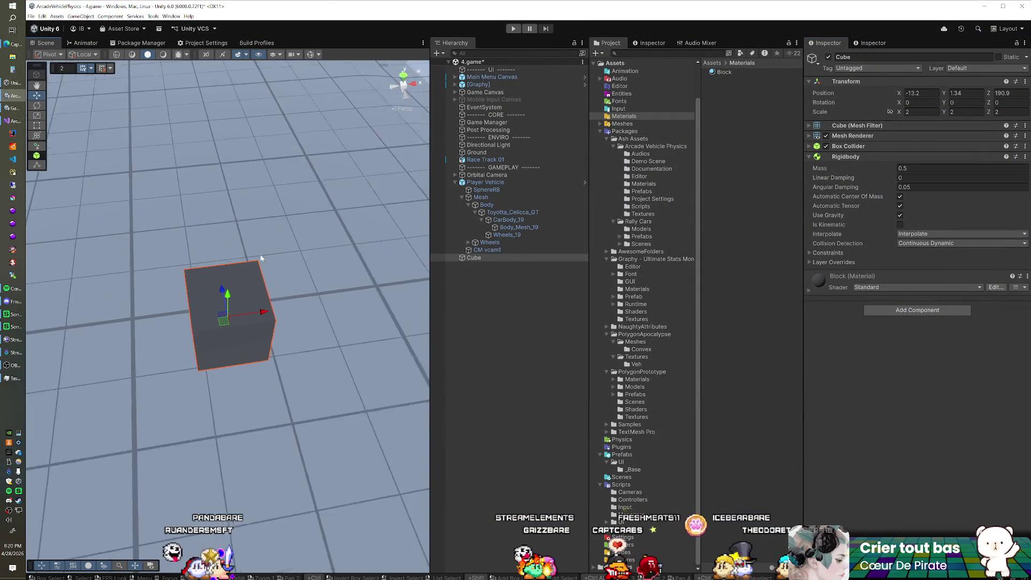
{"action": "scroll", "coordinate": [263, 269], "scroll_direction": "down", "scroll_amount": 10}
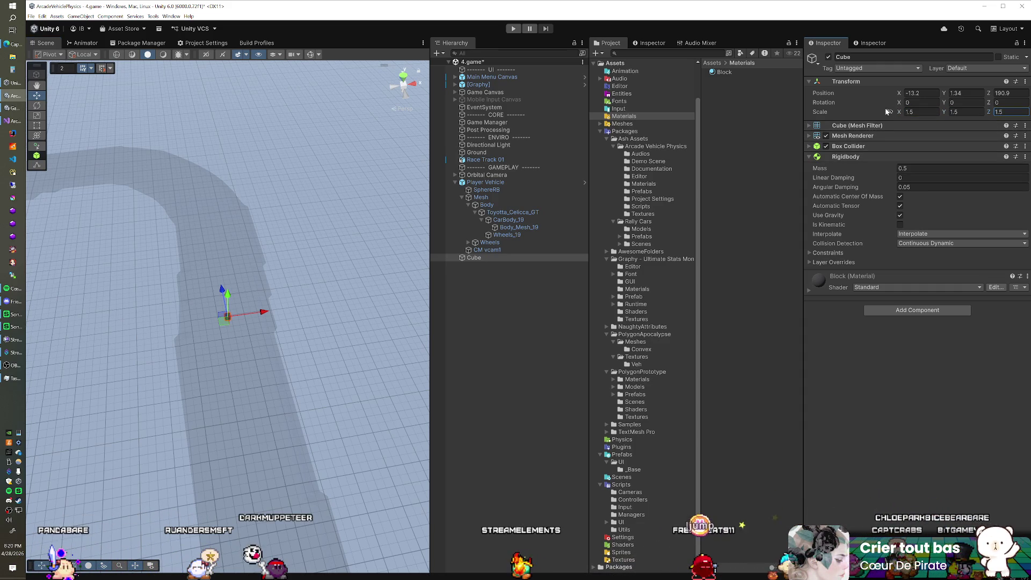
{"action": "scroll", "coordinate": [257, 304], "scroll_direction": "up", "scroll_amount": 8}
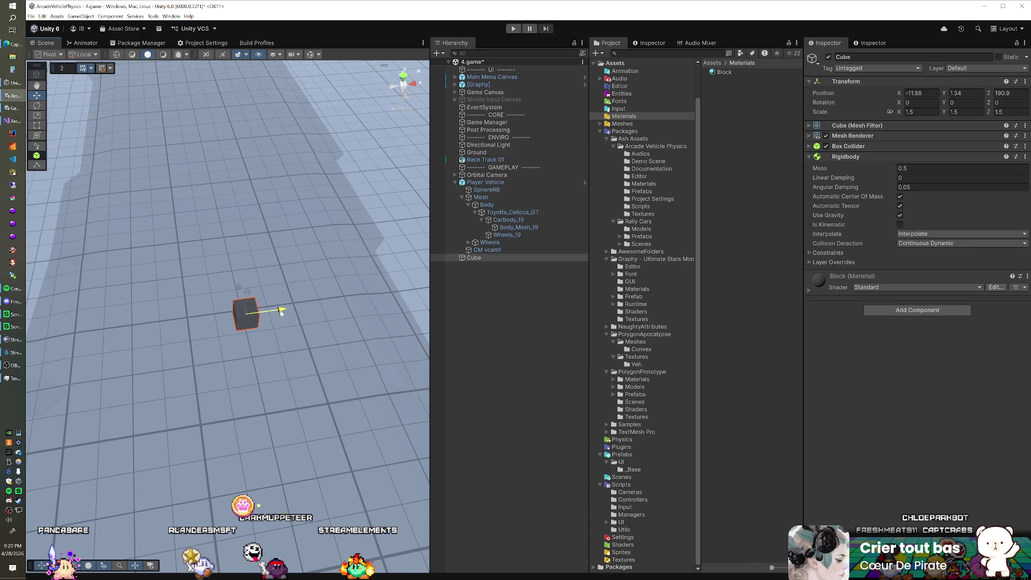
{"action": "key", "text": "ctrl+d"}
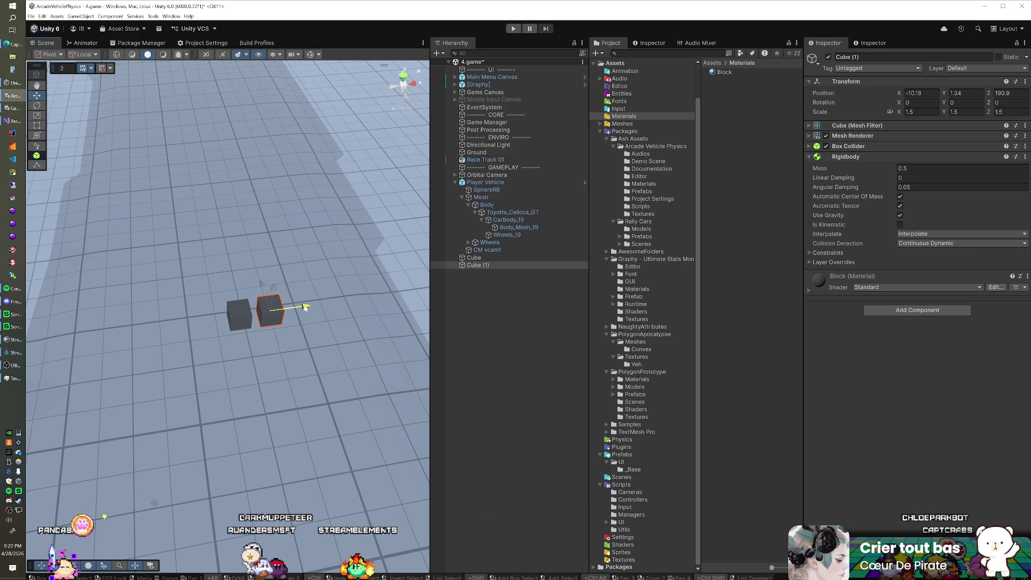
Duplicate the cube beside the previous one, undoing a misplaced four-cube copy
{"action": "key", "text": "ctrl+d"}
{"action": "mouse_move", "coordinate": [304, 308]}
{"action": "left_mouse_down"}
{"action": "mouse_move", "coordinate": [348, 301]}
{"action": "mouse_move", "coordinate": [220, 338]}
{"action": "left_mouse_up"}
{"action": "key", "text": "ctrl+d"}
{"action": "key", "text": "ctrl+d"}
{"action": "left_click_drag", "start_coordinate": [275, 310], "coordinate": [161, 325]}
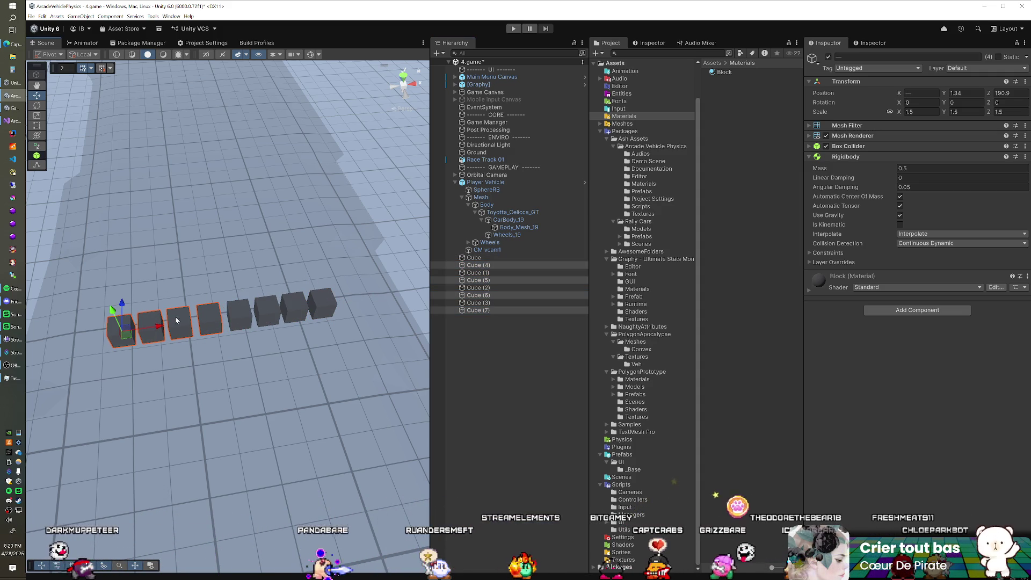
{"action": "key", "text": "ctrl+z"}
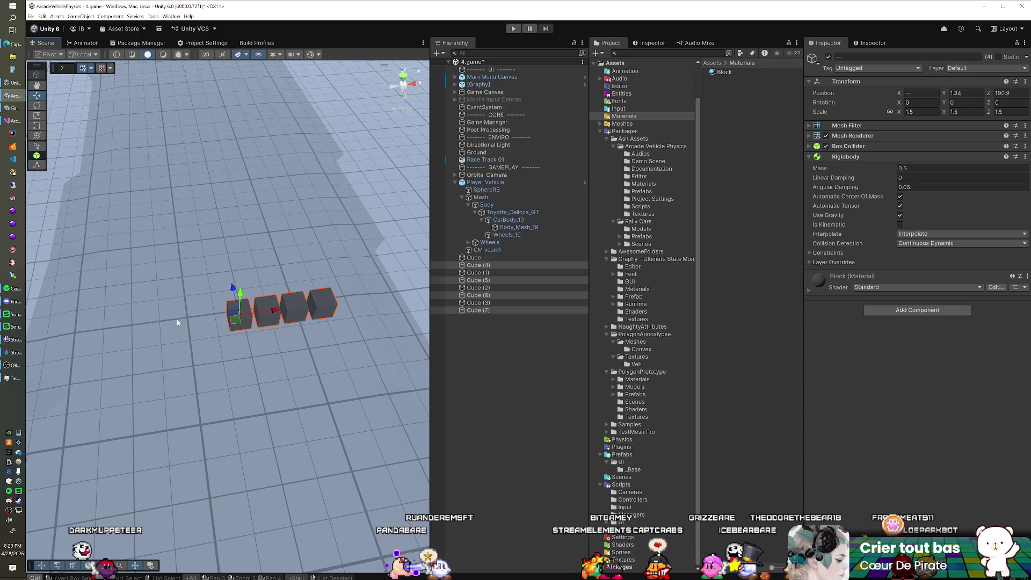
{"action": "key", "text": "ctrl+z"}
{"action": "key", "text": "ctrl+z"}
{"action": "key", "text": "ctrl+z"}
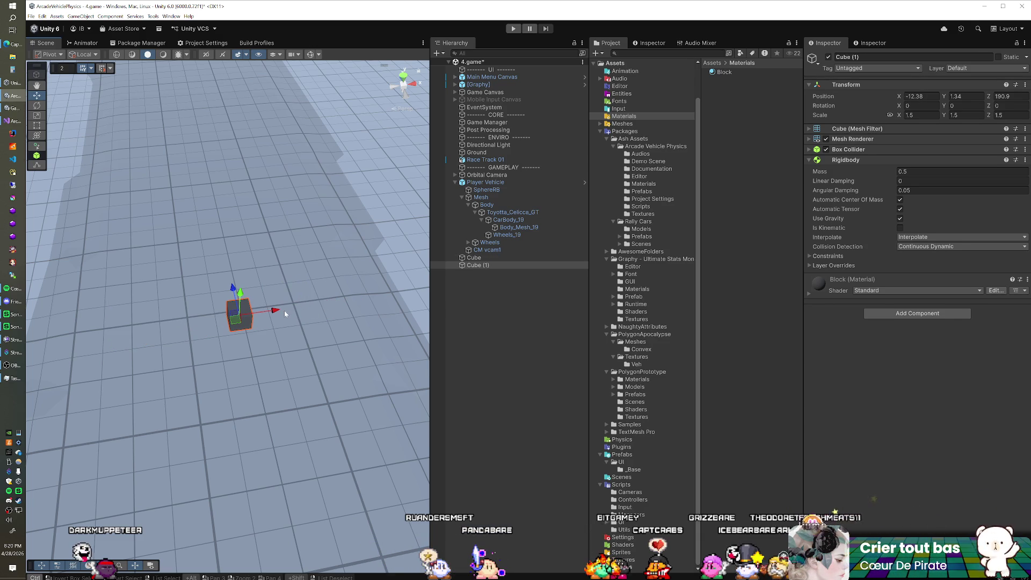
{"action": "left_click_drag", "start_coordinate": [284, 310], "coordinate": [300, 311]}
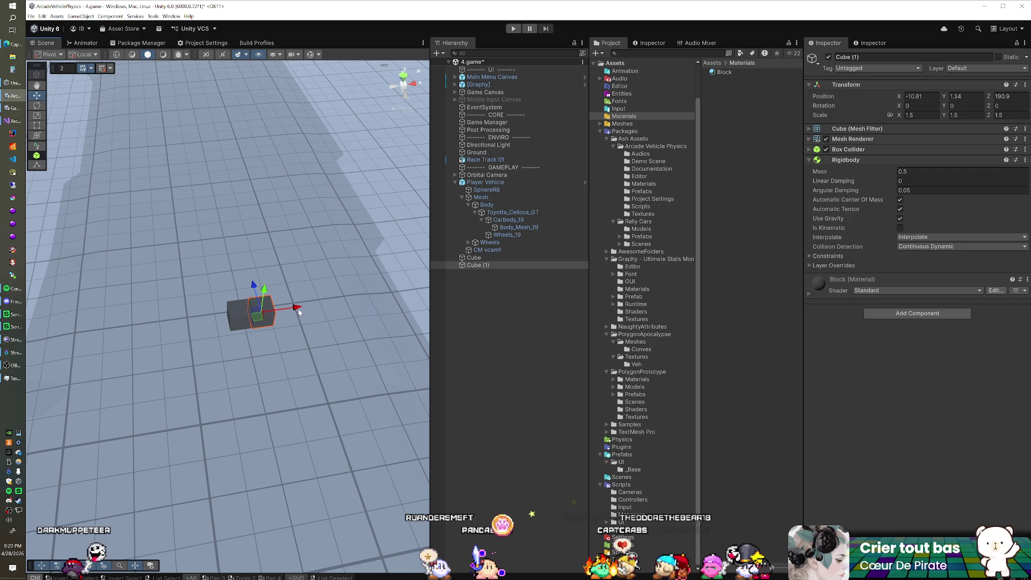
Add more cube copies, then duplicate six cubes to extend the row to twelve
{"action": "key", "text": "ctrl+d"}
{"action": "key", "text": "ctrl+d"}
{"action": "left_click_drag", "start_coordinate": [318, 305], "coordinate": [362, 300]}
{"action": "key", "text": "ctrl+d"}
{"action": "key", "text": "ctrl+d"}
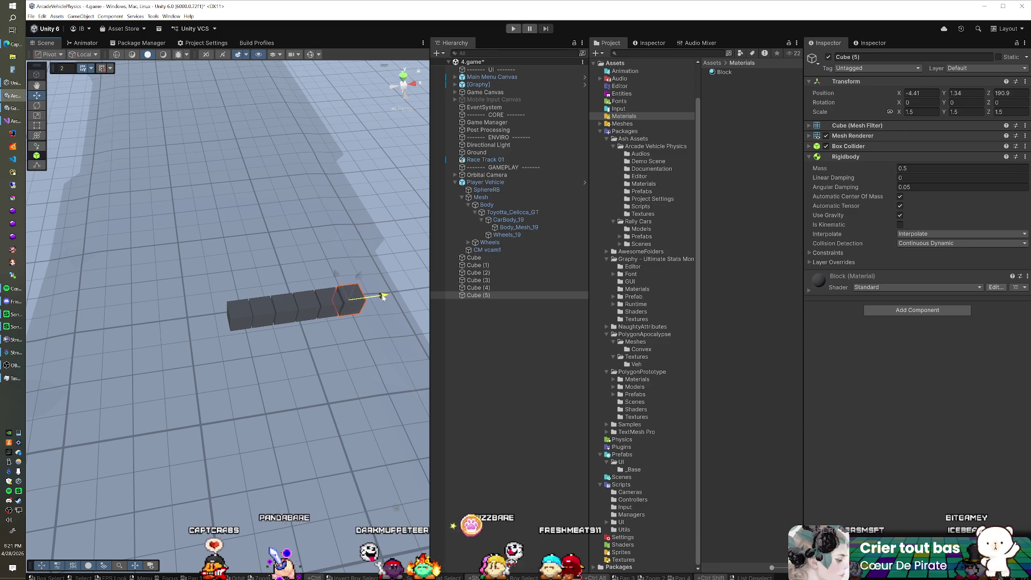
{"action": "left_click", "coordinate": [492, 257], "text": "shift"}
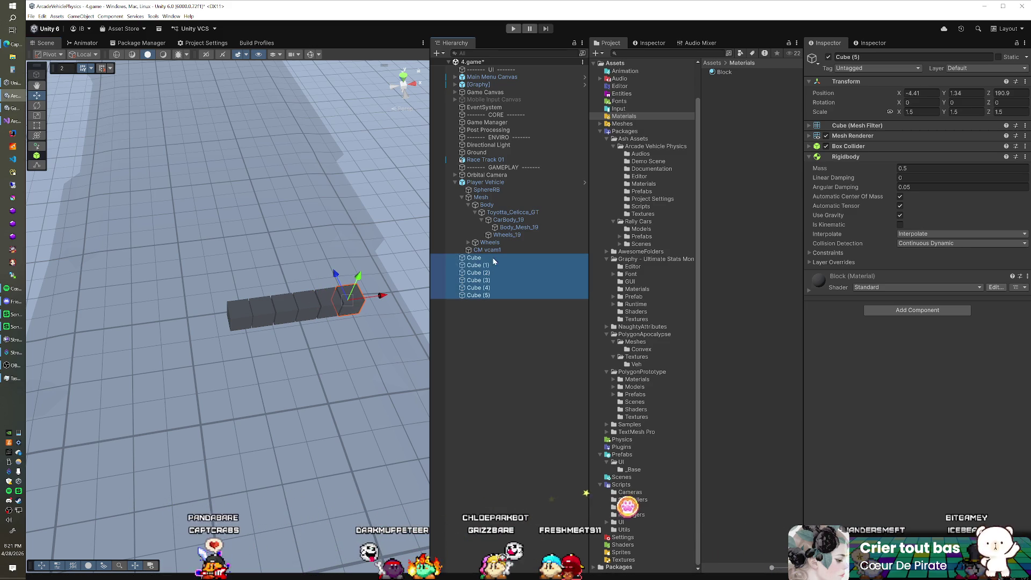
{"action": "key", "text": "ctrl+d"}
{"action": "left_click_drag", "start_coordinate": [324, 304], "coordinate": [319, 305]}
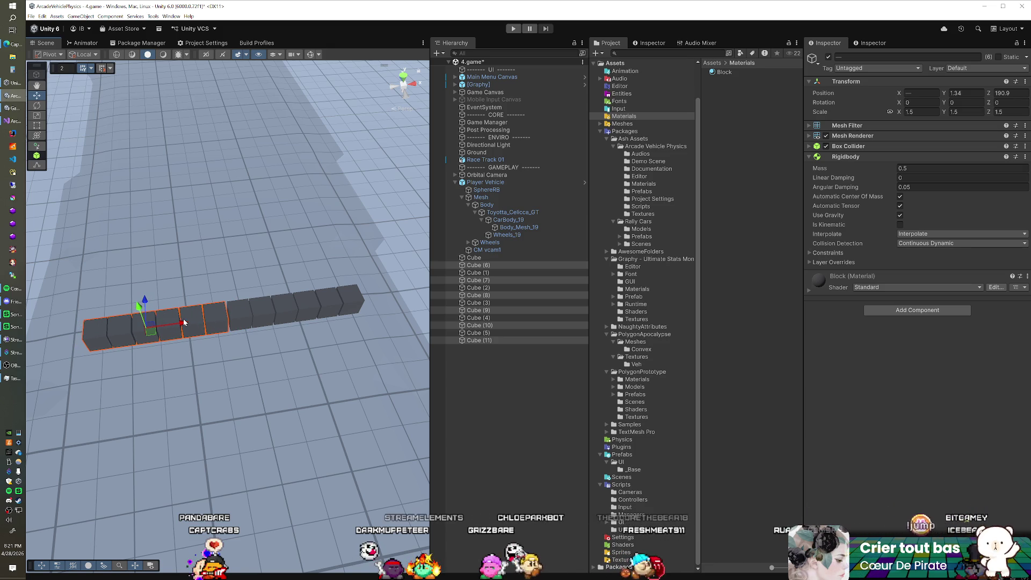
Select all twelve cubes, duplicate the row, and raise the copy on top of the first
{"action": "left_click", "coordinate": [474, 257]}
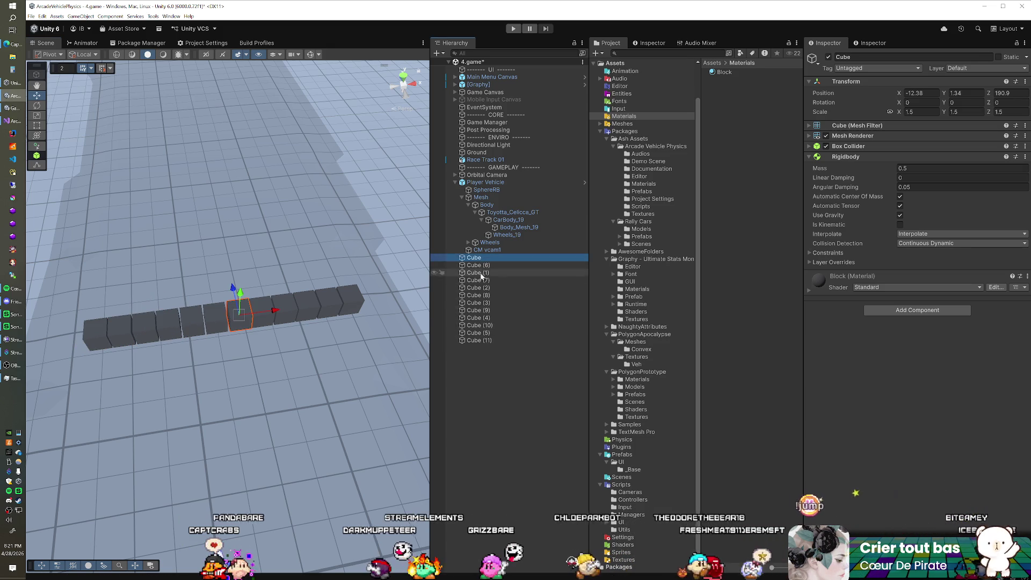
{"action": "left_click", "coordinate": [474, 340], "text": "shift"}
{"action": "left_click_drag", "start_coordinate": [248, 317], "coordinate": [247, 317]}
{"action": "mouse_move", "coordinate": [269, 369]}
{"action": "left_mouse_down"}
{"action": "mouse_move", "coordinate": [219, 379]}
{"action": "mouse_move", "coordinate": [223, 403]}
{"action": "mouse_move", "coordinate": [253, 329]}
{"action": "left_mouse_up"}
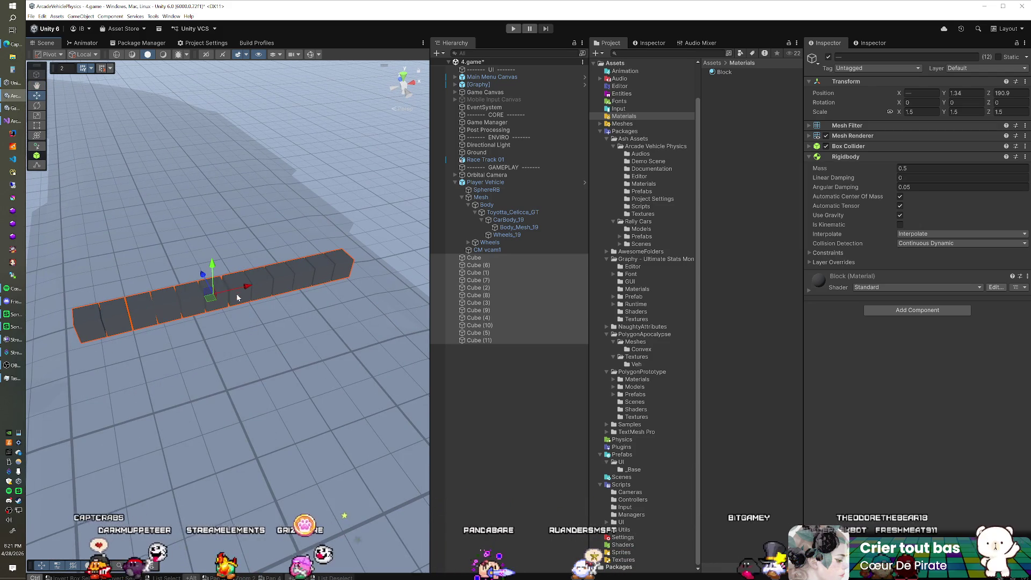
{"action": "key", "text": "ctrl+d"}
{"action": "left_click_drag", "start_coordinate": [78, 294], "coordinate": [73, 268]}
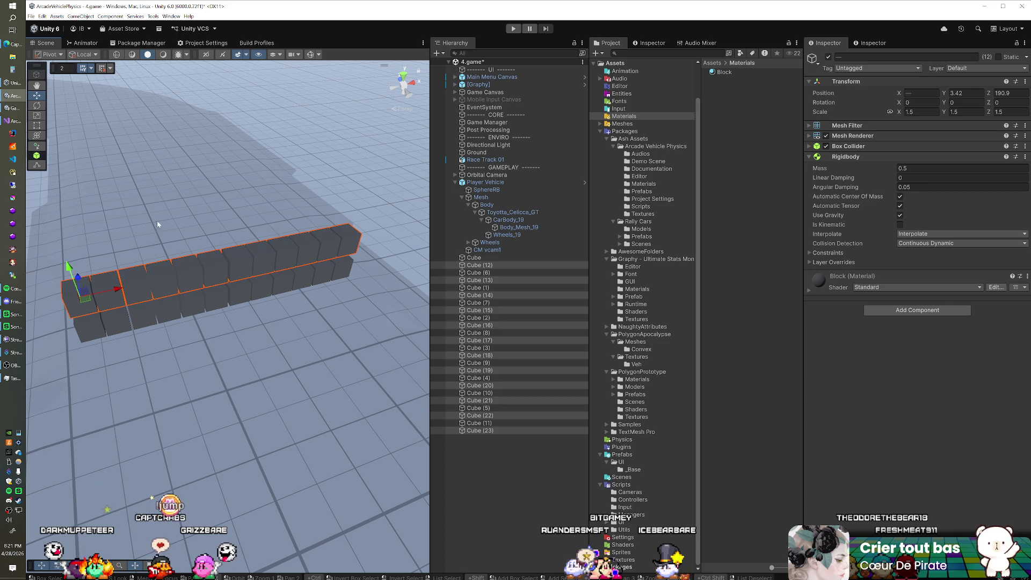
In the Back view, duplicate the top cube row and lift it onto the stack
{"action": "left_click", "coordinate": [408, 95]}
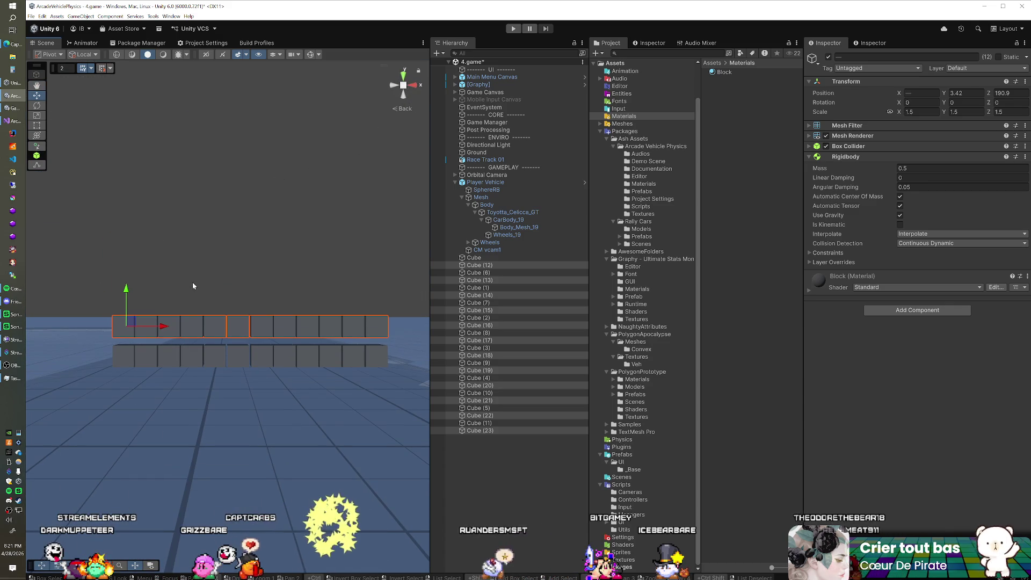
{"action": "key", "text": "ctrl+d"}
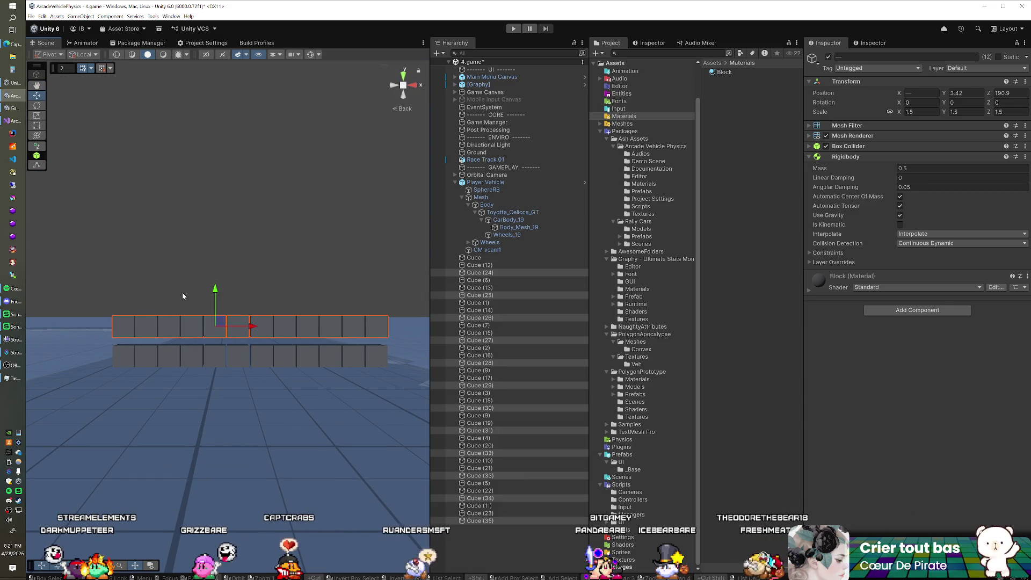
{"action": "left_click_drag", "start_coordinate": [215, 290], "coordinate": [215, 262]}
{"action": "key", "text": "ctrl+d"}
{"action": "left_click", "coordinate": [216, 261]}
{"action": "key", "text": "ctrl+z"}
Keep duplicating and raising rows until the wall is six rows high, then view it at an angle
{"action": "left_click_drag", "start_coordinate": [262, 261], "coordinate": [268, 232]}
{"action": "key", "text": "ctrl+d"}
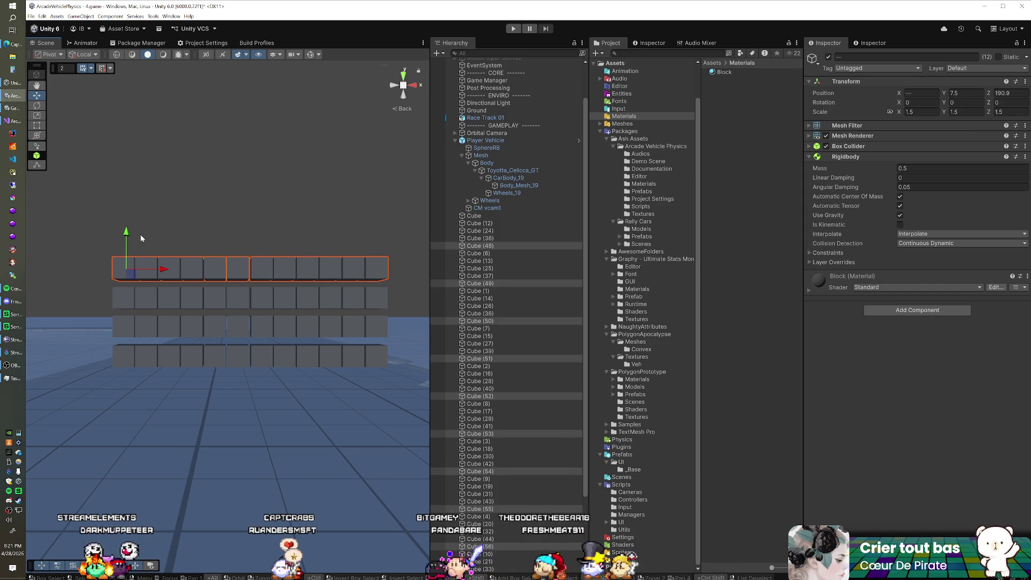
{"action": "left_click_drag", "start_coordinate": [126, 230], "coordinate": [131, 182]}
{"action": "key", "text": "ctrl+d"}
{"action": "scroll", "coordinate": [242, 230], "scroll_direction": "down", "scroll_amount": 3}
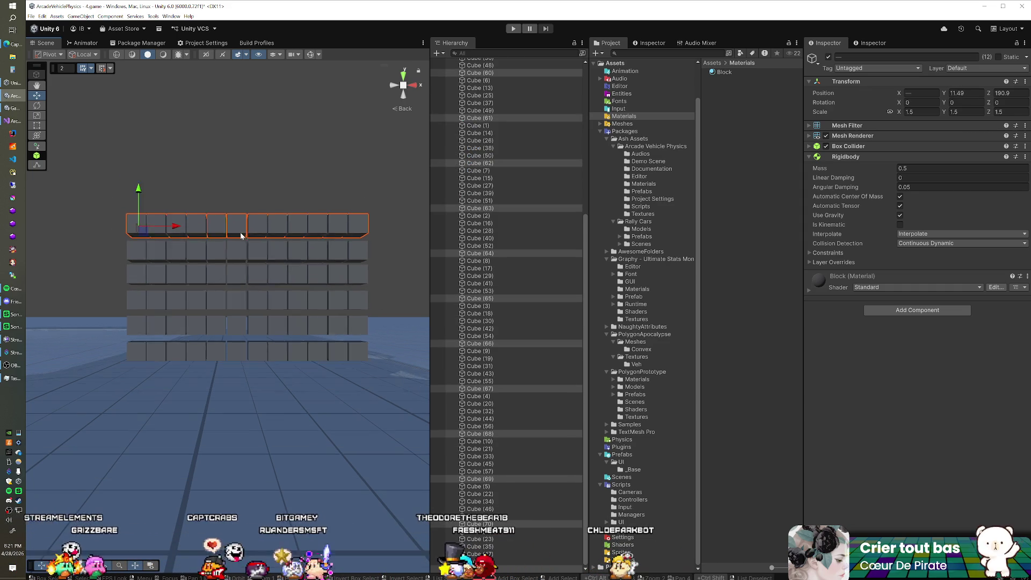
{"action": "mouse_move", "coordinate": [233, 254]}
{"action": "left_mouse_down"}
{"action": "mouse_move", "coordinate": [288, 307]}
{"action": "mouse_move", "coordinate": [230, 274]}
{"action": "mouse_move", "coordinate": [301, 268]}
{"action": "left_mouse_up"}
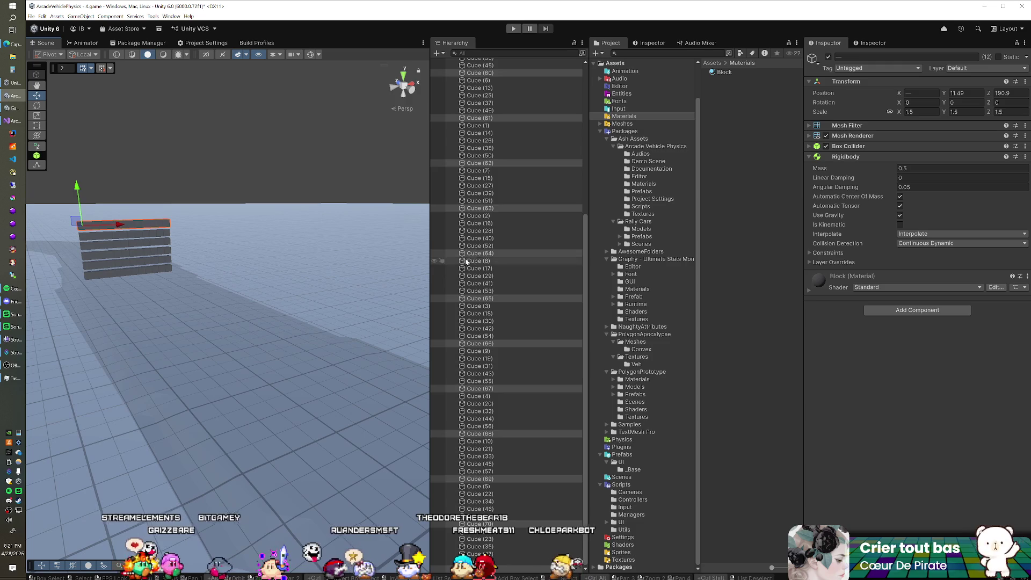
{"action": "left_click", "coordinate": [486, 254]}
{"action": "scroll", "coordinate": [483, 255], "scroll_direction": "up", "scroll_amount": 10}
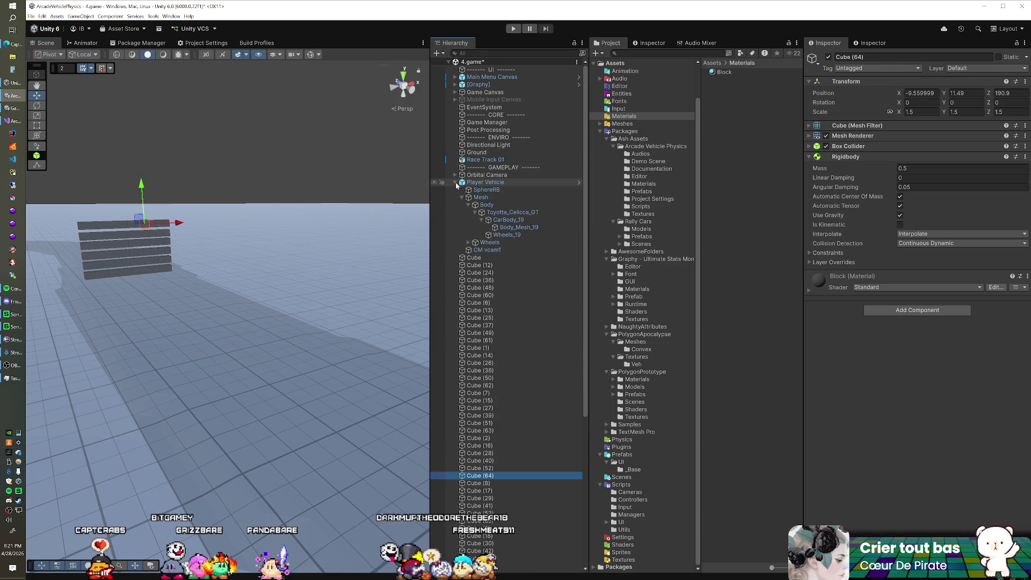
{"action": "scroll", "coordinate": [463, 196], "scroll_direction": "down", "scroll_amount": 3}
Create a new empty GameObject from the 4.game scene menu for the Cardboard Boxes group
{"action": "left_click", "coordinate": [484, 184]}
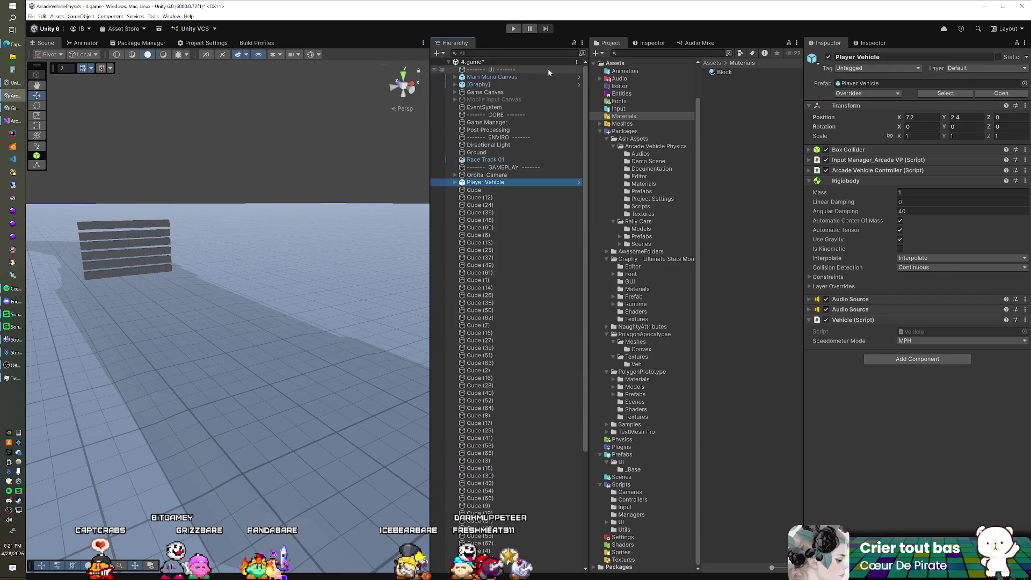
{"action": "left_click", "coordinate": [577, 62]}
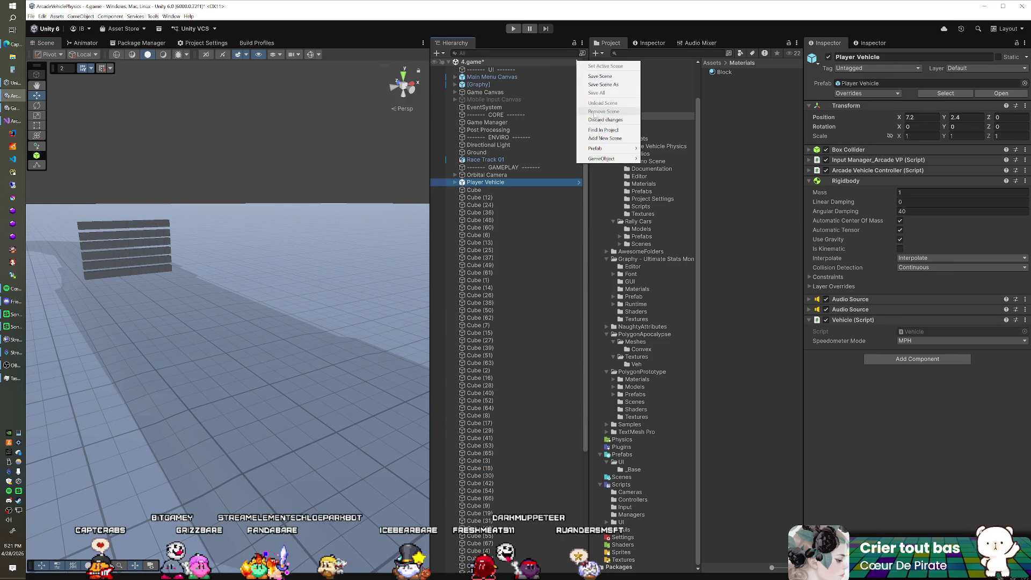
{"action": "mouse_move", "coordinate": [597, 161]}
{"action": "left_click", "coordinate": [656, 160]}
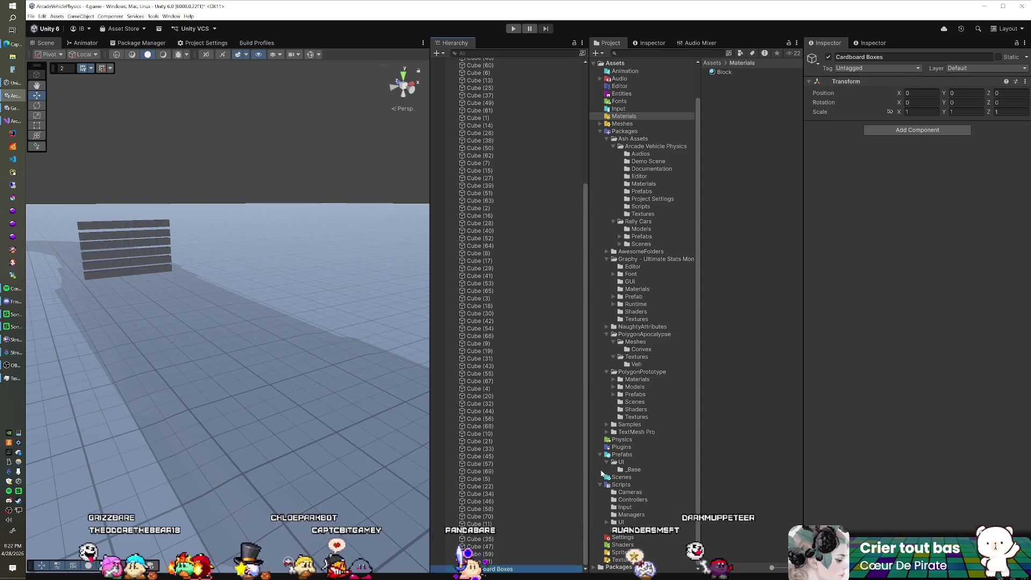
Put all the cubes under Cardboard Boxes, collapse the group, and deselect
{"action": "scroll", "coordinate": [504, 301], "scroll_direction": "up", "scroll_amount": 5}
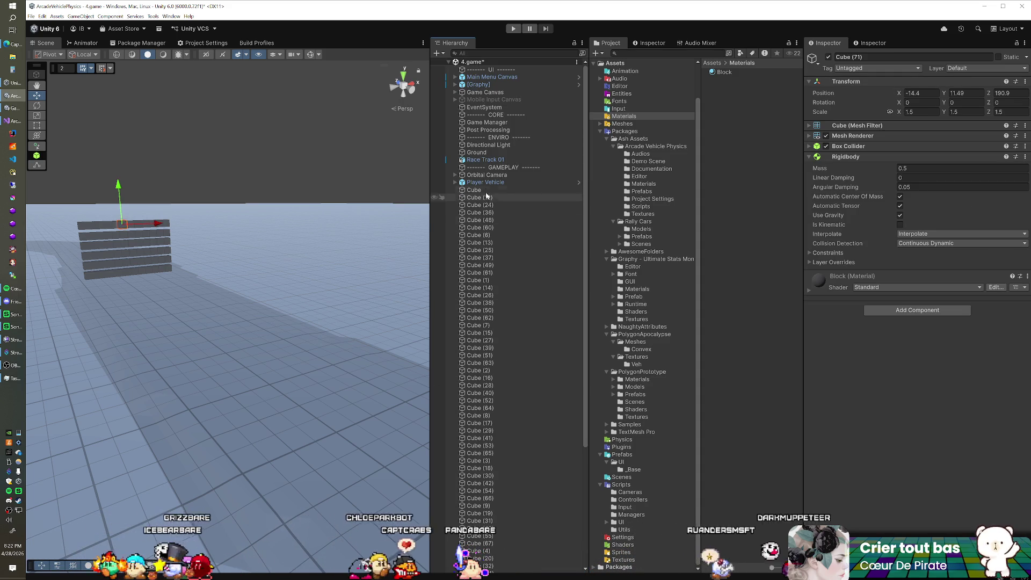
{"action": "left_click", "coordinate": [485, 183], "text": "shift"}
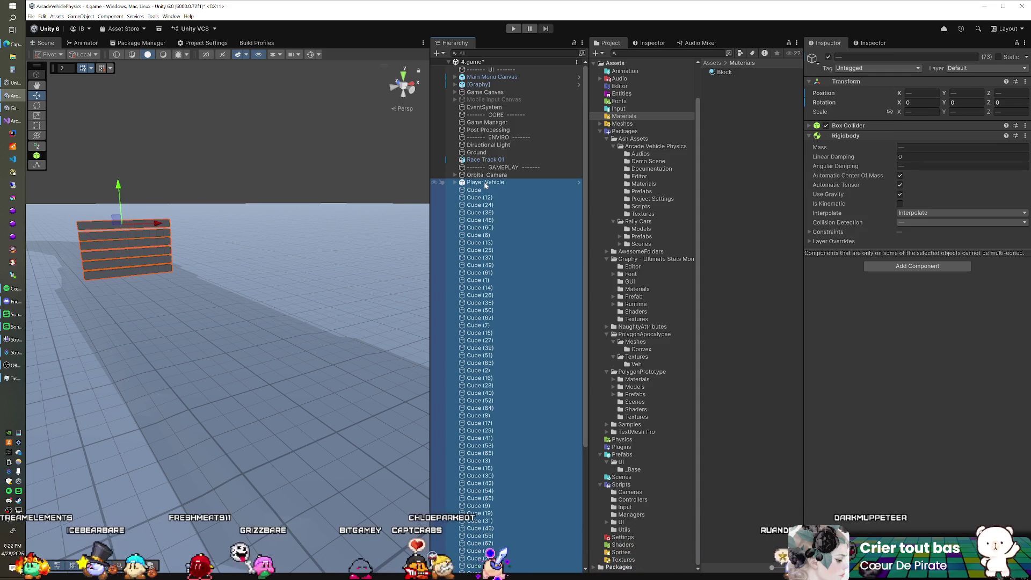
{"action": "left_click", "coordinate": [485, 183], "text": "ctrl"}
{"action": "scroll", "coordinate": [494, 295], "scroll_direction": "down", "scroll_amount": 5}
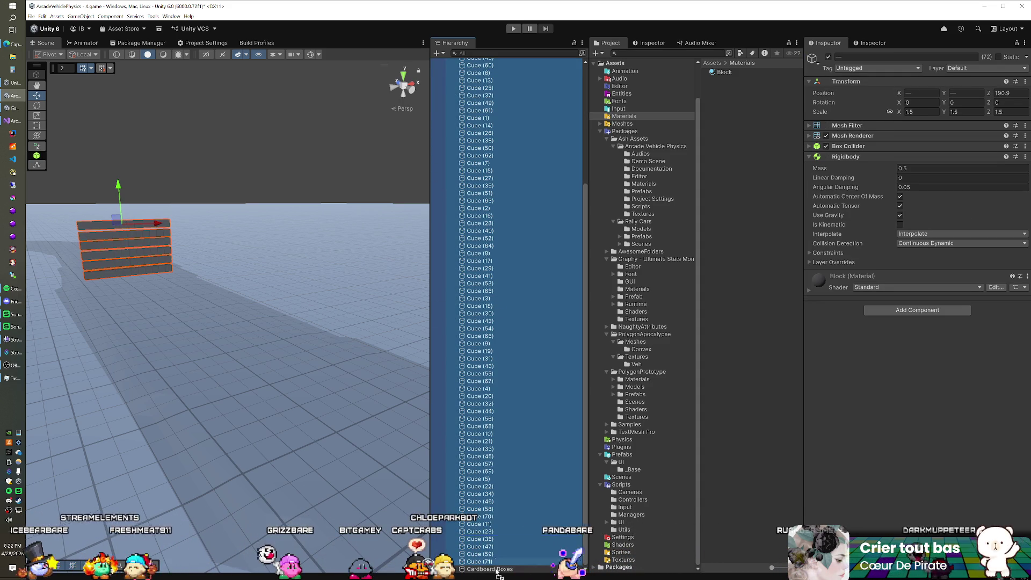
{"action": "scroll", "coordinate": [504, 221], "scroll_direction": "up", "scroll_amount": 5}
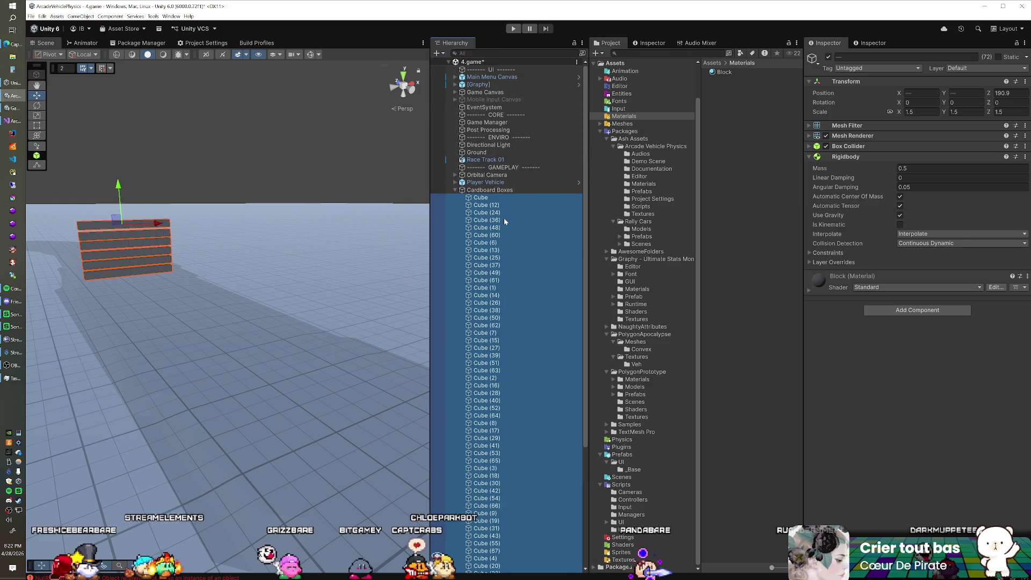
{"action": "left_click", "coordinate": [455, 191]}
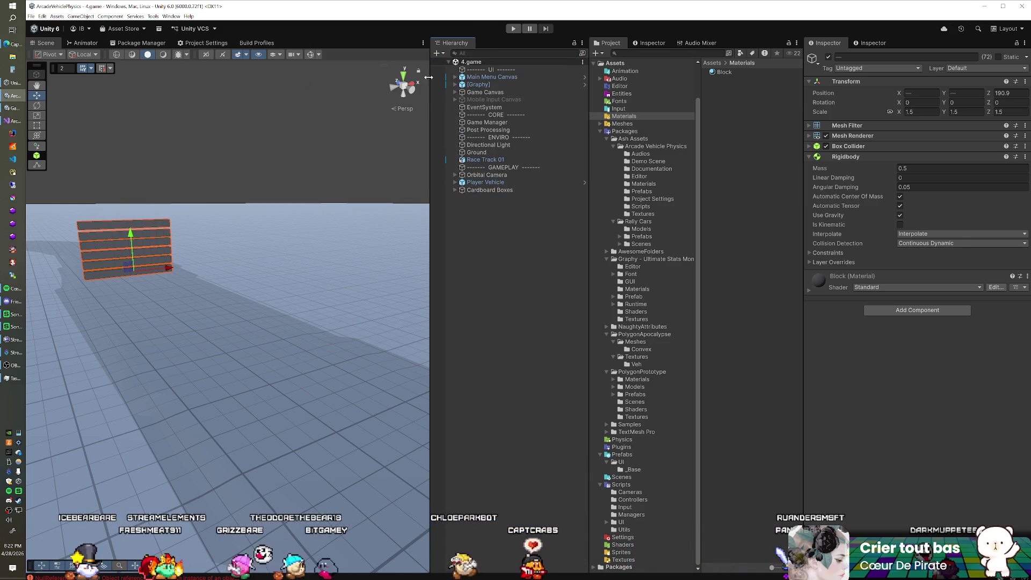
{"action": "left_click", "coordinate": [474, 70]}
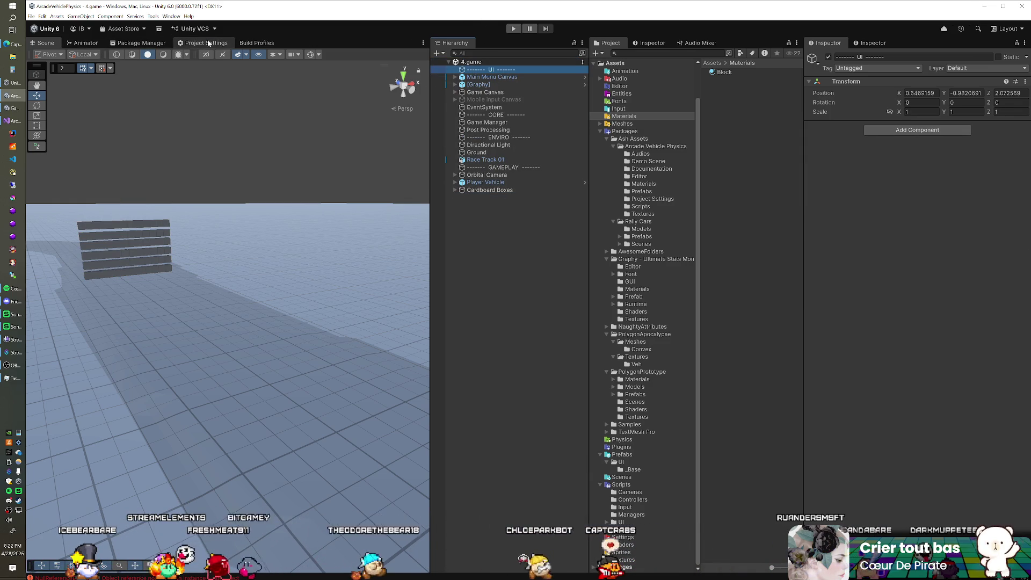
Play-test by driving toward the box wall at up to 104 MPH, then show Physics settings
{"action": "left_click", "coordinate": [192, 47]}
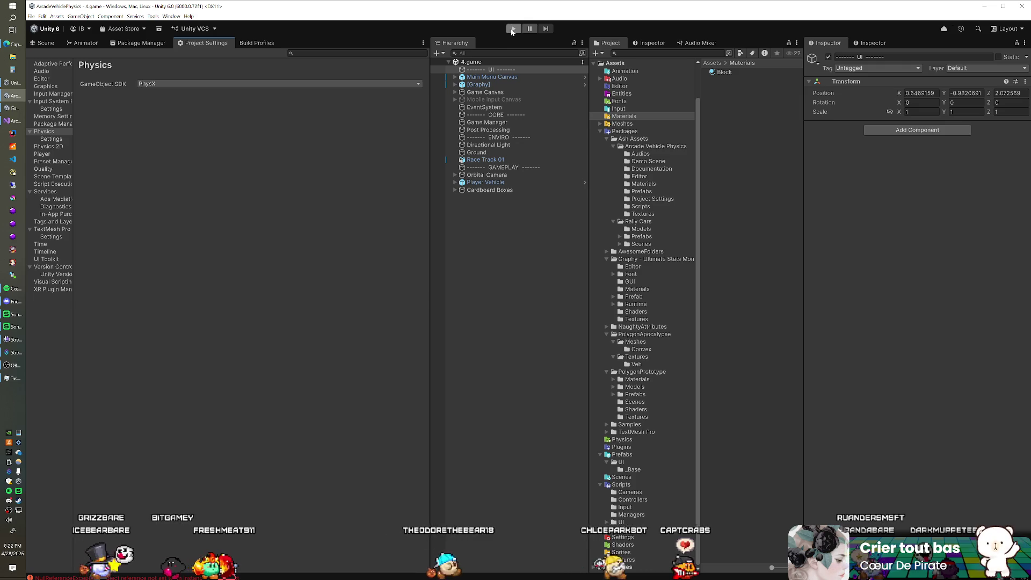
{"action": "left_click", "coordinate": [513, 30]}
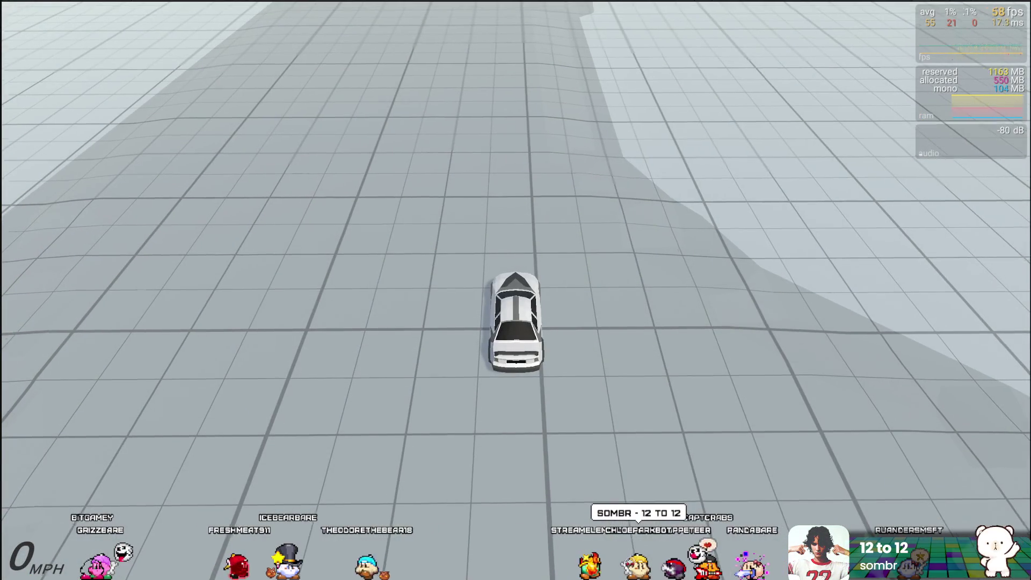
{"action": "key", "text": "w"}
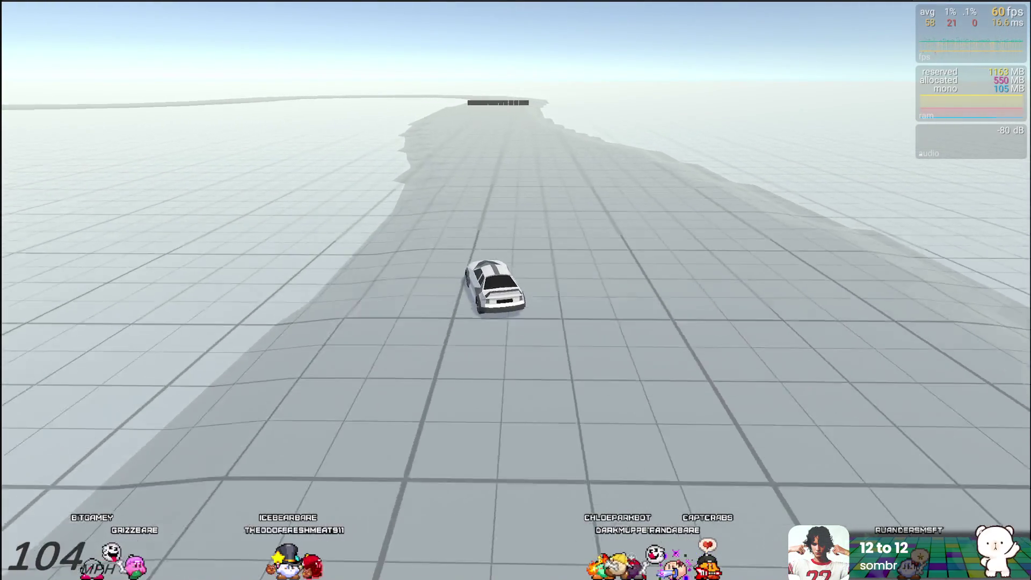
{"action": "key", "text": "s"}
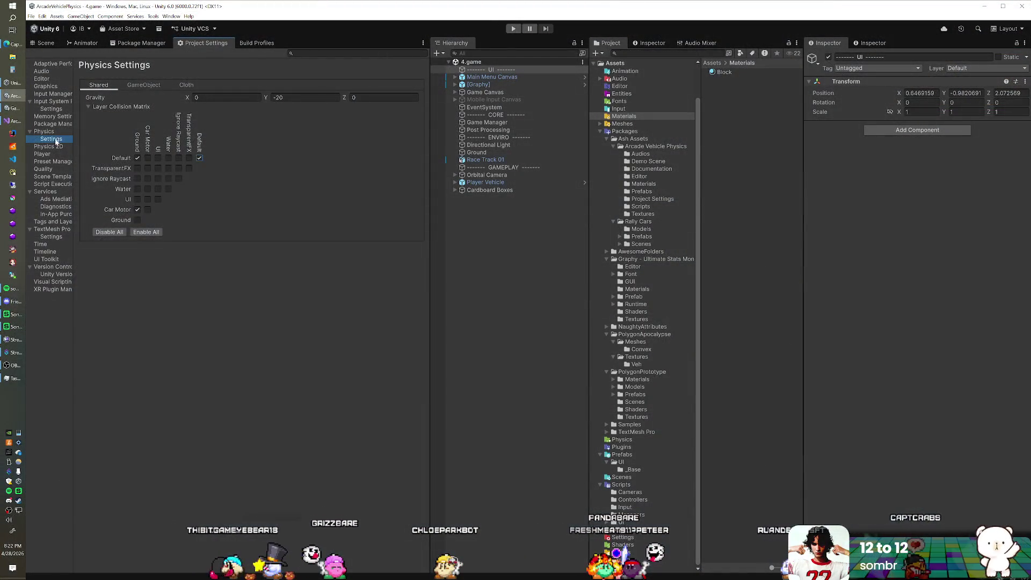
{"action": "left_click", "coordinate": [44, 131]}
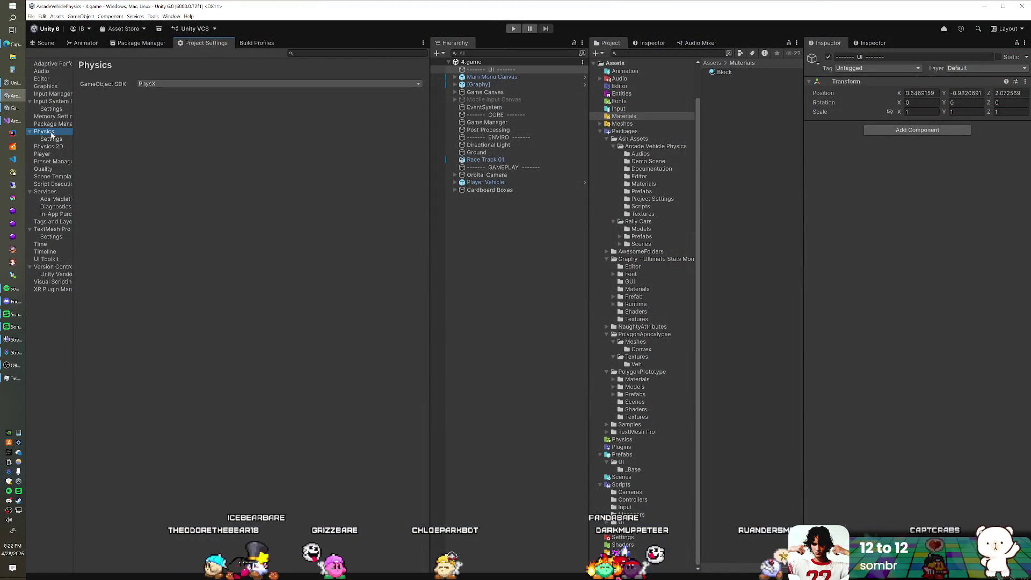
Play the scene and ram the car into the cube wall at about 85 MPH, then restart
{"action": "left_click", "coordinate": [513, 29]}
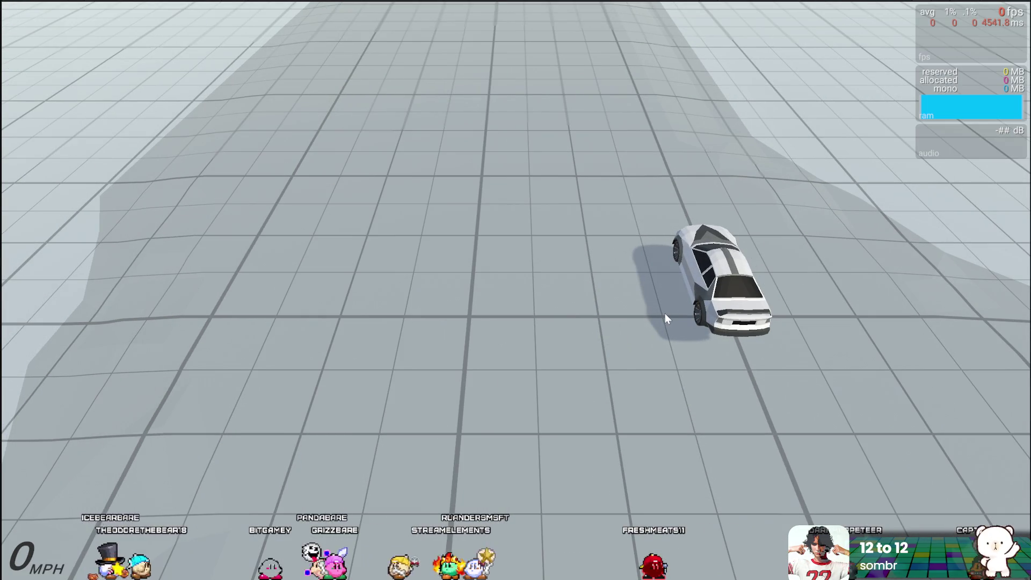
{"action": "key", "text": "w"}
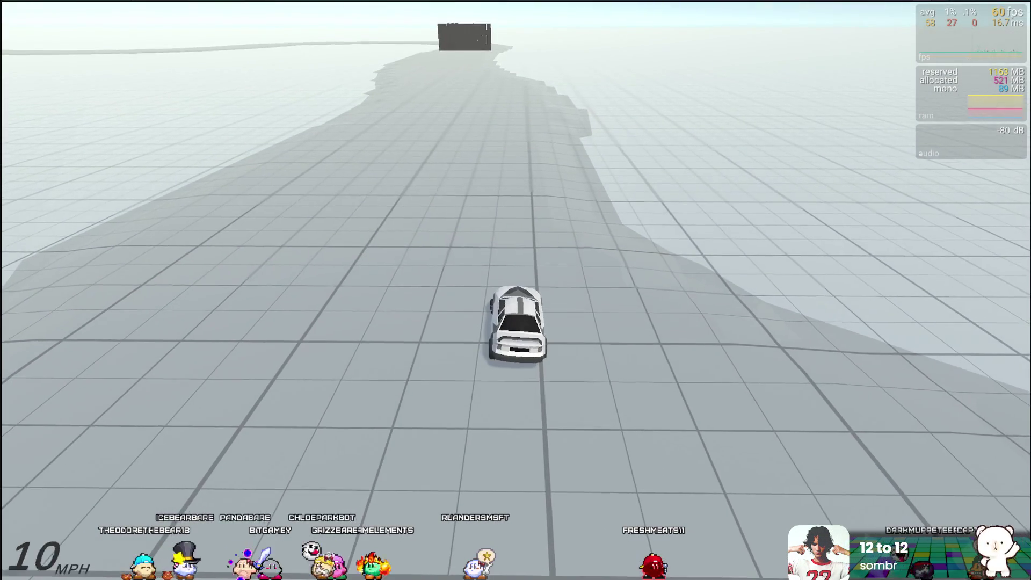
{"action": "key", "text": "d"}
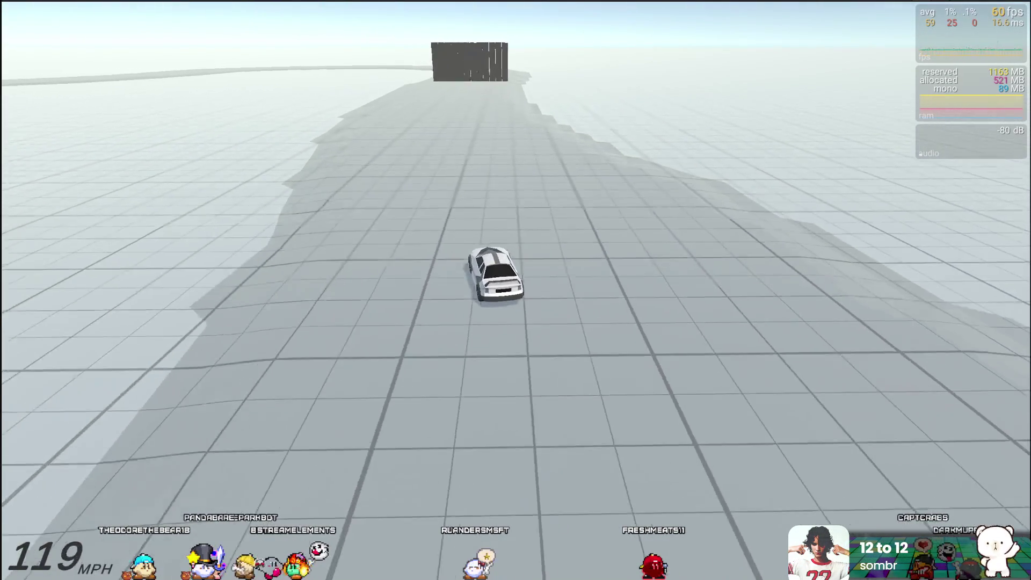
{"action": "key", "text": "s"}
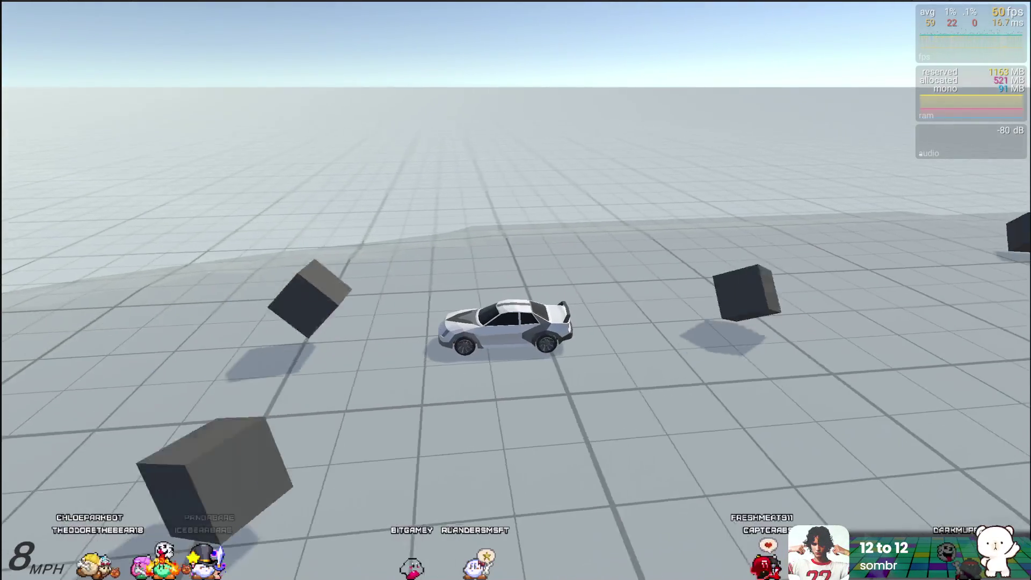
{"action": "key", "text": "s"}
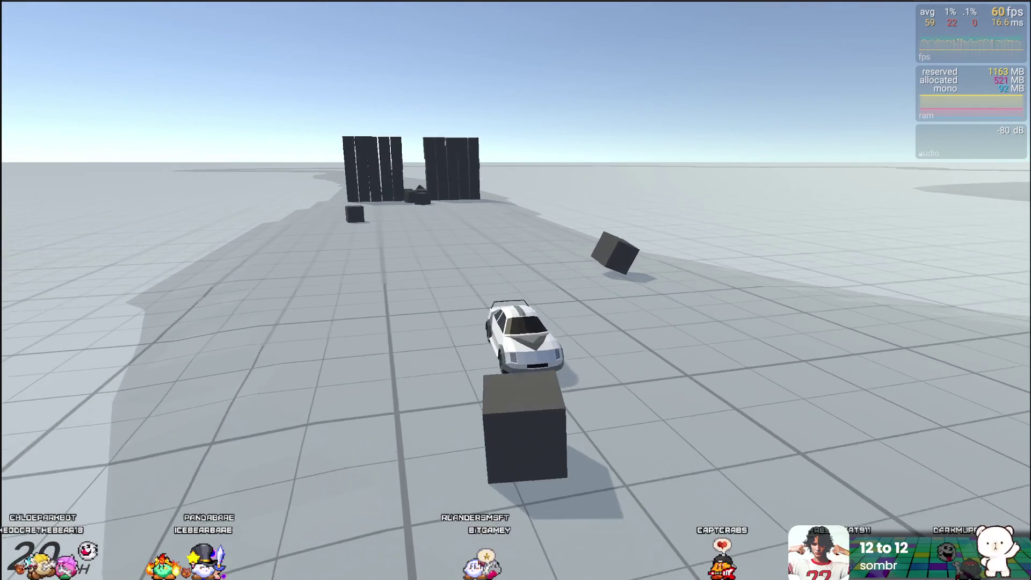
{"action": "key", "text": "r"}
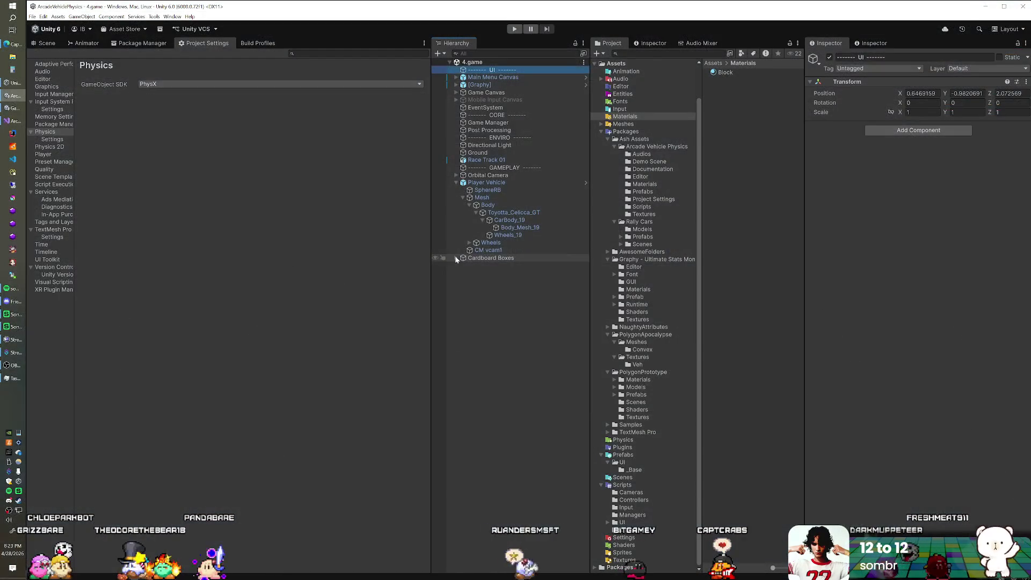
Rename all the group's cubes to Cardboard Boxes and collapse the Cardboard Boxes parent
{"action": "left_click", "coordinate": [472, 268]}
{"action": "scroll", "coordinate": [502, 323], "scroll_direction": "down", "scroll_amount": 5}
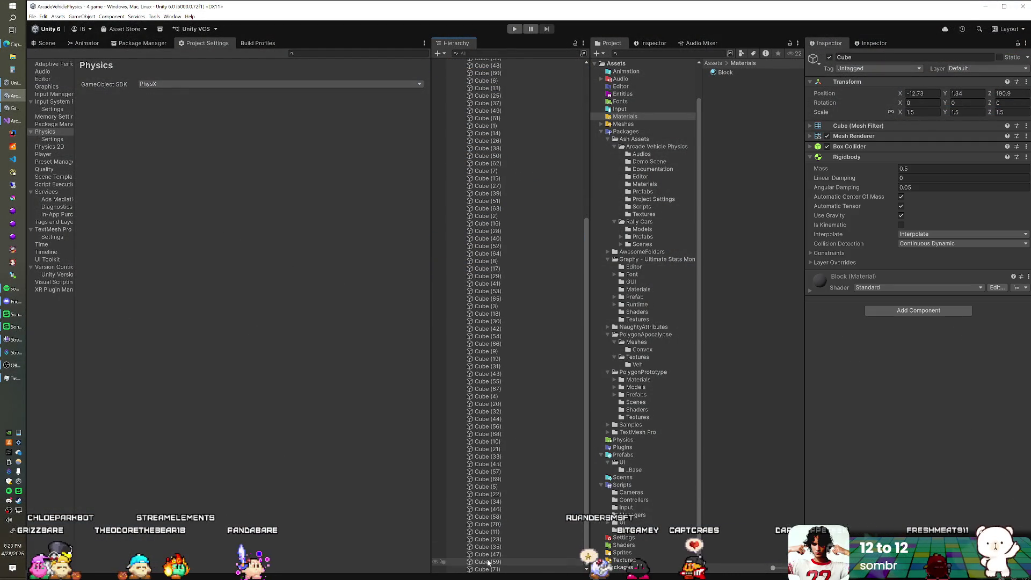
{"action": "left_click", "coordinate": [486, 570], "text": "shift"}
{"action": "left_click", "coordinate": [940, 57]}
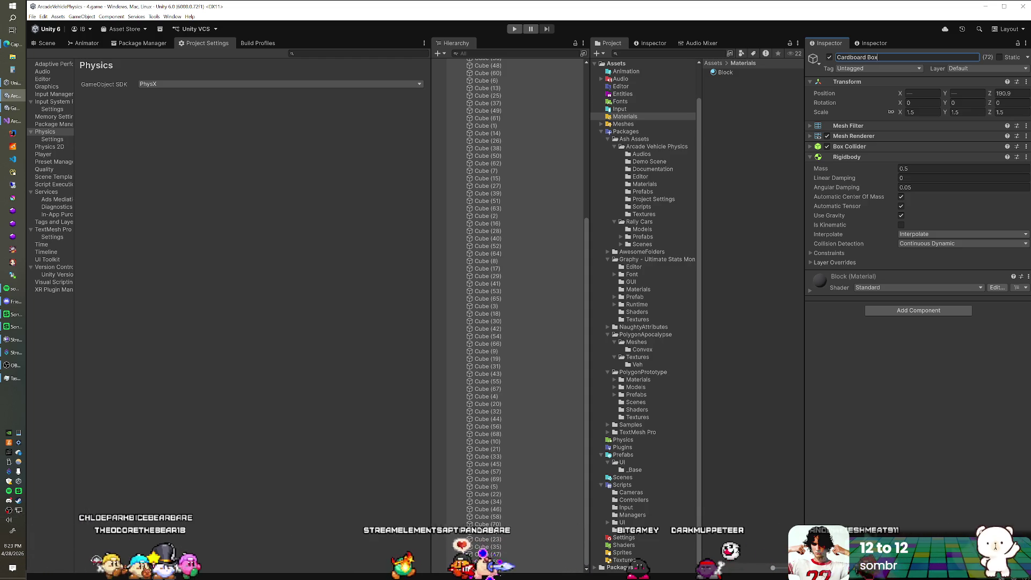
{"action": "type", "text": "es"}
{"action": "key", "text": "Return"}
{"action": "scroll", "coordinate": [559, 132], "scroll_direction": "up", "scroll_amount": 10}
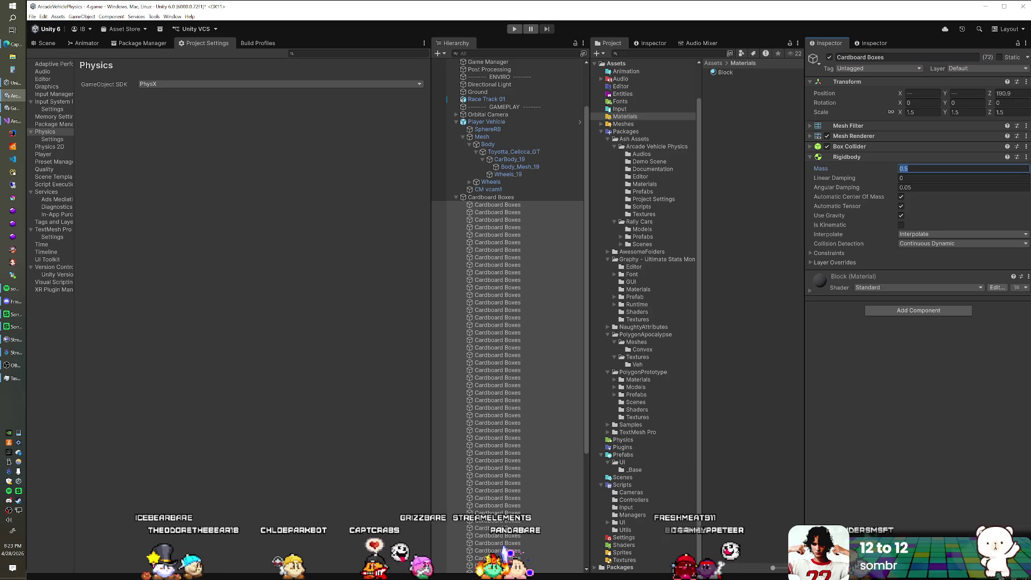
{"action": "left_click", "coordinate": [454, 197]}
{"action": "left_click", "coordinate": [456, 198]}
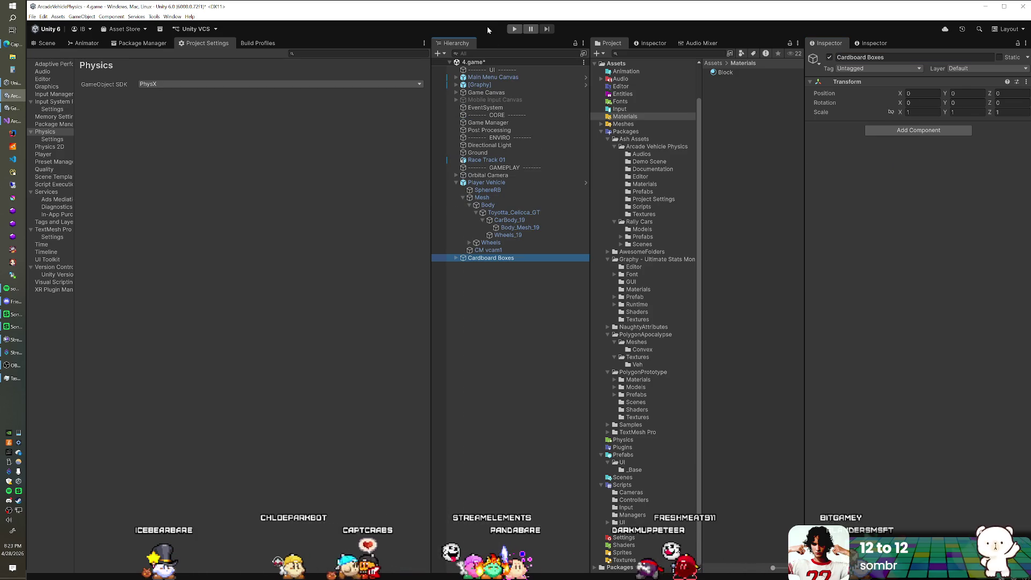
Drift and crash the car through the box walls repeatedly, scattering the 0.2-mass boxes at up to 97 MPH
{"action": "left_click", "coordinate": [515, 30]}
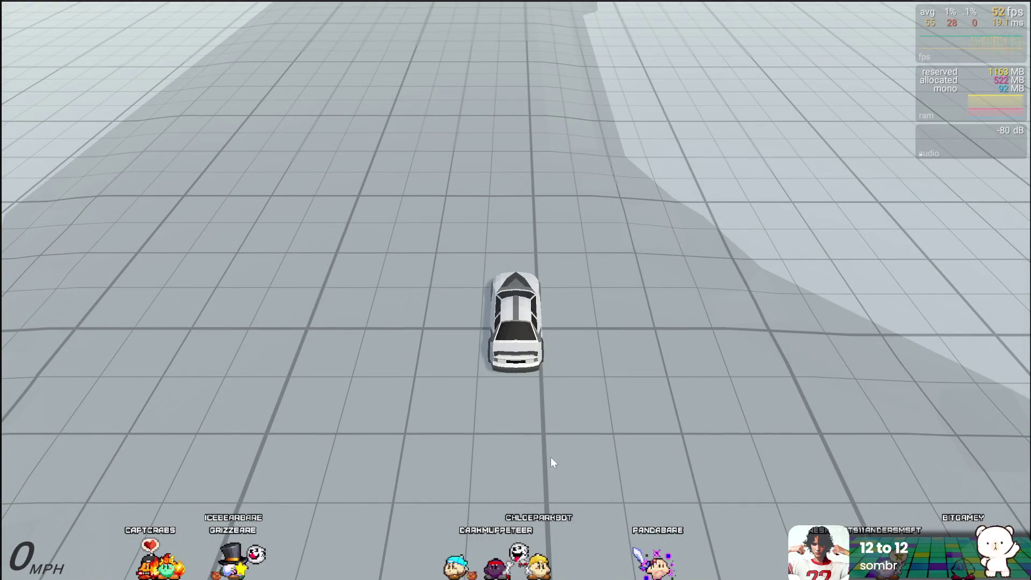
{"action": "key", "text": "w"}
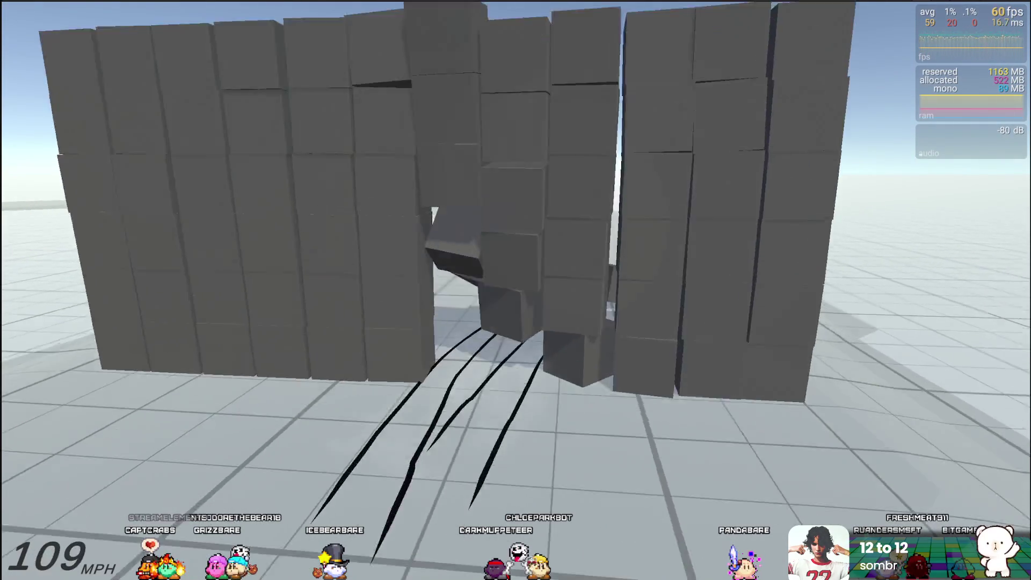
{"action": "key", "text": "a"}
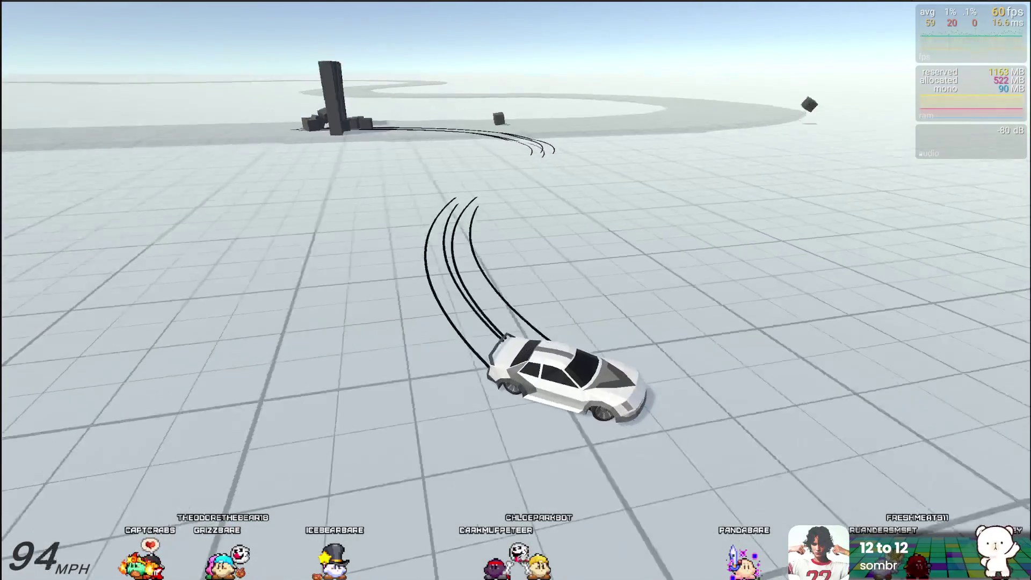
{"action": "key", "text": "a"}
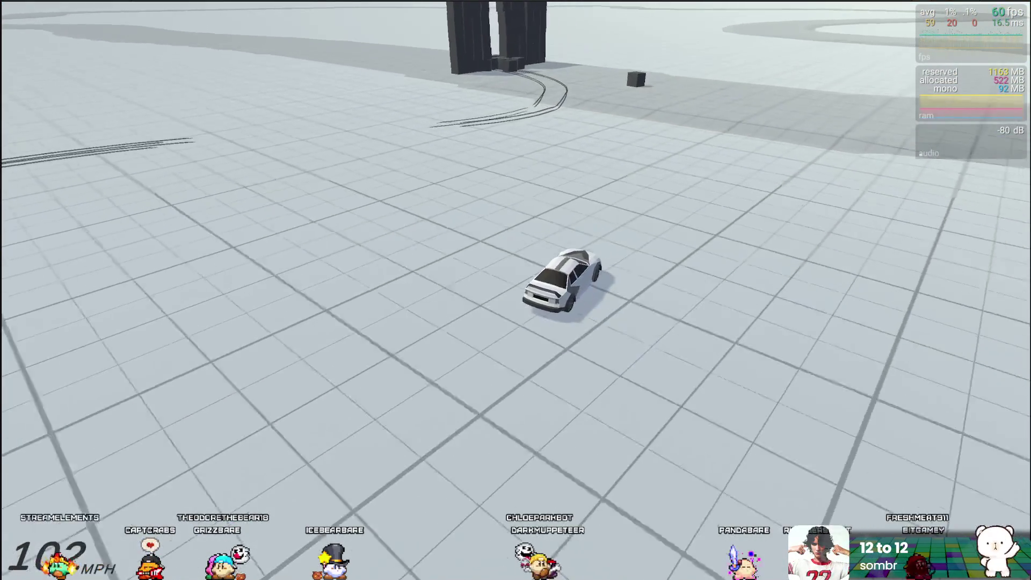
{"action": "key", "text": "w"}
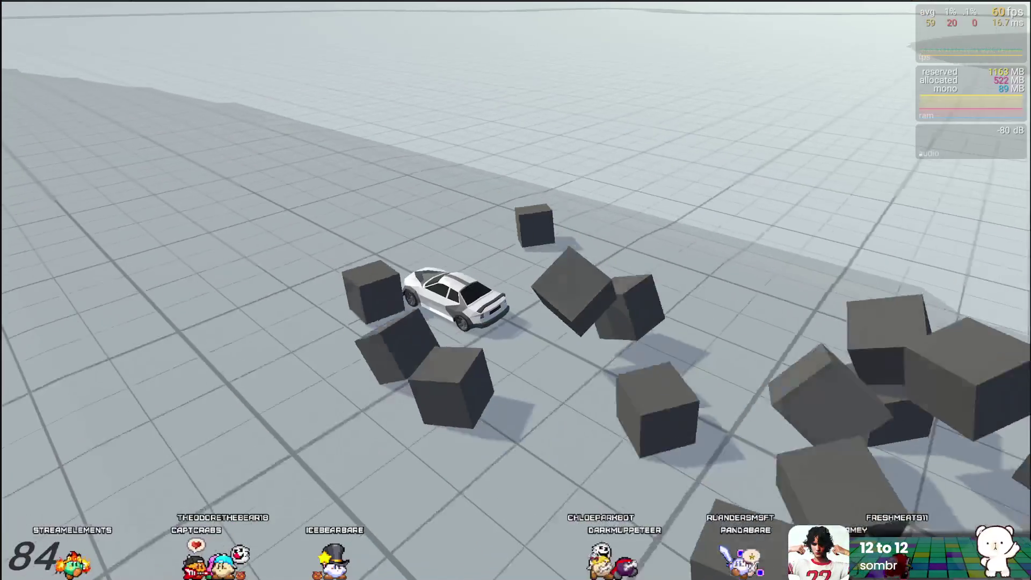
{"action": "key", "text": "d"}
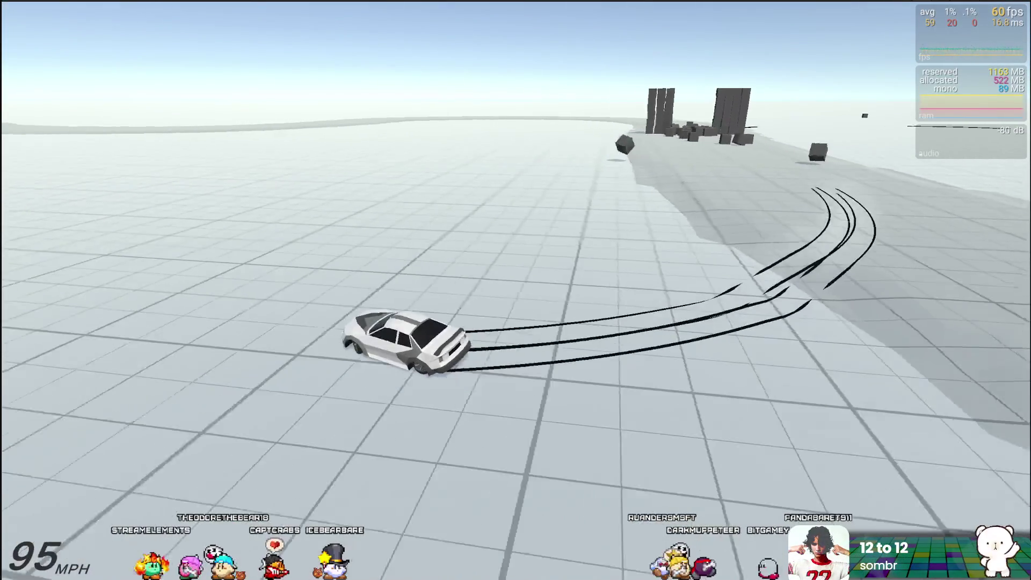
{"action": "key", "text": "w"}
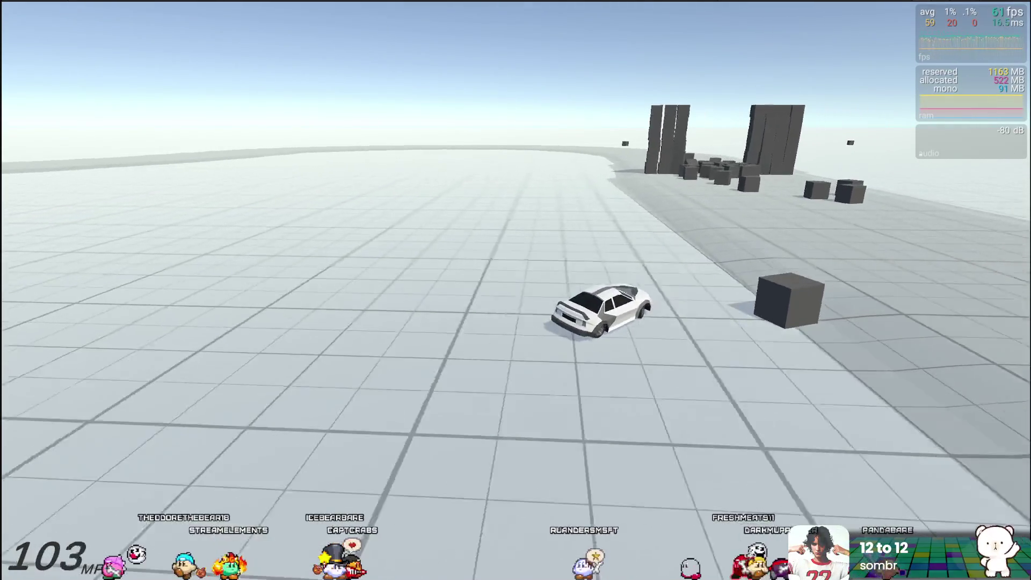
{"action": "key", "text": "d"}
{"action": "key", "text": "w"}
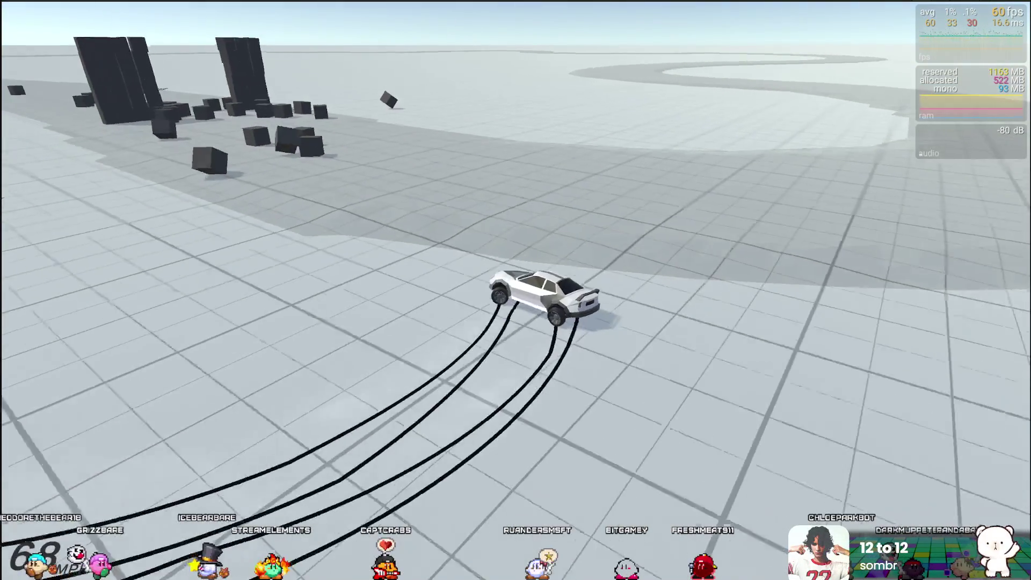
{"action": "key", "text": "w"}
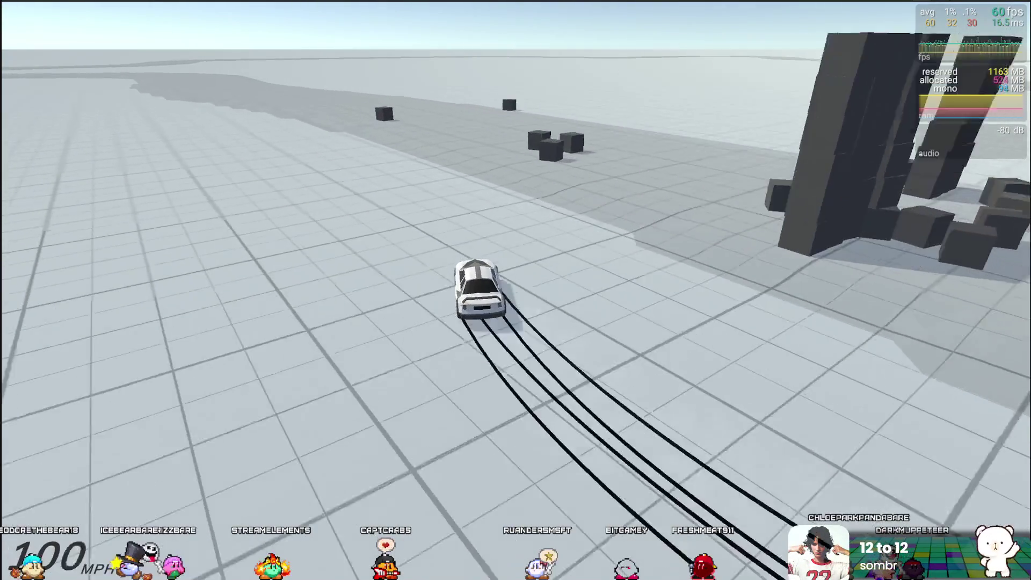
{"action": "key", "text": "a"}
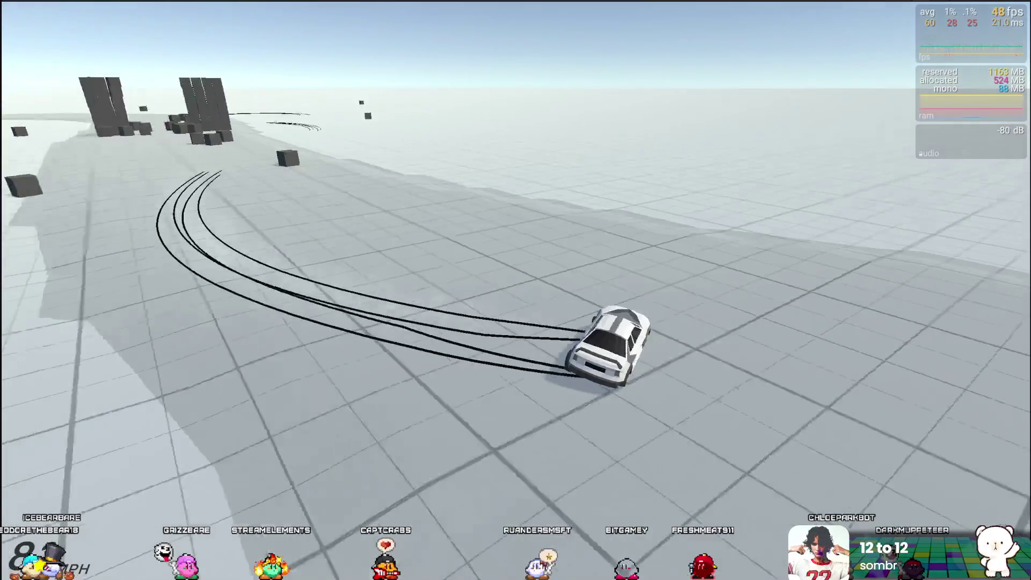
{"action": "key", "text": "w"}
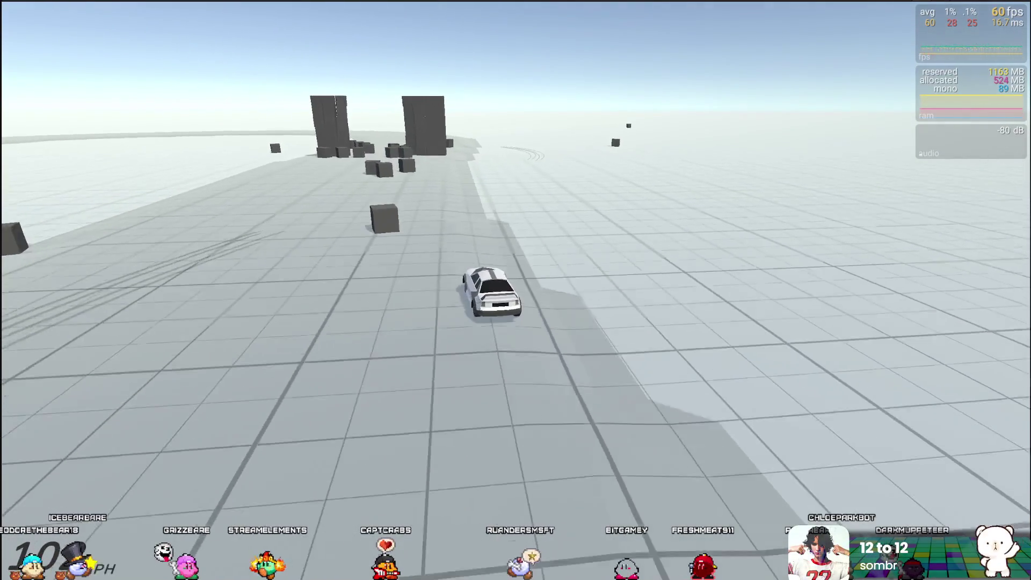
{"action": "key", "text": "a"}
{"action": "key", "text": "w"}
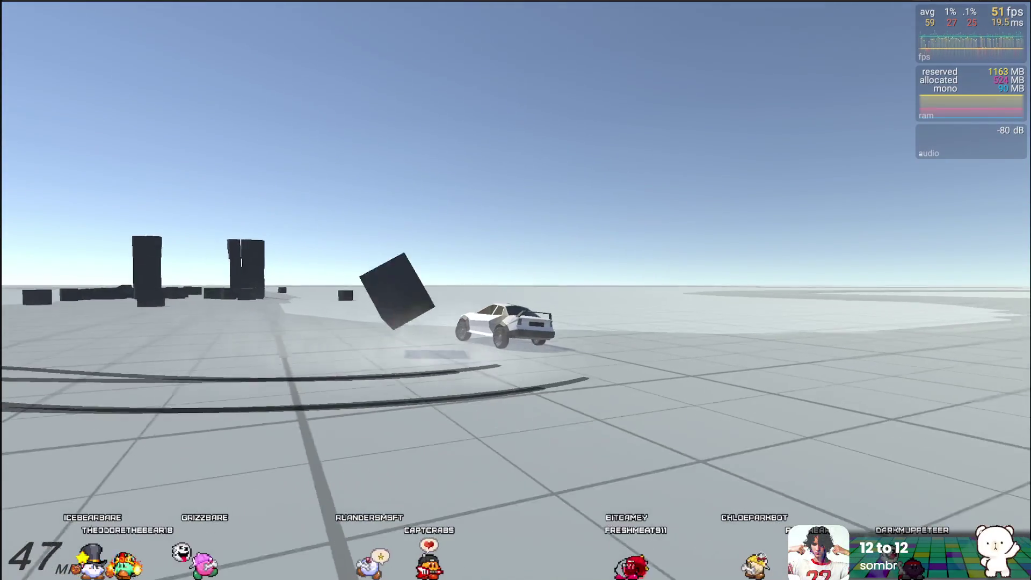
{"action": "key", "text": "w"}
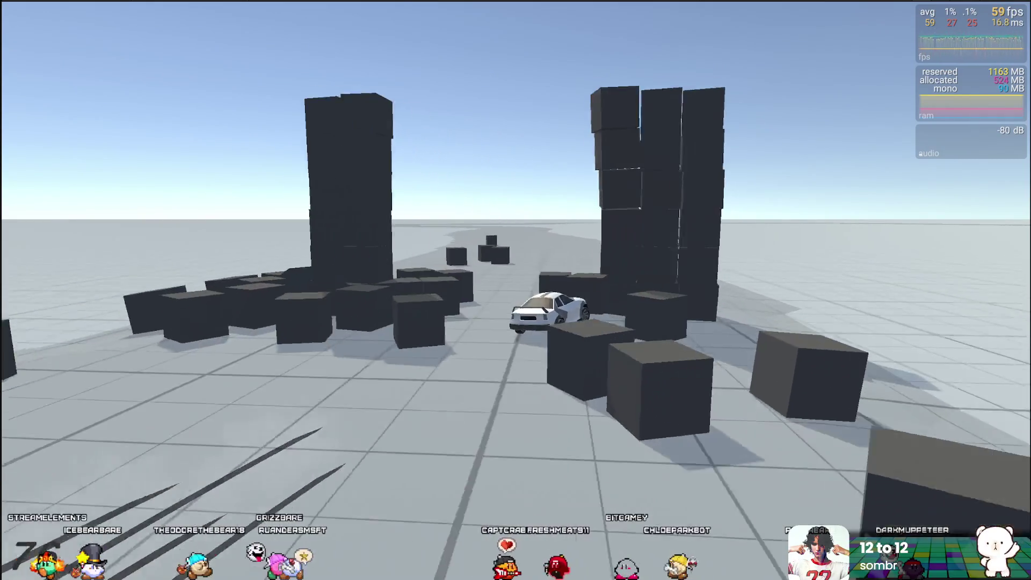
{"action": "key", "text": "a"}
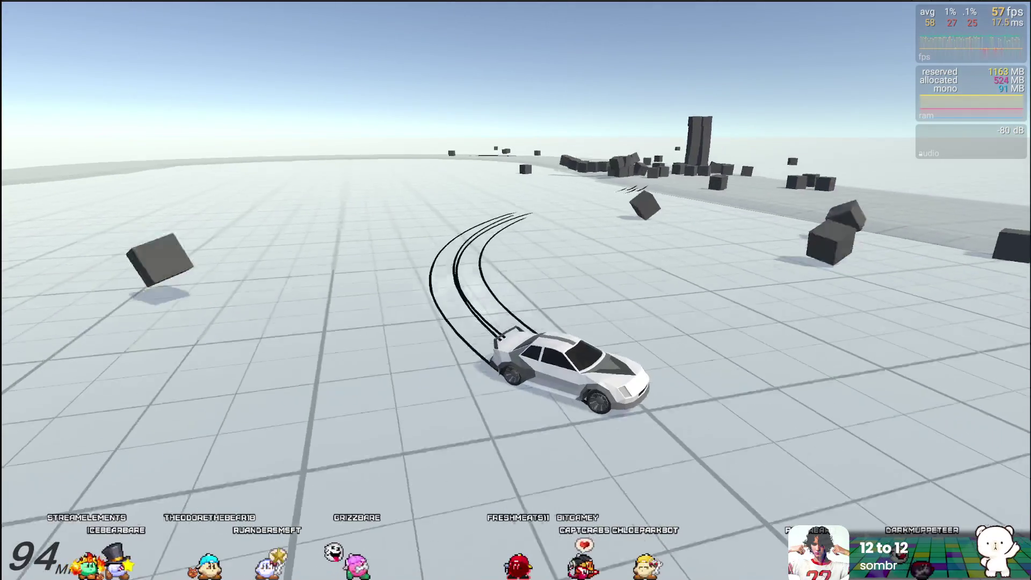
{"action": "key", "text": "d"}
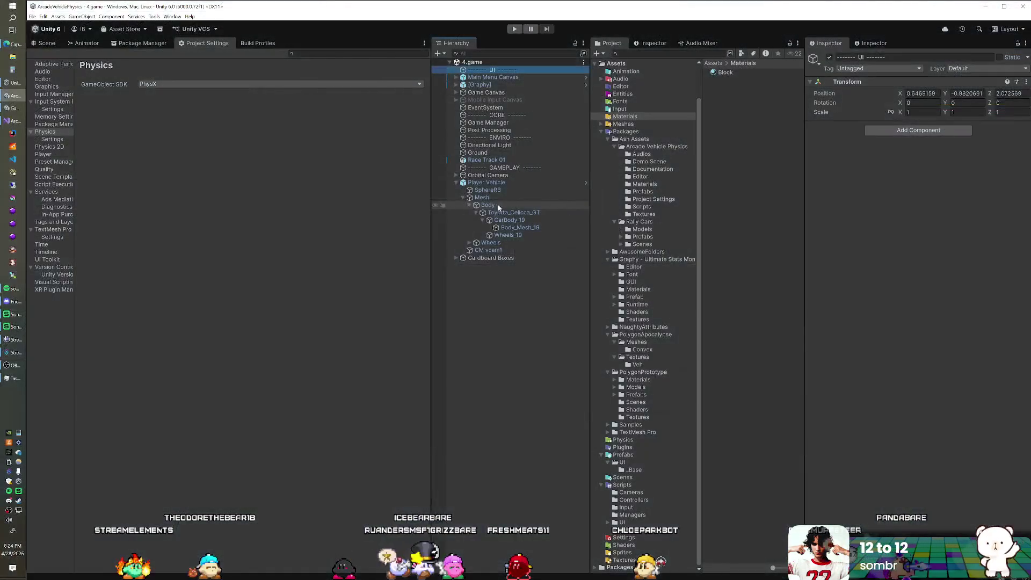
Return to the Scene view, zoom out and pan to the box wall, then select Cardboard Boxes
{"action": "left_click", "coordinate": [48, 44]}
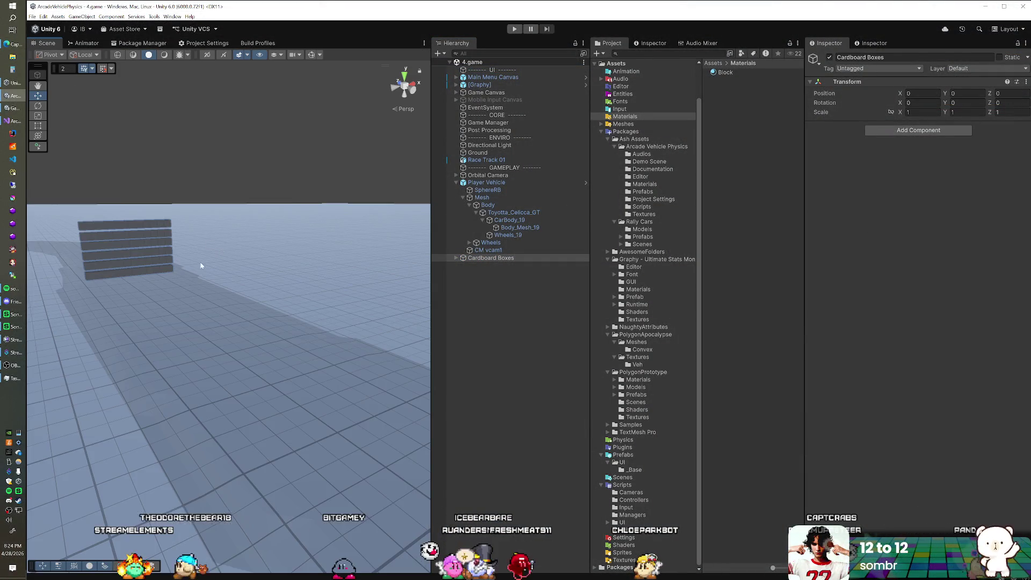
{"action": "scroll", "coordinate": [234, 323], "scroll_direction": "down", "scroll_amount": 5}
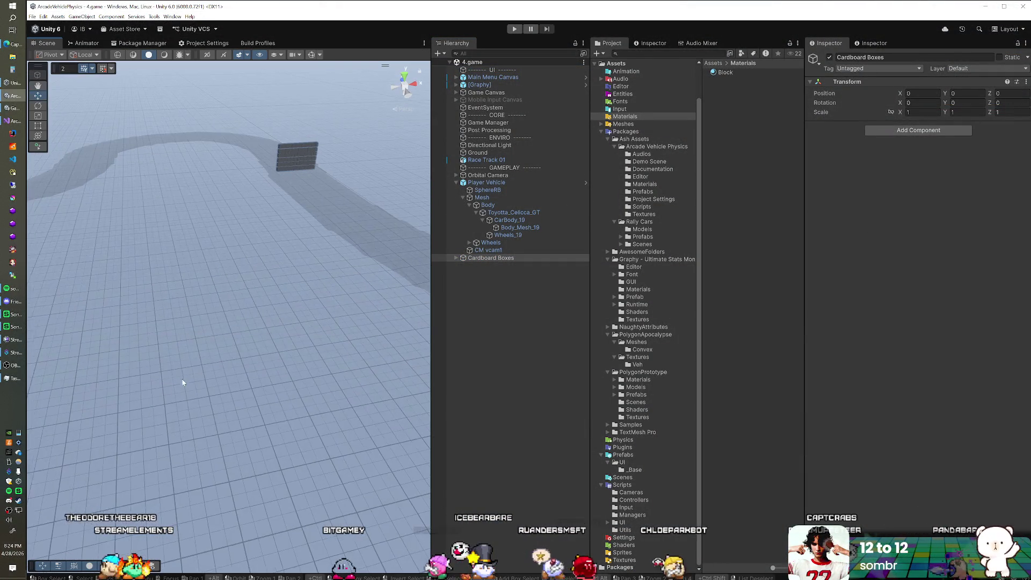
{"action": "scroll", "coordinate": [244, 317], "scroll_direction": "up", "scroll_amount": 3}
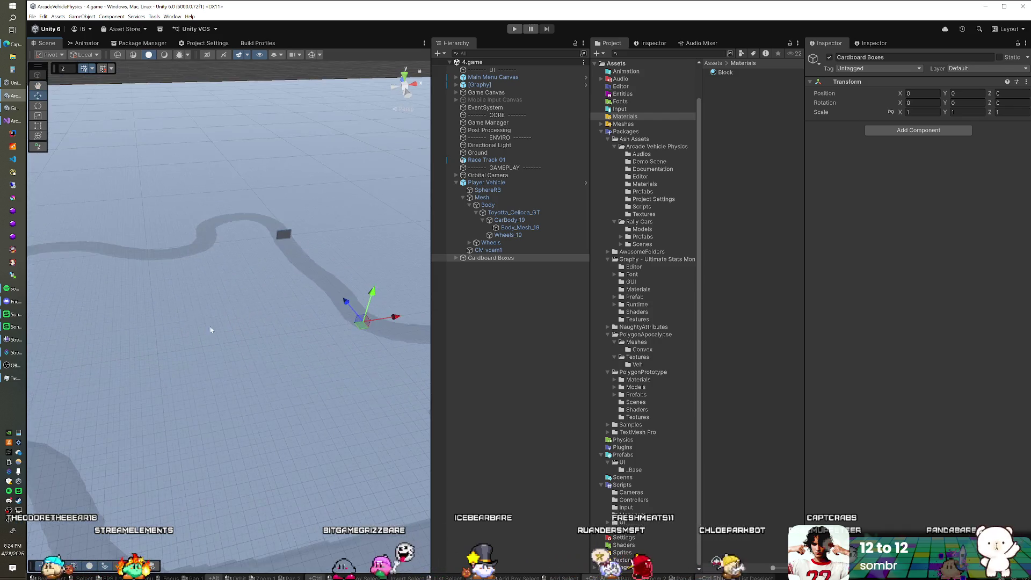
{"action": "left_click_drag", "start_coordinate": [211, 330], "coordinate": [281, 295]}
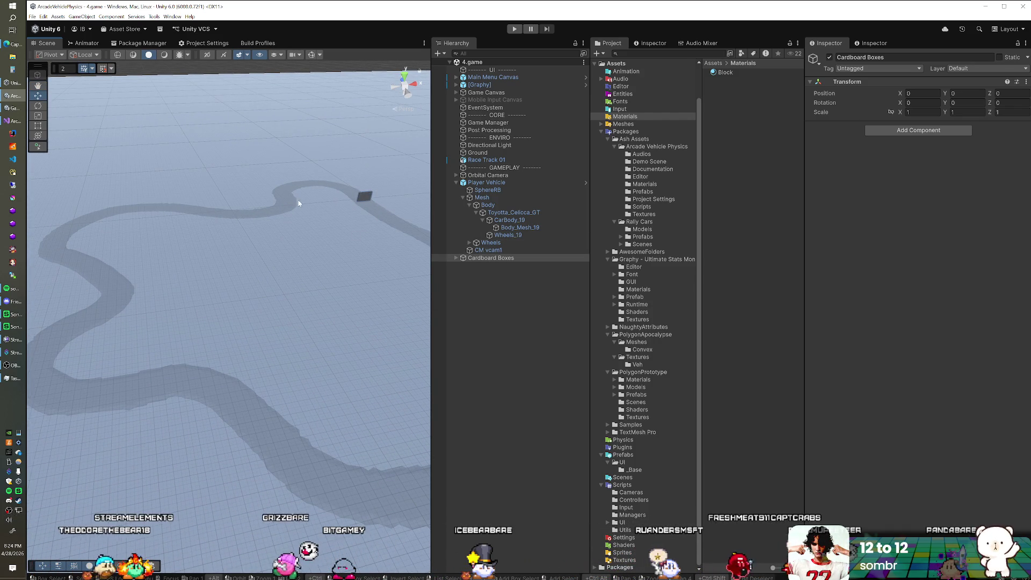
{"action": "left_click", "coordinate": [482, 258]}
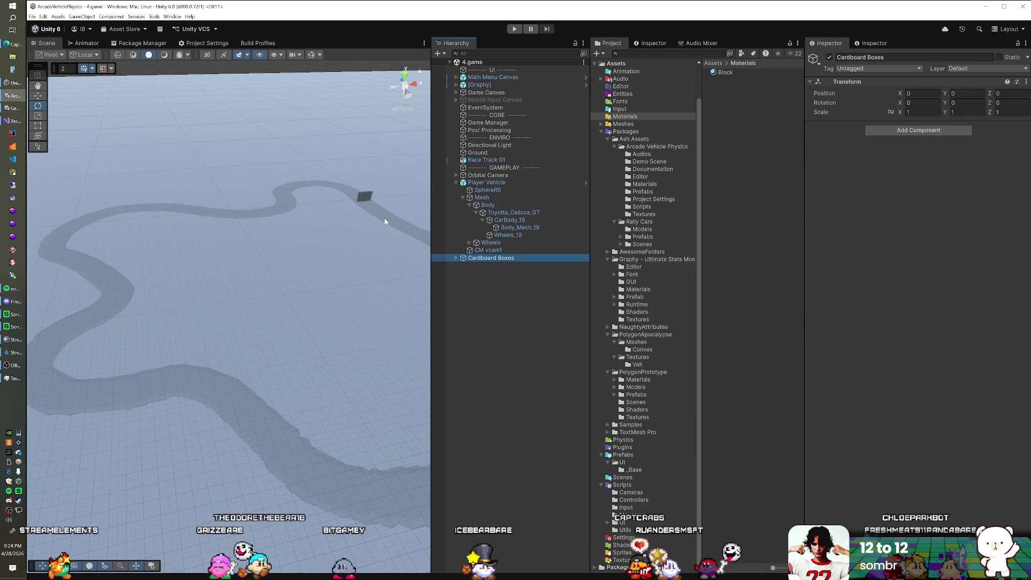
{"action": "scroll", "coordinate": [375, 224], "scroll_direction": "down", "scroll_amount": 3}
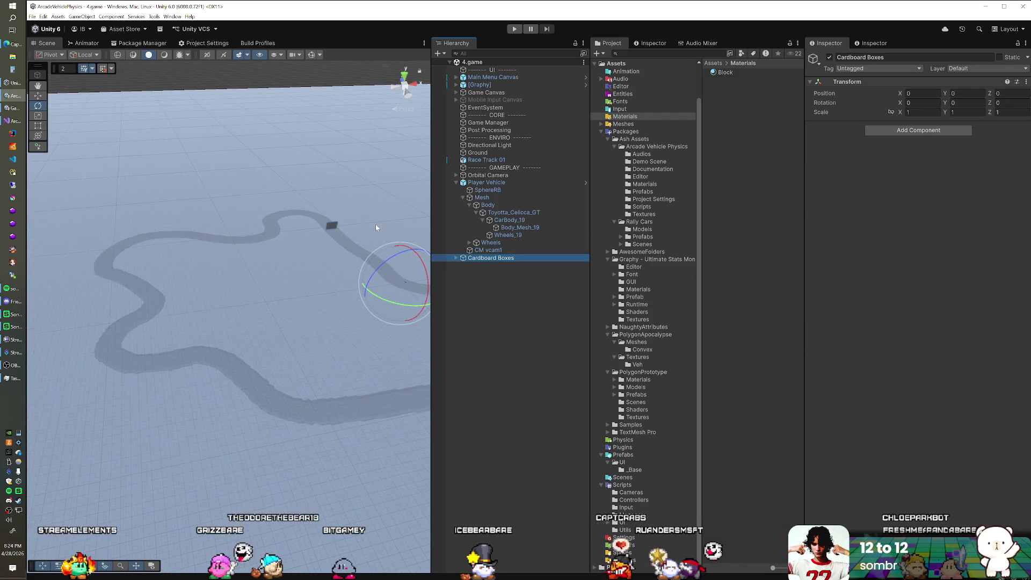
Expand Cardboard Boxes and move all its boxes out to the scene's top level
{"action": "left_click", "coordinate": [456, 258]}
{"action": "left_click", "coordinate": [476, 266]}
{"action": "scroll", "coordinate": [475, 268], "scroll_direction": "down", "scroll_amount": 10}
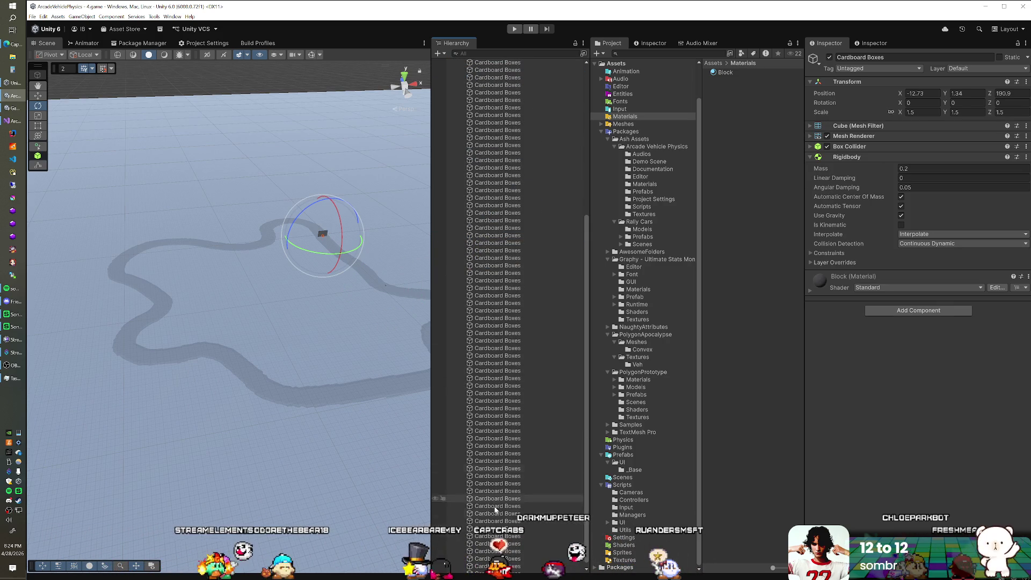
{"action": "left_click", "coordinate": [498, 562], "text": "shift"}
{"action": "scroll", "coordinate": [492, 322], "scroll_direction": "up", "scroll_amount": 10}
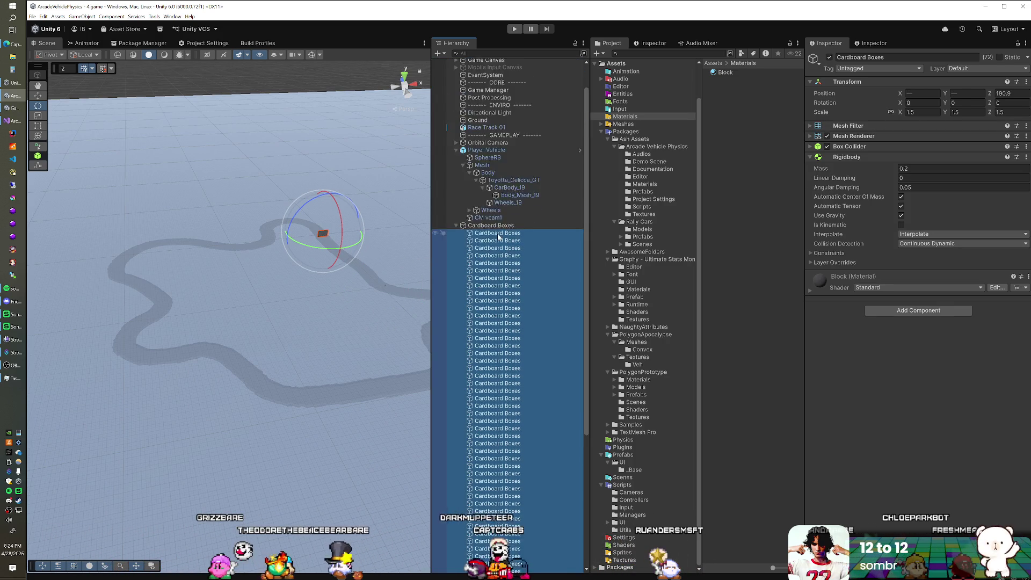
{"action": "left_click_drag", "start_coordinate": [488, 258], "coordinate": [478, 217]}
Select the Cardboard Boxes parent and frame it in a top-down view
{"action": "scroll", "coordinate": [478, 236], "scroll_direction": "down", "scroll_amount": 5}
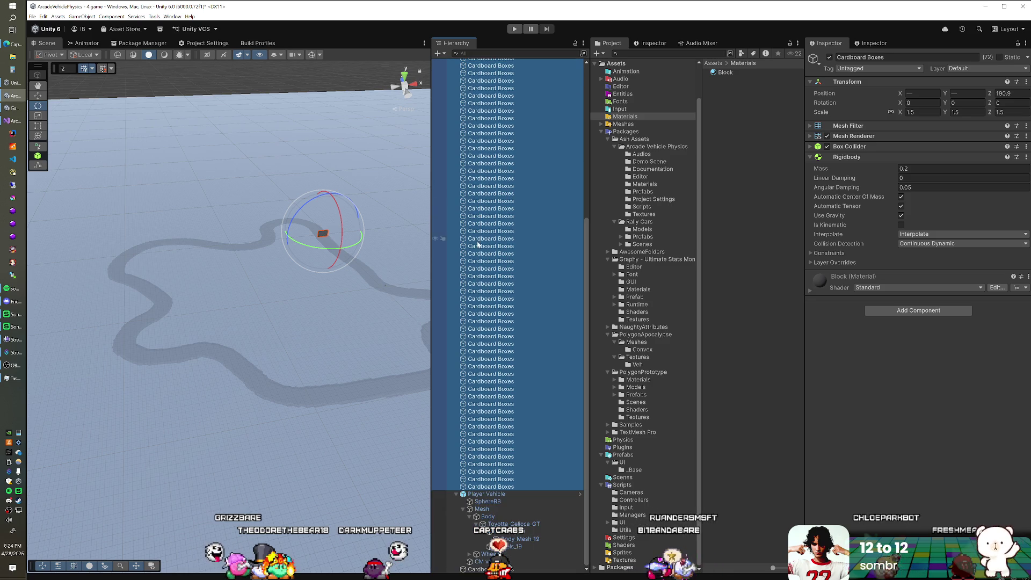
{"action": "left_click", "coordinate": [454, 494]}
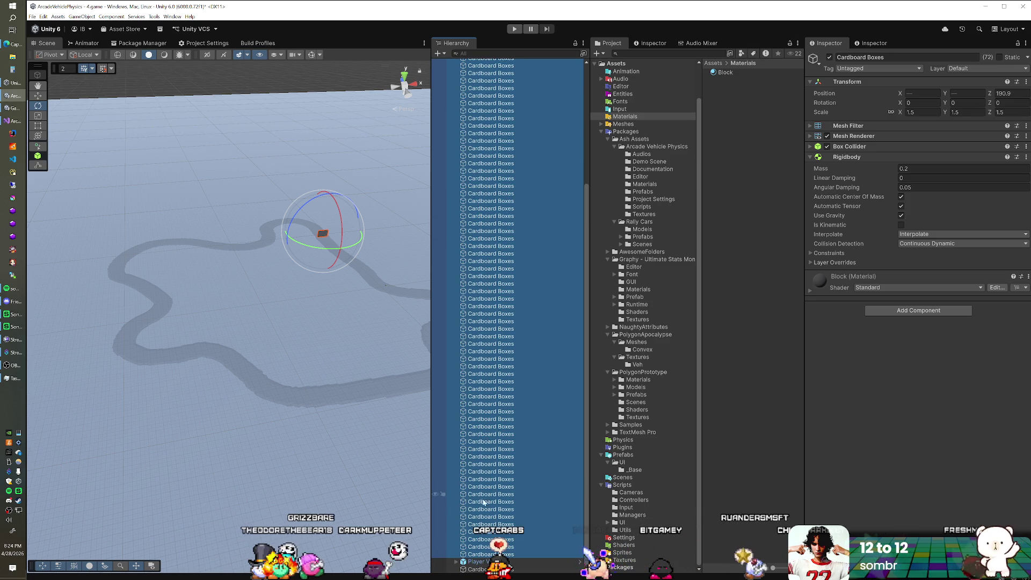
{"action": "left_click", "coordinate": [480, 570]}
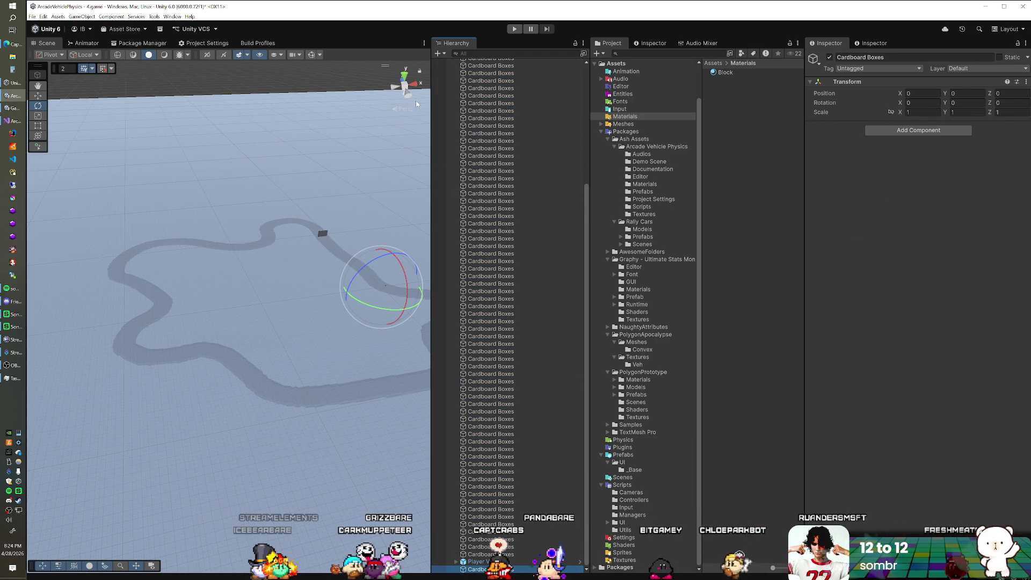
{"action": "left_click", "coordinate": [405, 77]}
{"action": "key", "text": "w"}
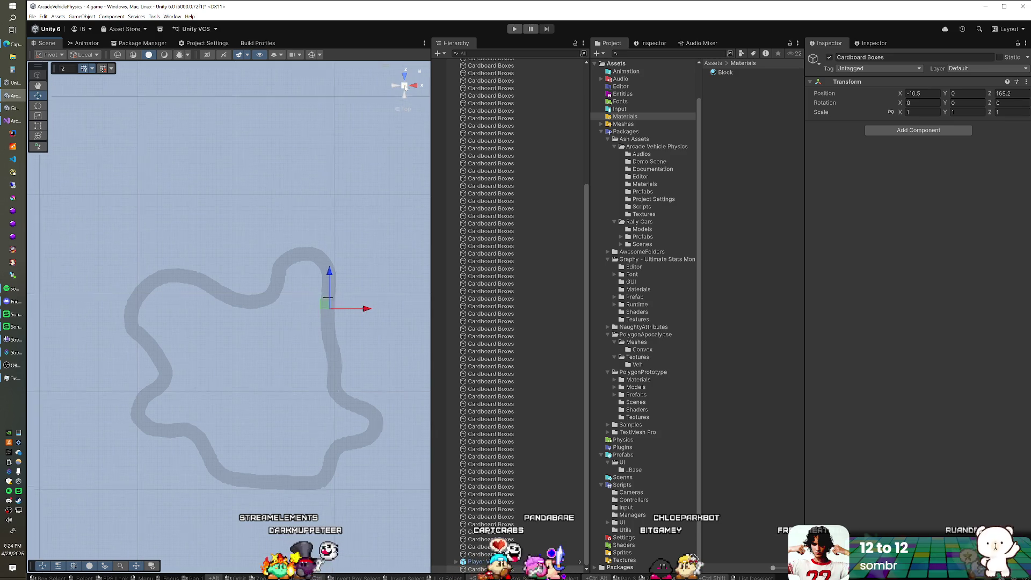
{"action": "key", "text": "f"}
{"action": "scroll", "coordinate": [228, 311], "scroll_direction": "down", "scroll_amount": 3}
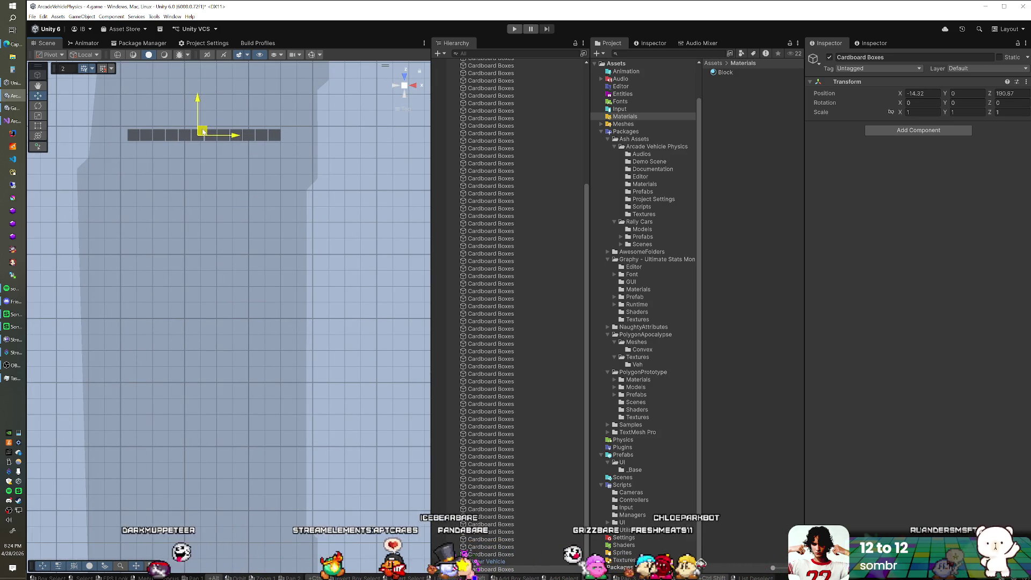
Rename all 72 boxes 'Cardboard Box' and drag them back under the Cardboard Boxes parent
{"action": "left_click", "coordinate": [496, 554]}
{"action": "scroll", "coordinate": [499, 376], "scroll_direction": "up", "scroll_amount": 10}
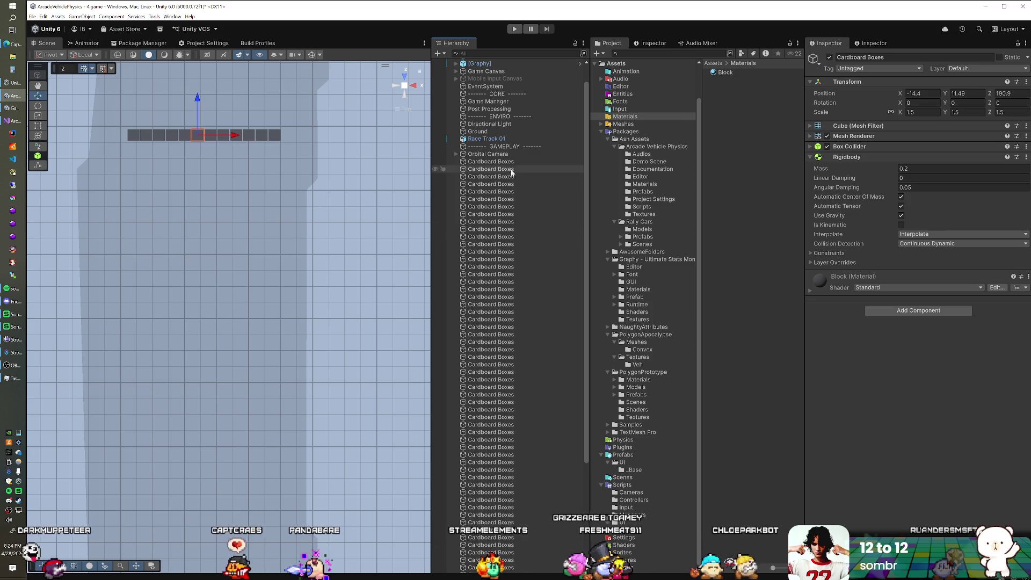
{"action": "left_click", "coordinate": [510, 161], "text": "shift"}
{"action": "scroll", "coordinate": [504, 204], "scroll_direction": "down", "scroll_amount": 5}
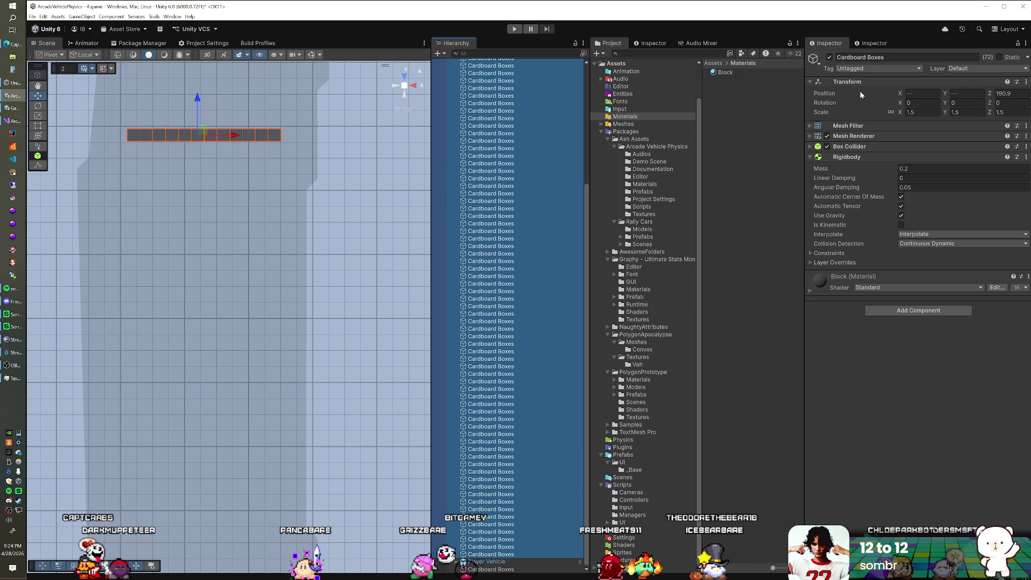
{"action": "left_click", "coordinate": [892, 57]}
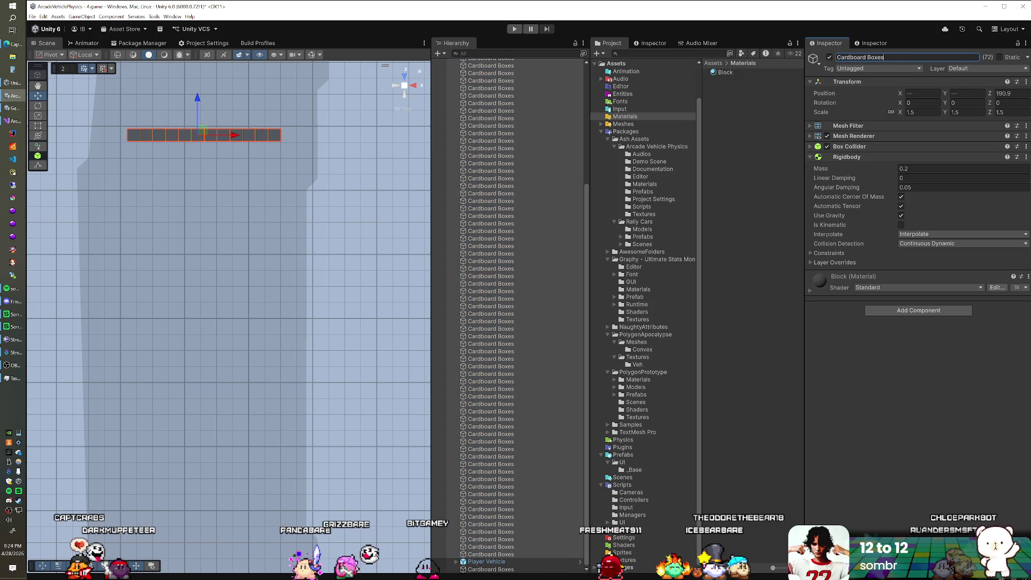
{"action": "left_click_drag", "start_coordinate": [475, 407], "coordinate": [485, 518]}
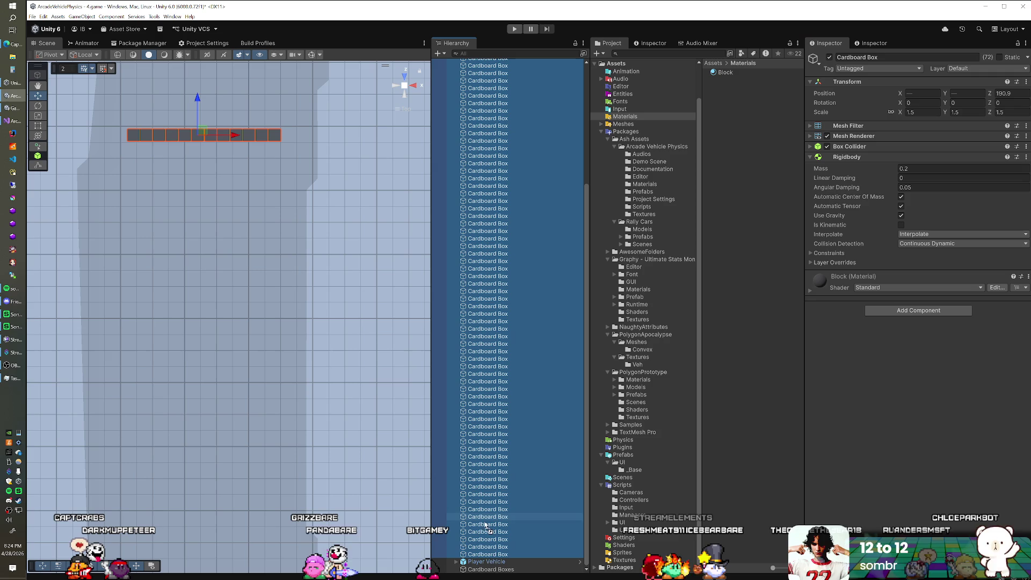
{"action": "left_click_drag", "start_coordinate": [485, 573], "coordinate": [485, 569]}
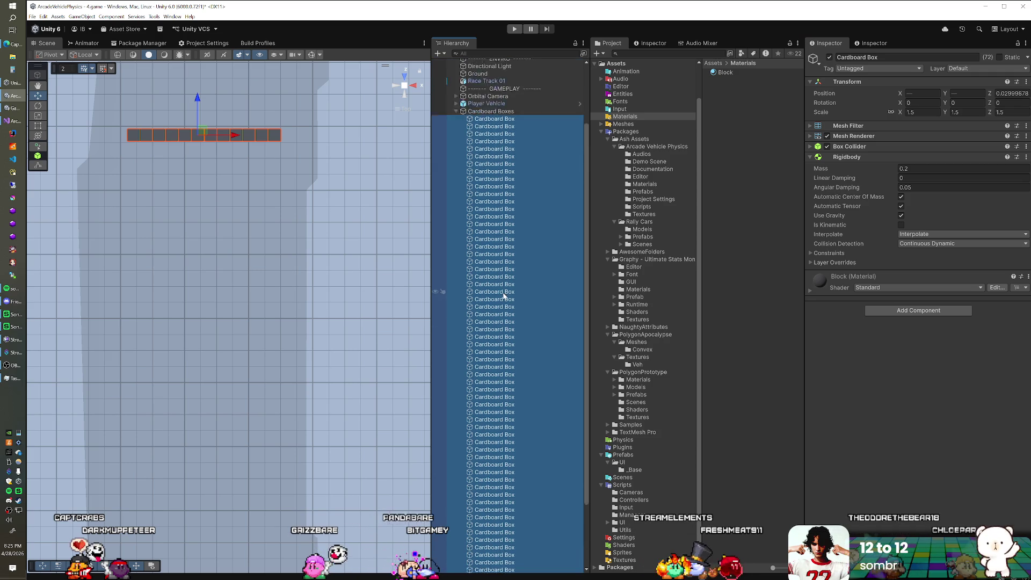
{"action": "left_click", "coordinate": [492, 141]}
{"action": "scroll", "coordinate": [258, 173], "scroll_direction": "down", "scroll_amount": 5}
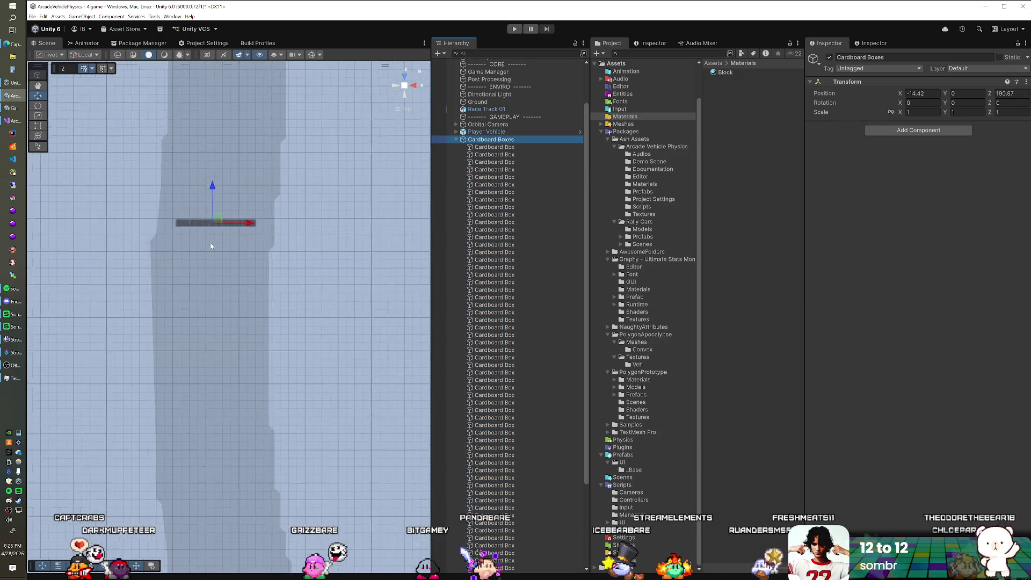
Rotate the wall at -363.6, 0, 74.4 to -30.229° Y across the road, then collapse it
{"action": "scroll", "coordinate": [224, 245], "scroll_direction": "down", "scroll_amount": 6}
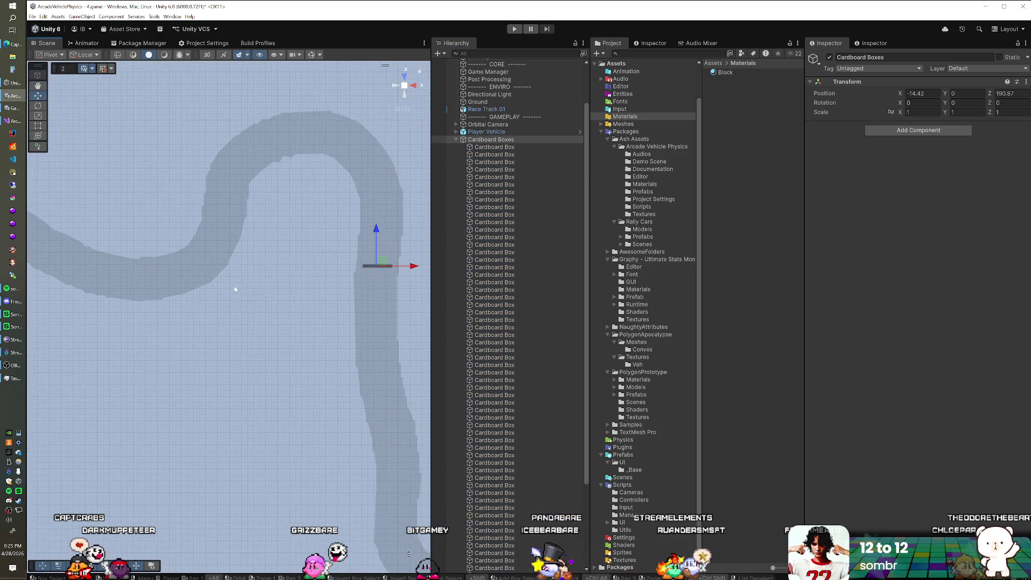
{"action": "left_click_drag", "start_coordinate": [214, 316], "coordinate": [278, 297]}
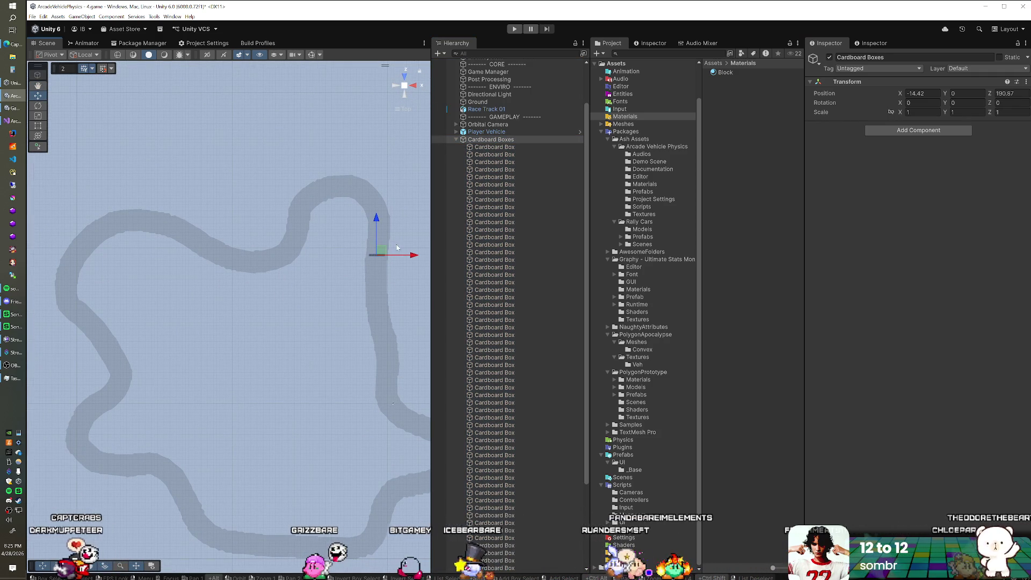
{"action": "key", "text": "e"}
{"action": "left_click_drag", "start_coordinate": [113, 343], "coordinate": [152, 351]}
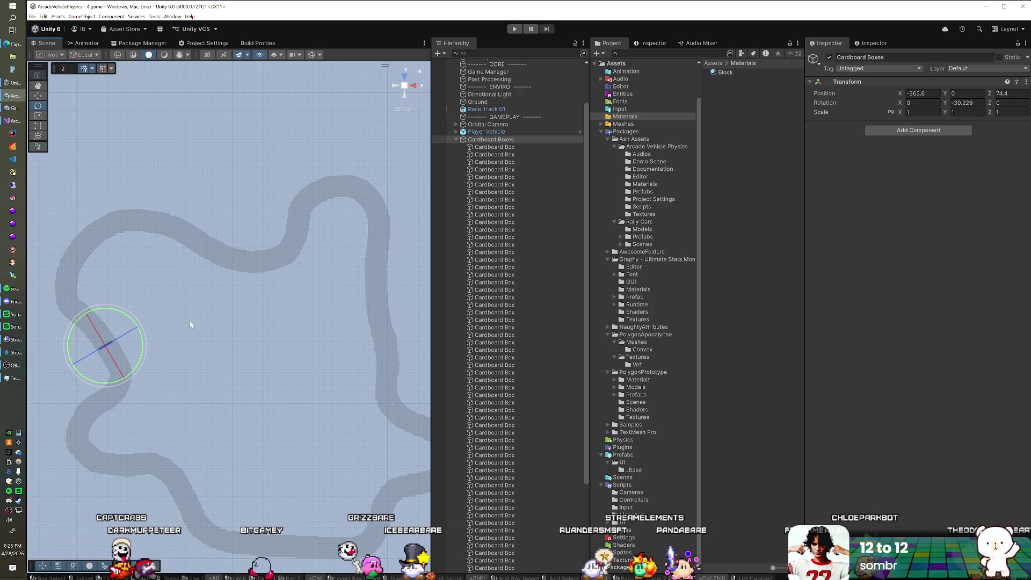
{"action": "left_click", "coordinate": [457, 139]}
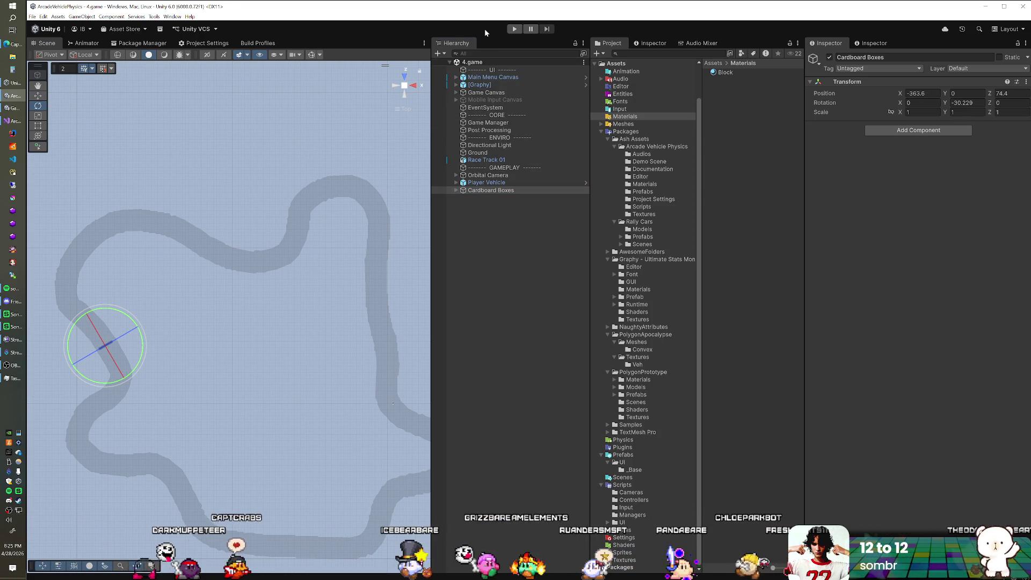
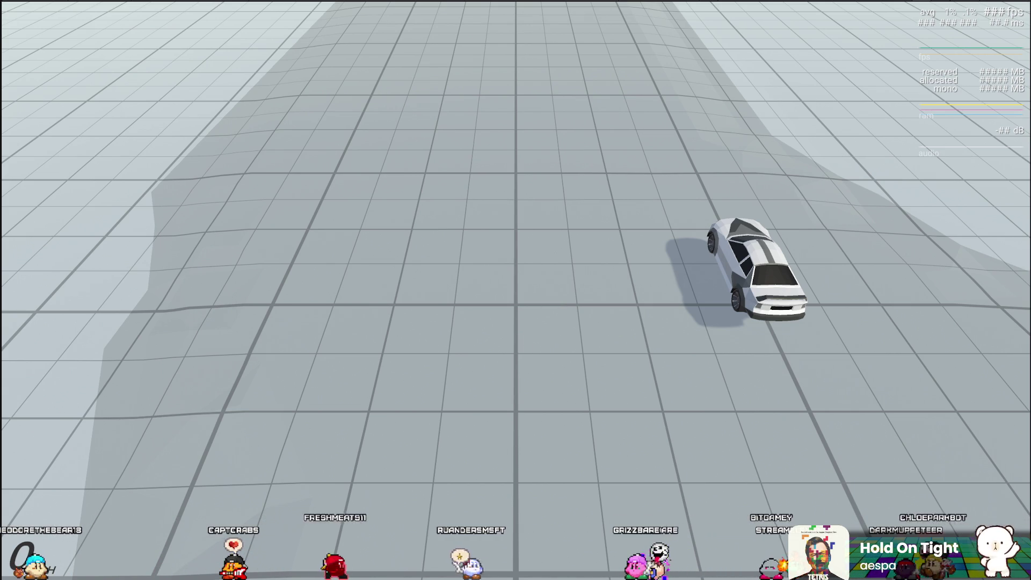
Stop the test drive, select Player Vehicle, and switch over to Visual Studio
{"action": "key", "text": "ctrl+p"}
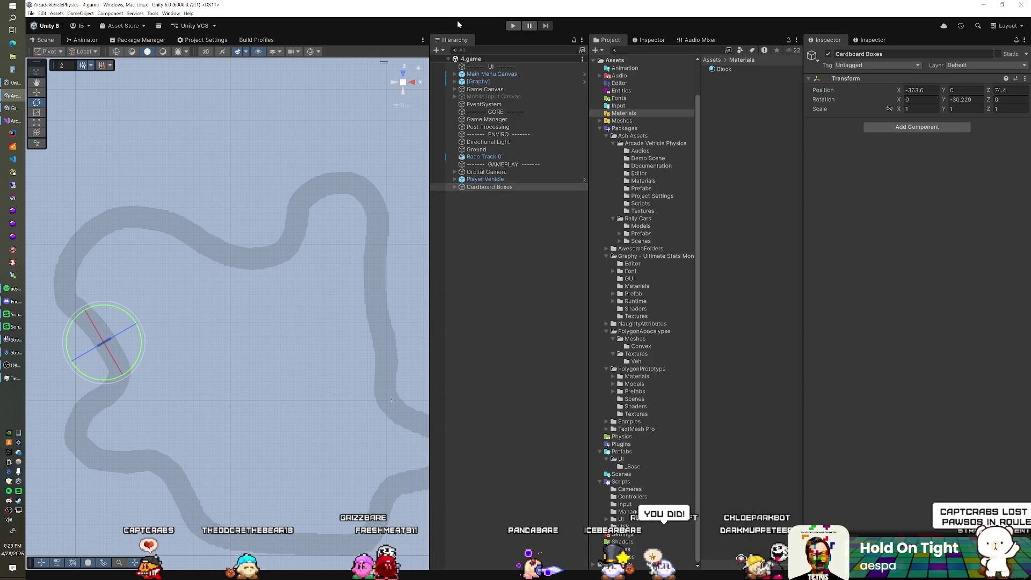
{"action": "left_click", "coordinate": [482, 180]}
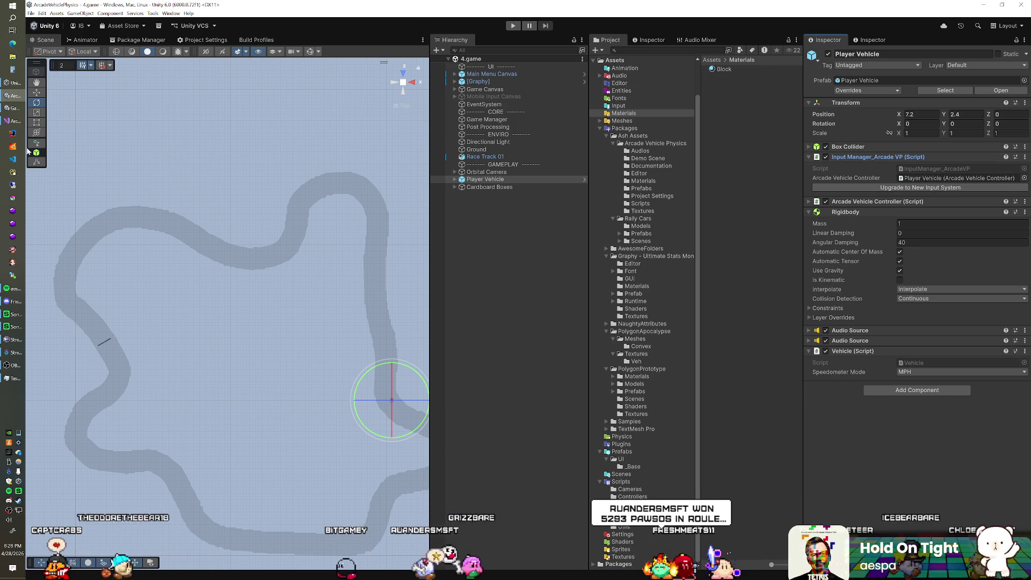
{"action": "left_click", "coordinate": [13, 121]}
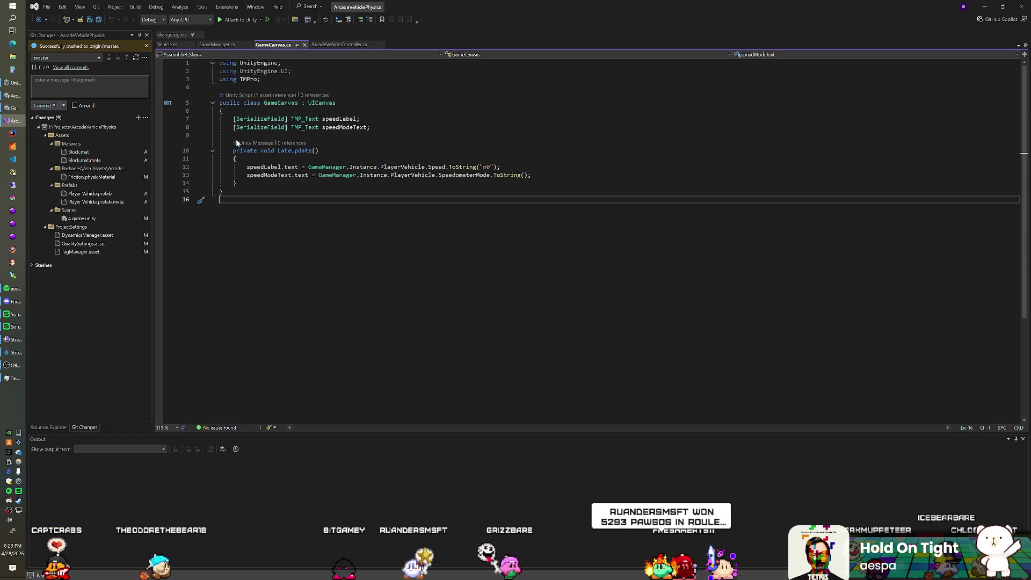
Change the changelog.txt version heading to v0.1.0c and copy it
{"action": "left_click", "coordinate": [177, 35]}
{"action": "type", "text": "c"}
{"action": "key", "text": "shift+Home"}
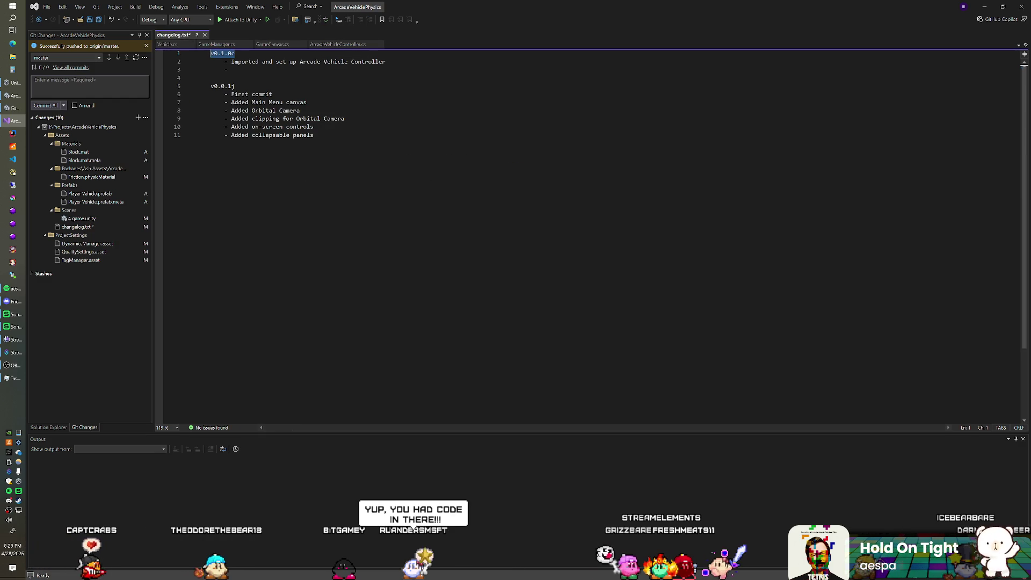
{"action": "key", "text": "ctrl+c"}
Commit all changes locally with the message 'v0.1.0c', then return to Unity
{"action": "left_click", "coordinate": [51, 80]}
{"action": "key", "text": "ctrl+v"}
{"action": "left_click", "coordinate": [38, 106]}
{"action": "key", "text": "alt+Tab"}
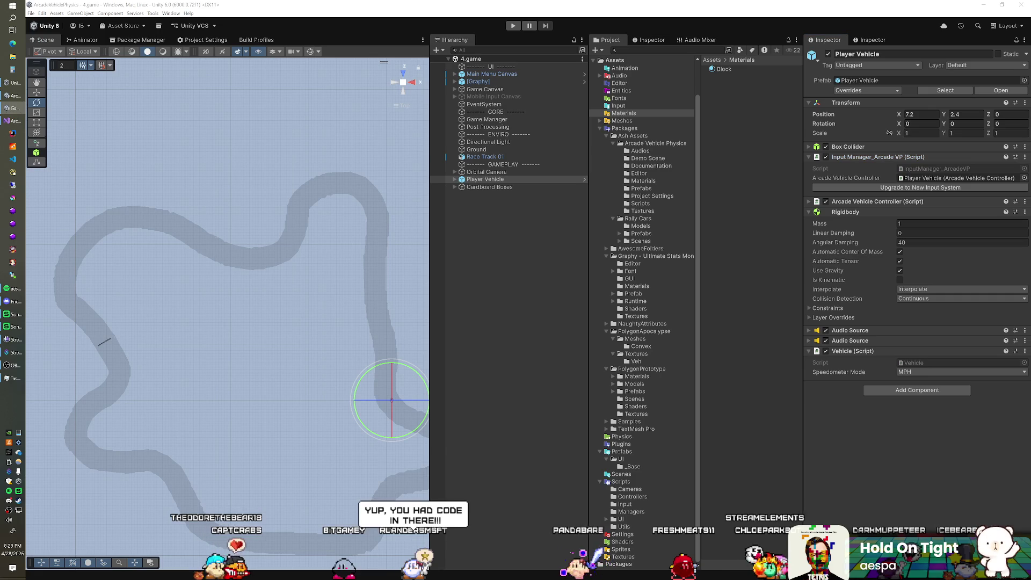
Upgrade InputManager_ArcadeVP to the New Input System, check steering and acceleration bindings, and save the scene
{"action": "left_click", "coordinate": [889, 187]}
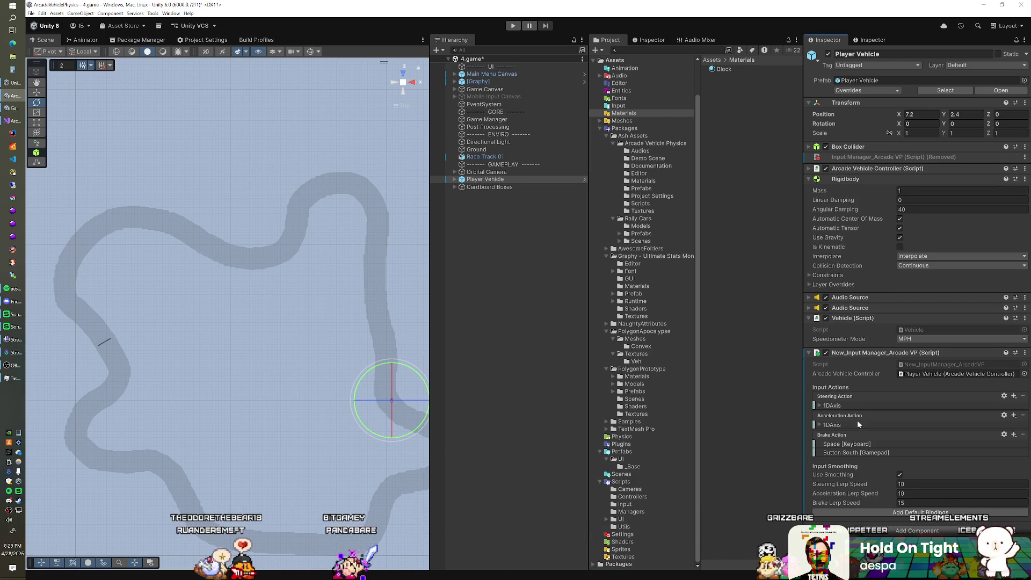
{"action": "left_click", "coordinate": [821, 407]}
{"action": "left_click", "coordinate": [820, 407]}
{"action": "left_click", "coordinate": [819, 424]}
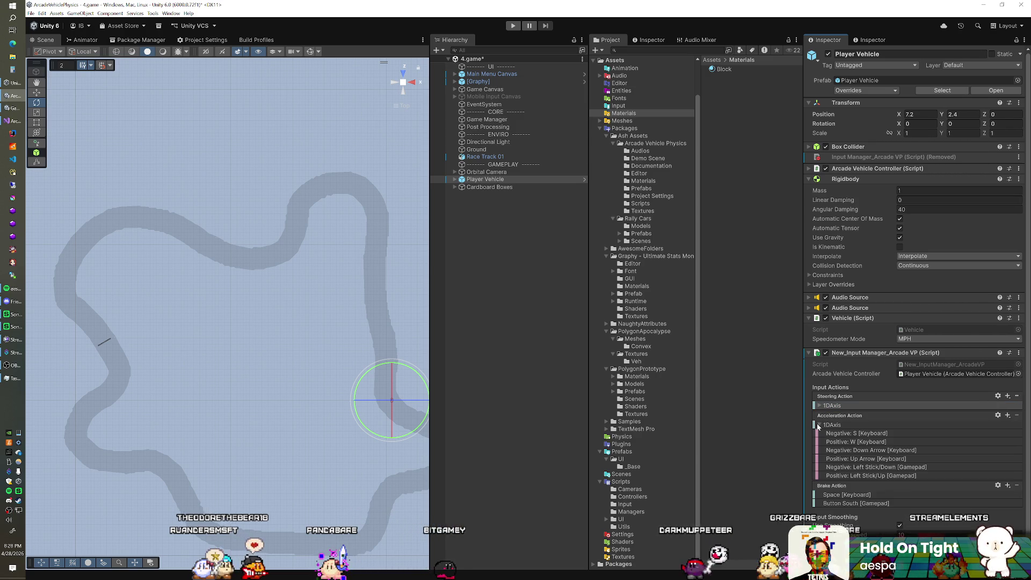
{"action": "left_click", "coordinate": [818, 425]}
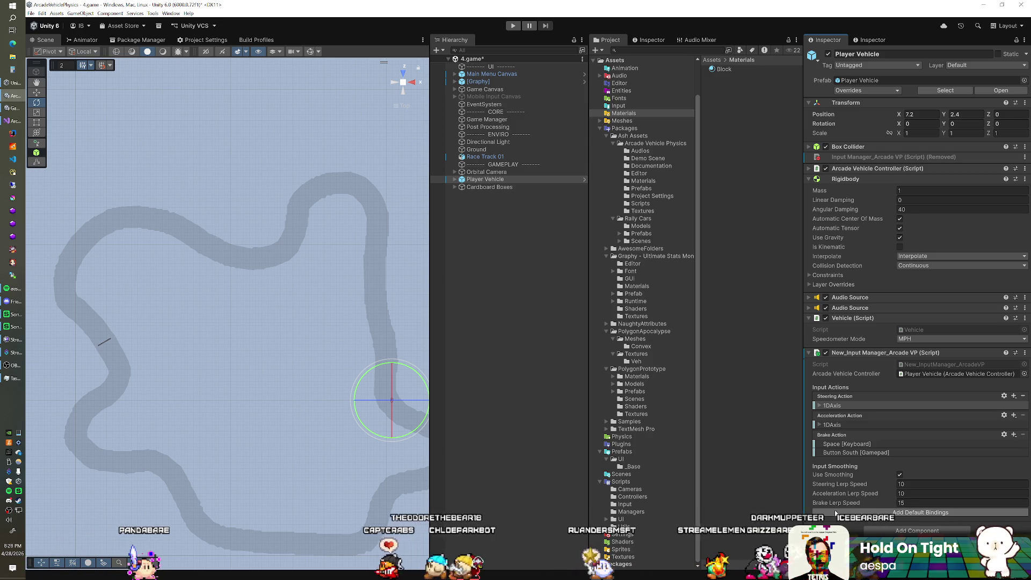
{"action": "key", "text": "ctrl+s"}
{"action": "left_click", "coordinate": [512, 26]}
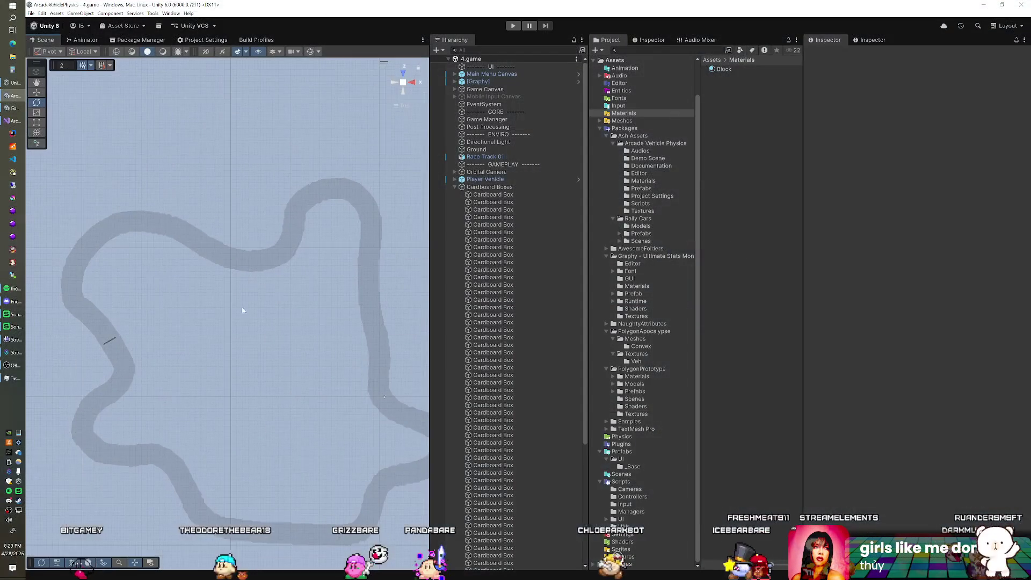
Delete every Cardboard Box in the Hierarchy except one
{"action": "left_click", "coordinate": [501, 202]}
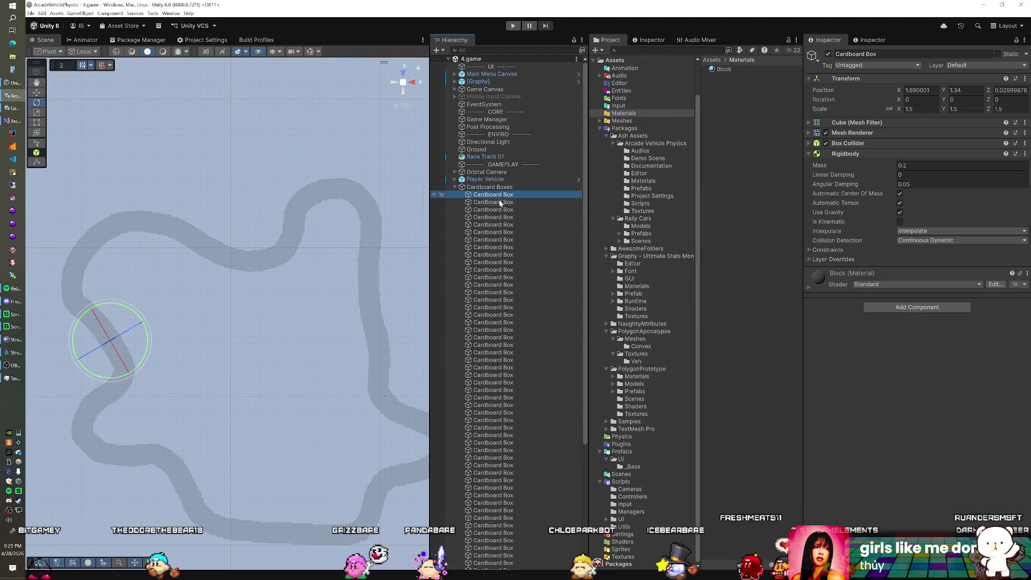
{"action": "scroll", "coordinate": [497, 323], "scroll_direction": "down", "scroll_amount": 5}
{"action": "left_click", "coordinate": [479, 566], "text": "shift"}
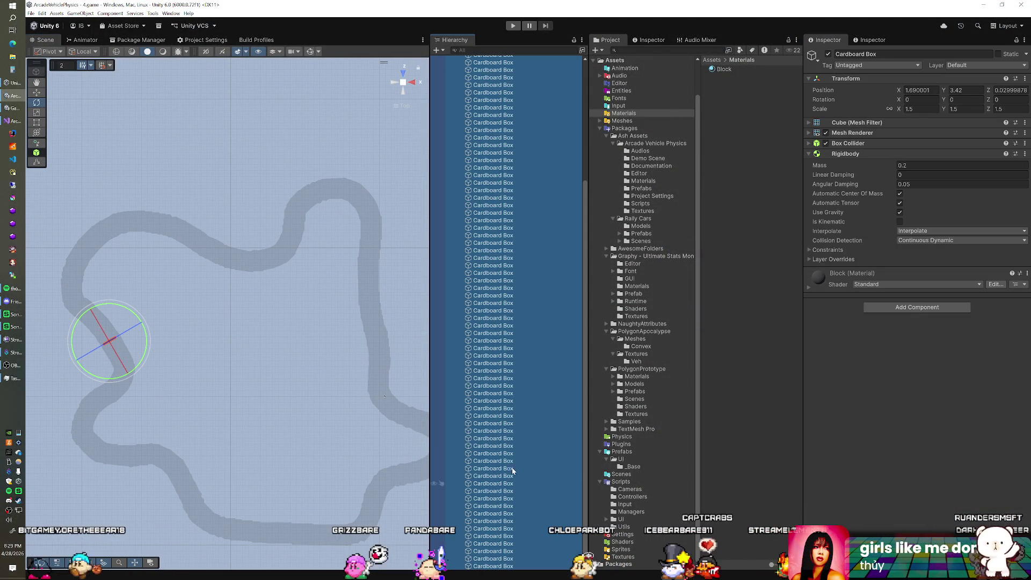
{"action": "key", "text": "Delete"}
Frame the remaining Cardboard Box and save it as a prefab in Assets/Prefabs
{"action": "double_click", "coordinate": [502, 196]}
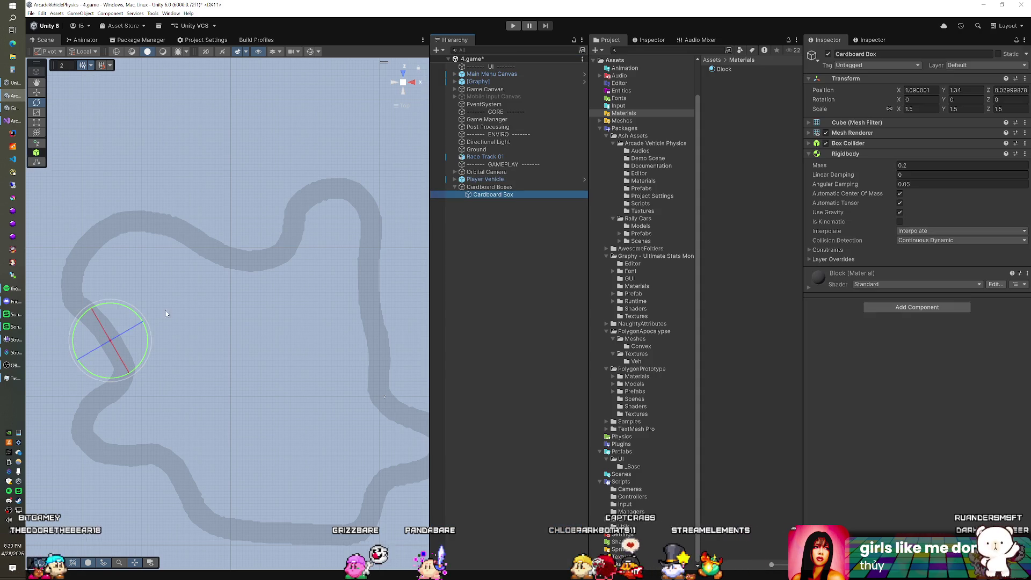
{"action": "mouse_move", "coordinate": [207, 384]}
{"action": "left_mouse_down", "text": "alt"}
{"action": "mouse_move", "coordinate": [250, 296]}
{"action": "mouse_move", "coordinate": [247, 384]}
{"action": "left_mouse_up", "text": "alt"}
{"action": "left_click", "coordinate": [487, 195]}
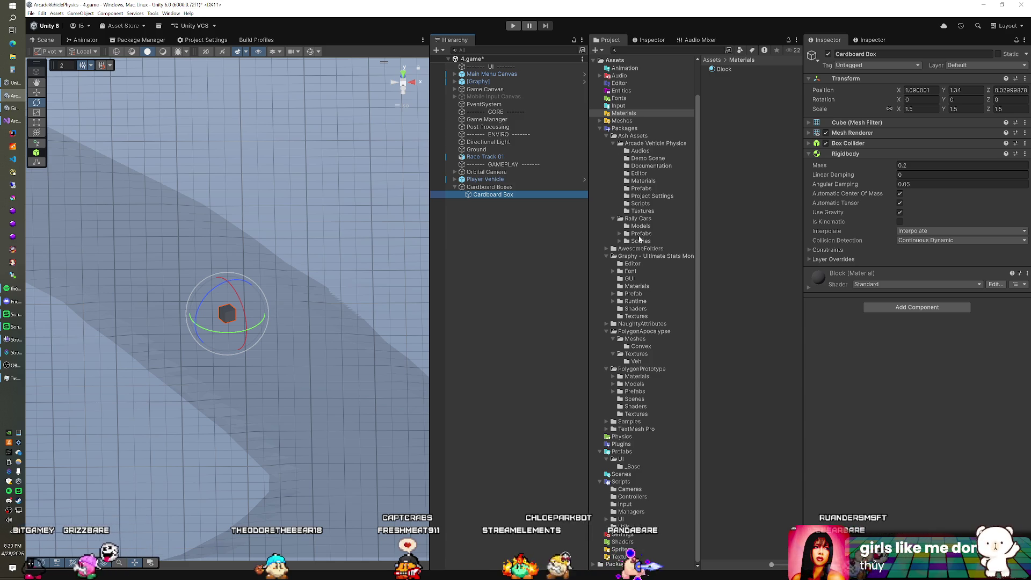
{"action": "left_click", "coordinate": [622, 451]}
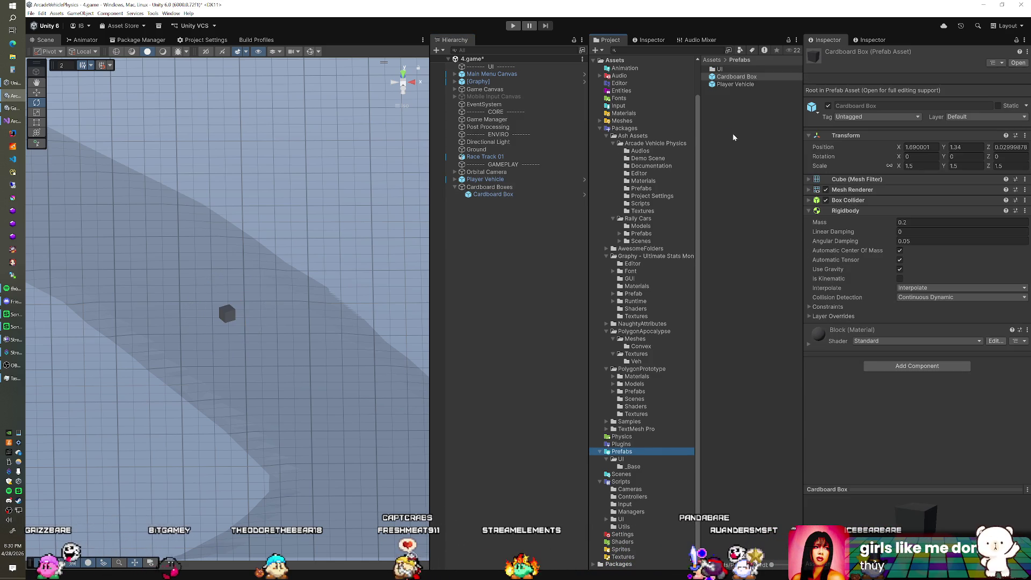
{"action": "left_click", "coordinate": [495, 195]}
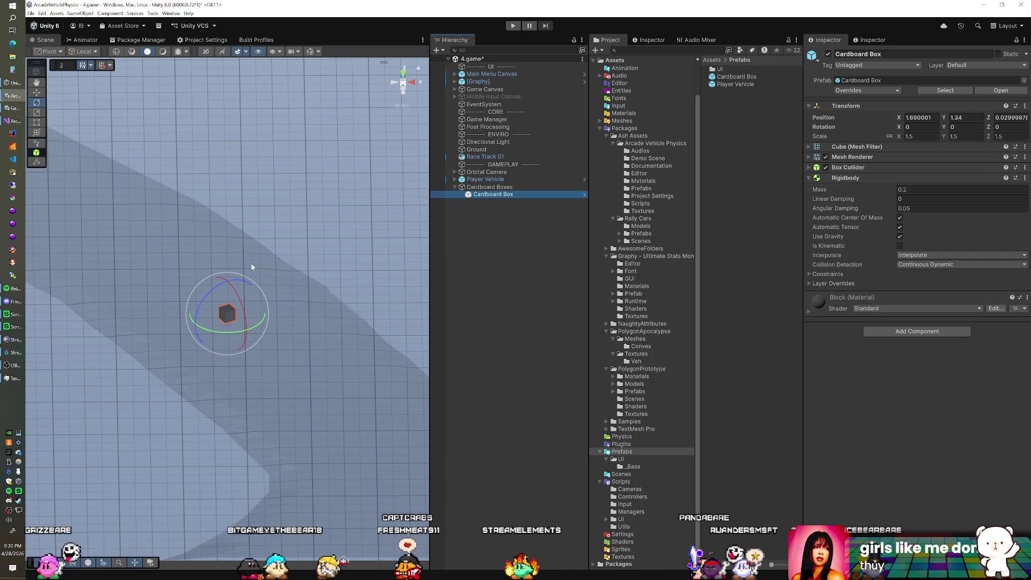
Duplicate the Cardboard Box along X to form a row of nine boxes
{"action": "key", "text": "ctrl+d"}
{"action": "key", "text": "w"}
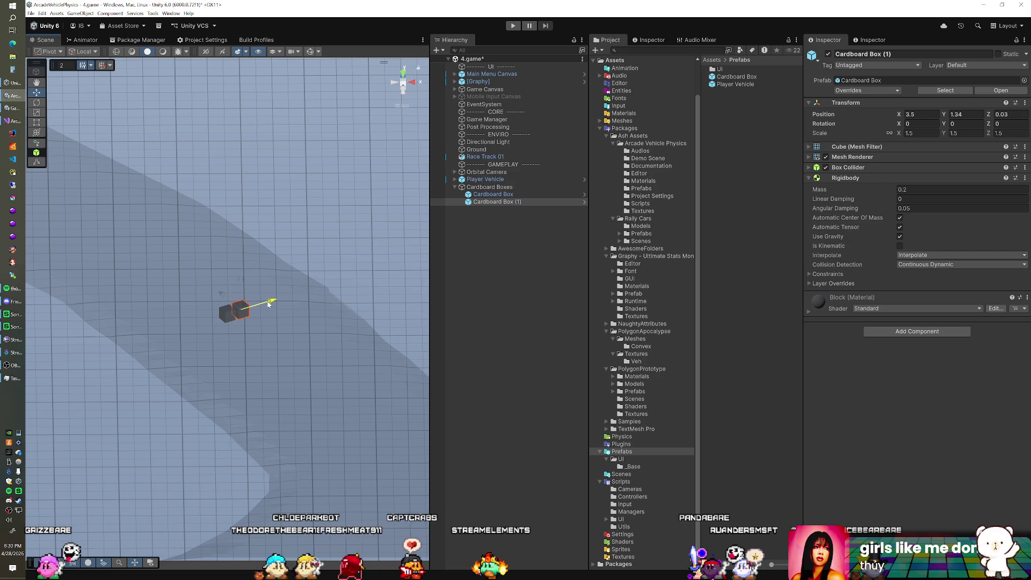
{"action": "key", "text": "ctrl+d"}
{"action": "mouse_move", "coordinate": [268, 304]}
{"action": "left_mouse_down"}
{"action": "mouse_move", "coordinate": [293, 296]}
{"action": "mouse_move", "coordinate": [279, 301]}
{"action": "left_mouse_up"}
{"action": "key", "text": "ctrl+d"}
{"action": "key", "text": "ctrl+d"}
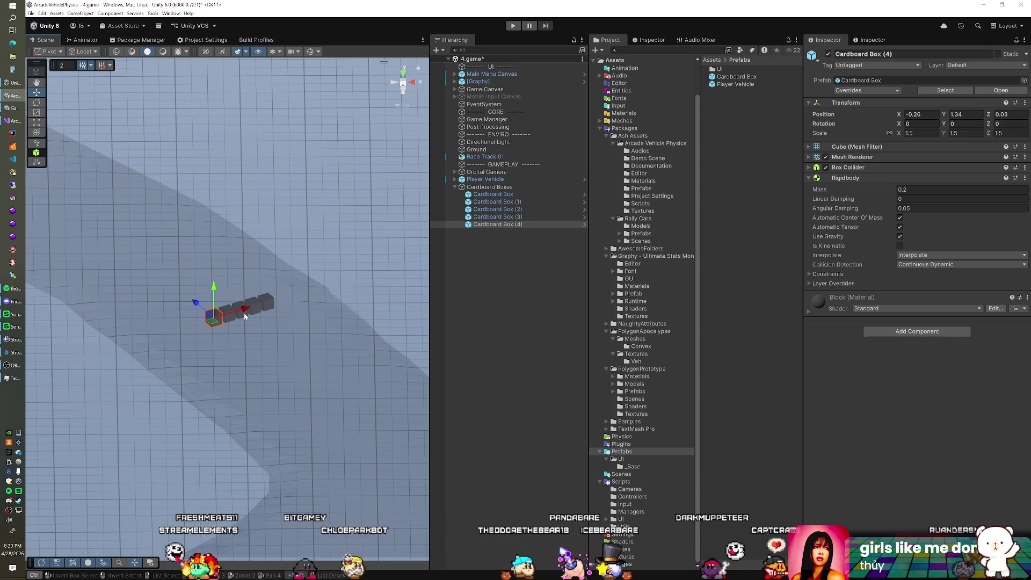
{"action": "key", "text": "ctrl+d"}
{"action": "left_click_drag", "start_coordinate": [230, 319], "coordinate": [233, 319]}
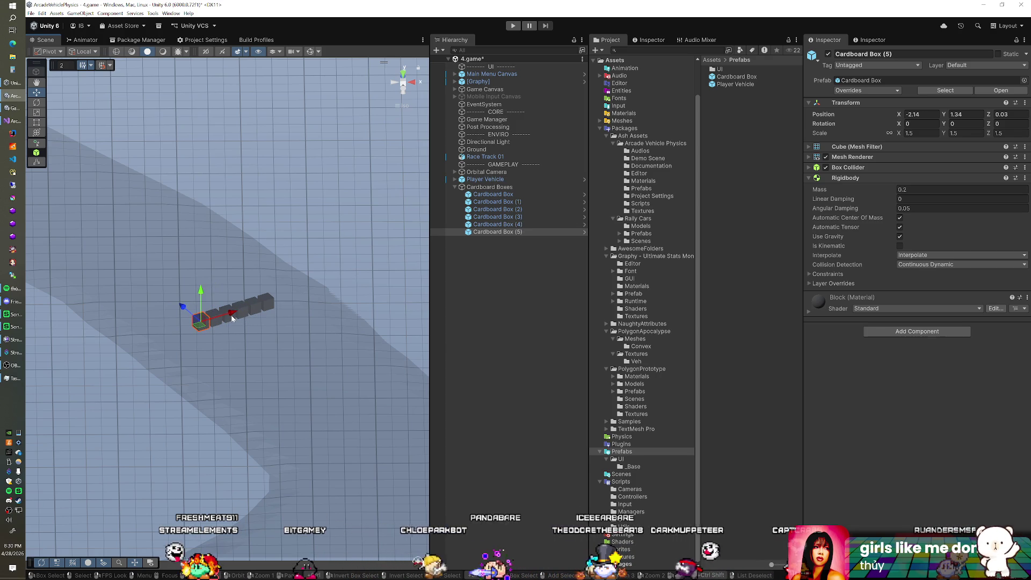
{"action": "key", "text": "ctrl+d"}
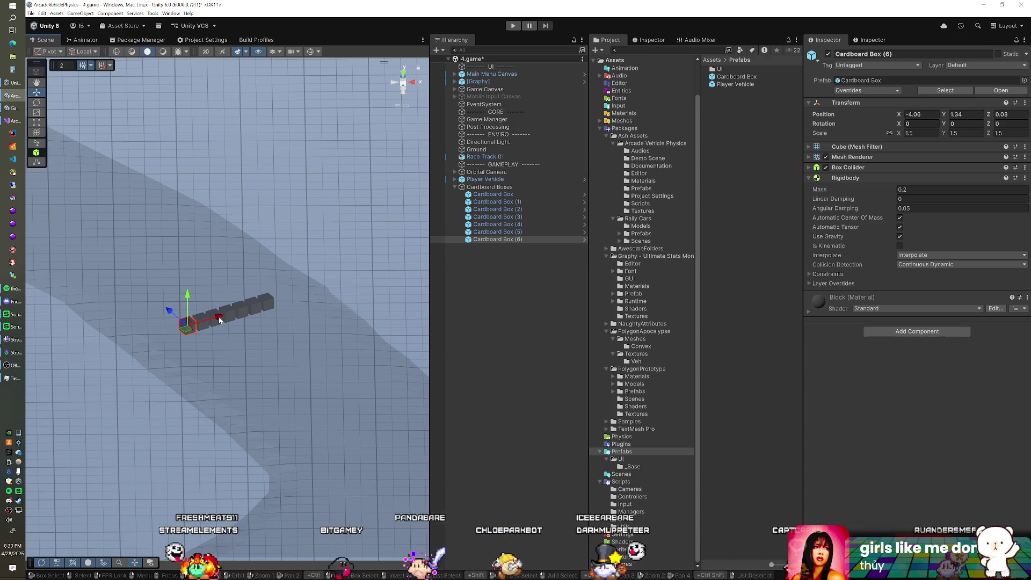
{"action": "left_click_drag", "start_coordinate": [207, 320], "coordinate": [312, 293]}
{"action": "key", "text": "ctrl+d"}
Duplicate the row upward into four stacked layers, undoing one extra copy
{"action": "left_click", "coordinate": [493, 193], "text": "shift"}
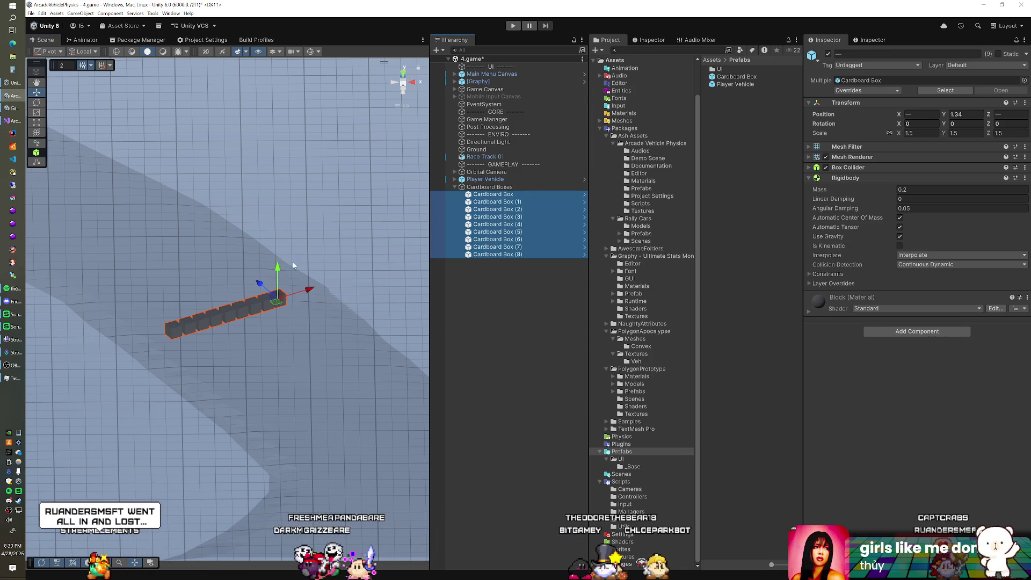
{"action": "key", "text": "ctrl+d"}
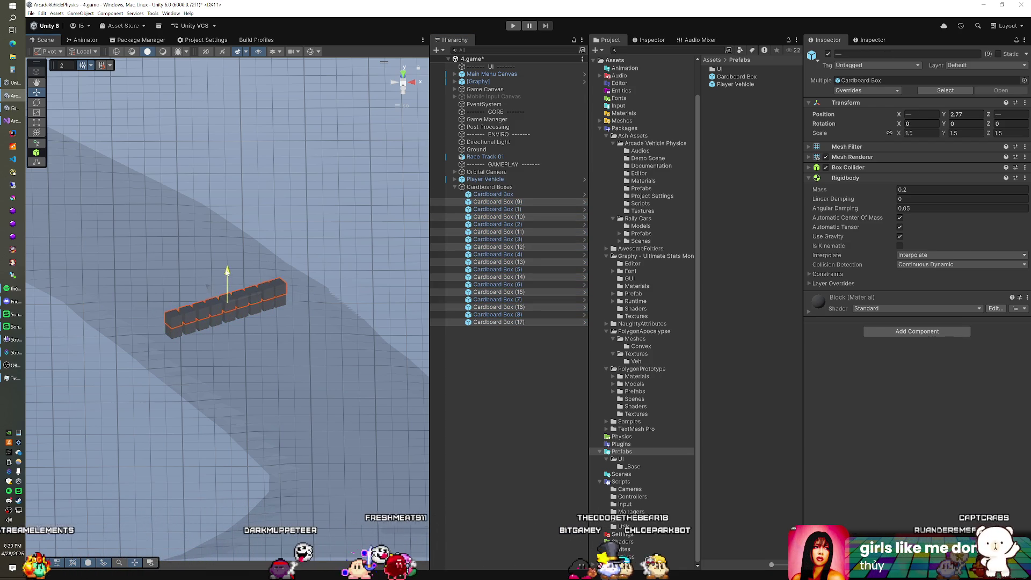
{"action": "mouse_move", "coordinate": [243, 288]}
{"action": "left_mouse_down"}
{"action": "mouse_move", "coordinate": [220, 295]}
{"action": "mouse_move", "coordinate": [239, 265]}
{"action": "left_mouse_up"}
{"action": "key", "text": "ctrl+d"}
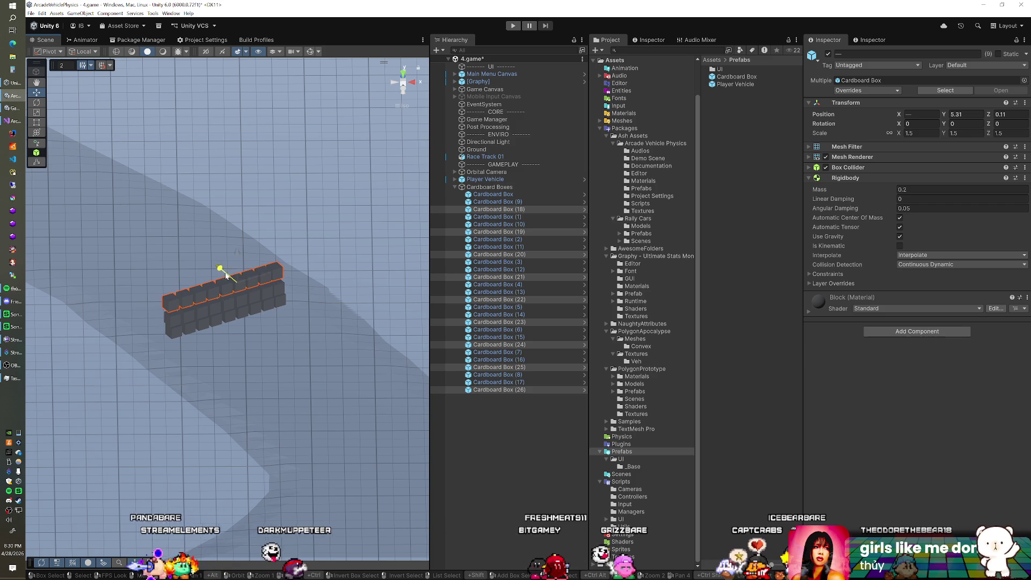
{"action": "mouse_move", "coordinate": [243, 283]}
{"action": "left_mouse_down"}
{"action": "mouse_move", "coordinate": [276, 250]}
{"action": "mouse_move", "coordinate": [277, 260]}
{"action": "left_mouse_up"}
{"action": "key", "text": "ctrl+d"}
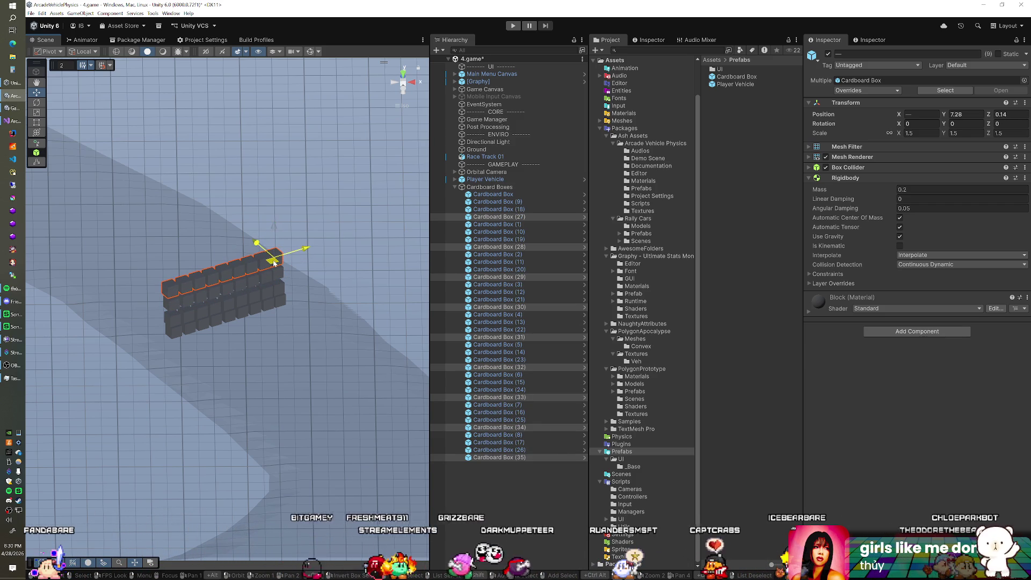
{"action": "key", "text": "ctrl+d"}
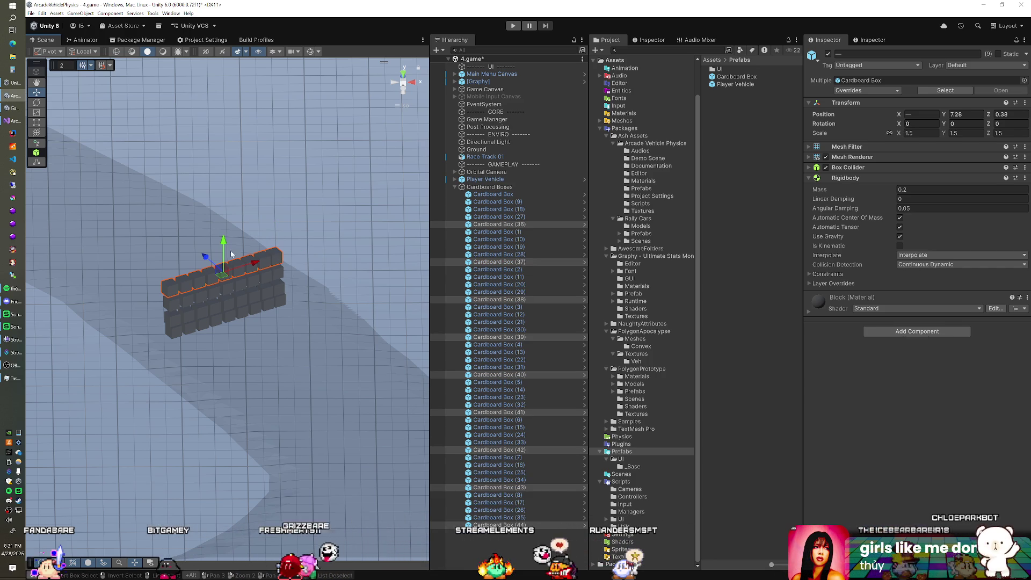
{"action": "key", "text": "ctrl+z"}
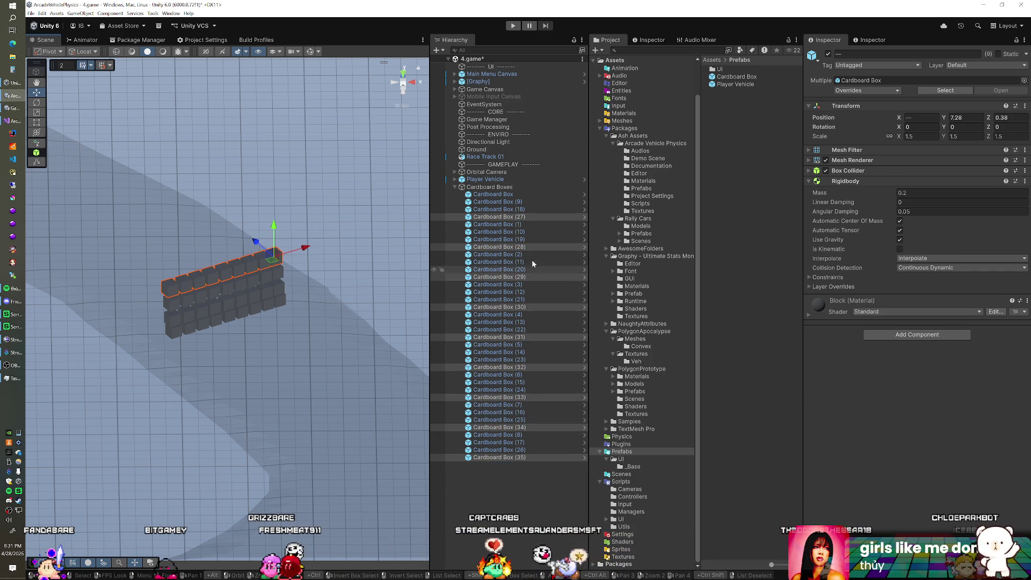
{"action": "left_click", "coordinate": [497, 202]}
{"action": "left_click", "coordinate": [497, 239], "text": "ctrl"}
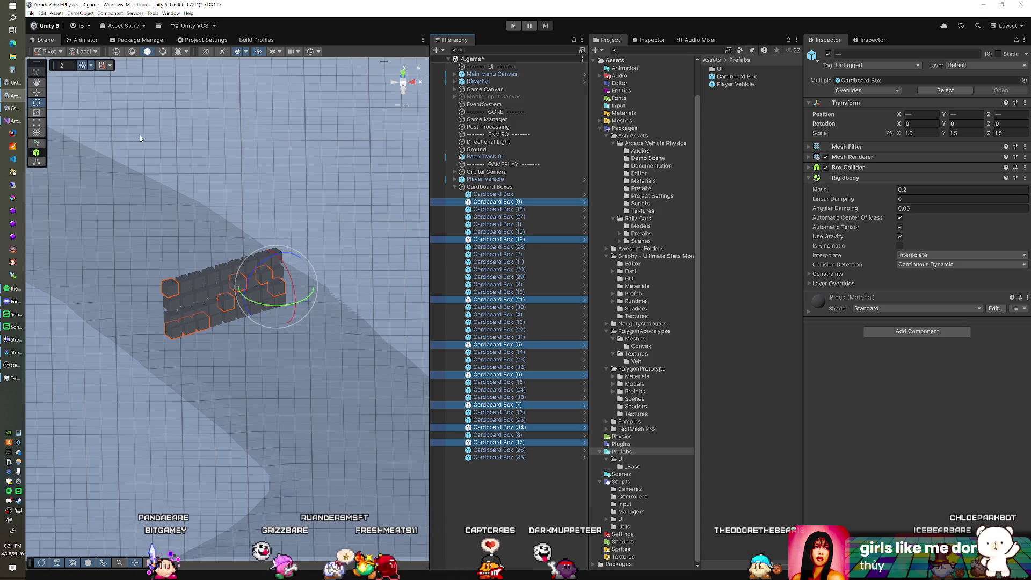
Twist a first set of boxes, then boxes 19, 29, 22, 23, 7 and 8 around Y
{"action": "left_click_drag", "start_coordinate": [267, 300], "coordinate": [274, 297]}
{"action": "left_click", "coordinate": [496, 240]}
{"action": "left_click", "coordinate": [499, 277], "text": "ctrl"}
{"action": "left_click", "coordinate": [491, 330], "text": "ctrl"}
{"action": "left_click", "coordinate": [493, 359], "text": "ctrl"}
{"action": "left_click", "coordinate": [493, 405], "text": "ctrl"}
{"action": "left_click", "coordinate": [493, 435], "text": "ctrl"}
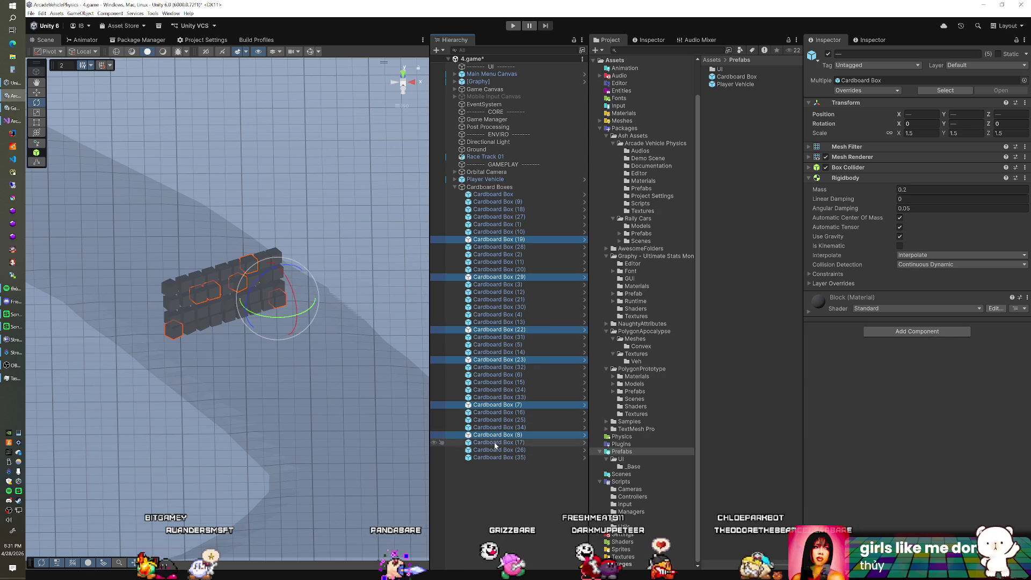
{"action": "mouse_move", "coordinate": [295, 319]}
{"action": "left_mouse_down"}
{"action": "mouse_move", "coordinate": [287, 310]}
{"action": "mouse_move", "coordinate": [300, 307]}
{"action": "left_mouse_up"}
Rotate the first box plus boxes 10, 2, 29, 4, 32 and one more around Y
{"action": "left_click", "coordinate": [493, 194]}
{"action": "left_click", "coordinate": [493, 232], "text": "ctrl"}
{"action": "left_click", "coordinate": [491, 255], "text": "ctrl"}
{"action": "left_click", "coordinate": [491, 277], "text": "ctrl"}
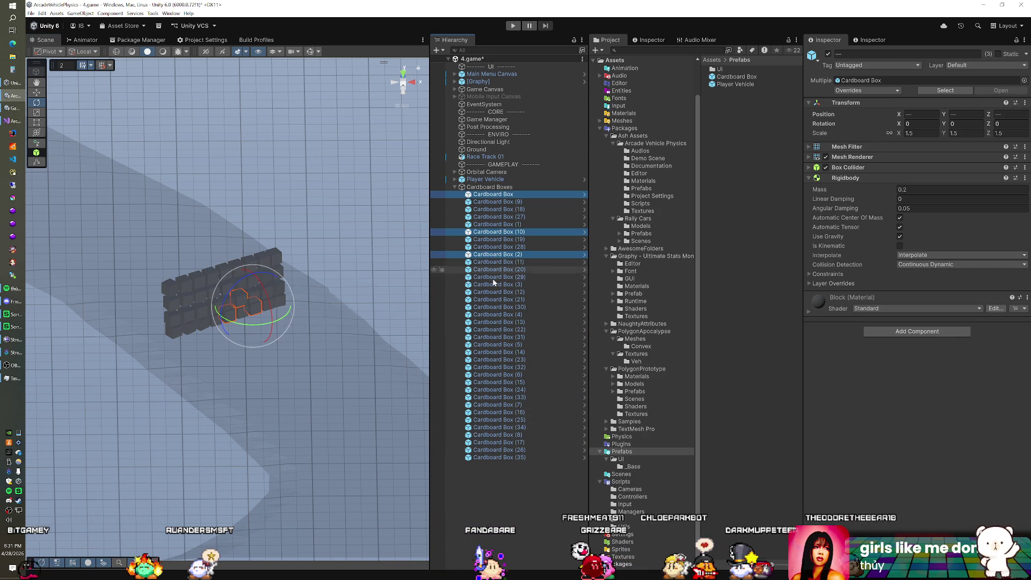
{"action": "left_click", "coordinate": [488, 315], "text": "ctrl"}
{"action": "left_click", "coordinate": [488, 368], "text": "ctrl"}
{"action": "left_click", "coordinate": [490, 420], "text": "ctrl"}
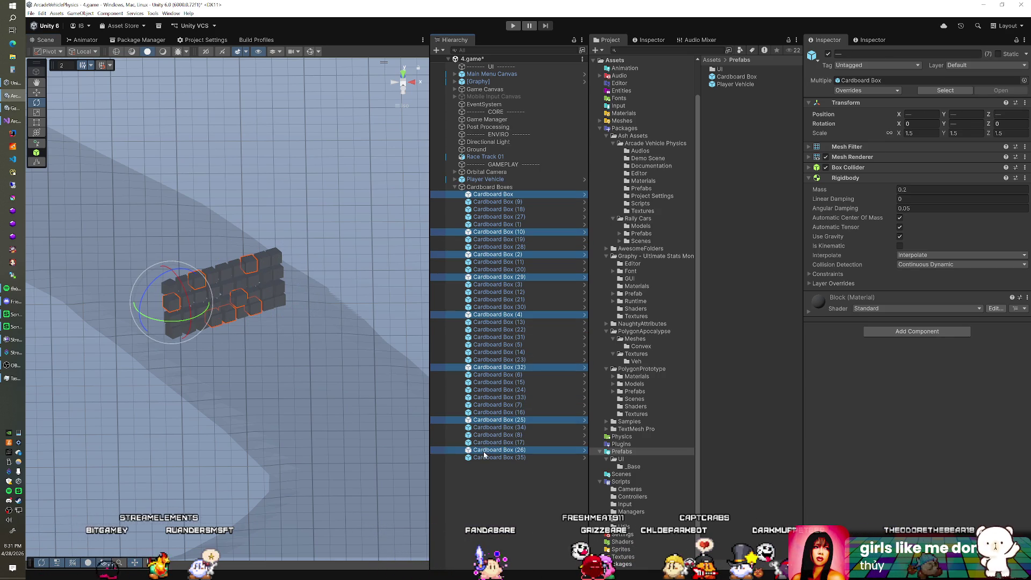
{"action": "left_click_drag", "start_coordinate": [285, 289], "coordinate": [281, 289]}
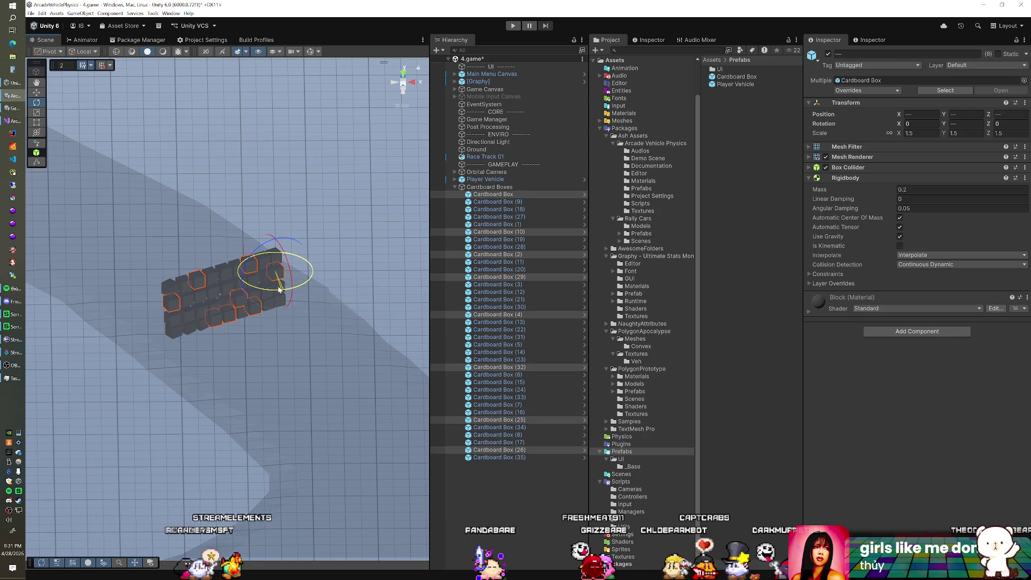
Rotate a third group of eight cardboard boxes around the vertical axis
{"action": "left_click", "coordinate": [493, 397]}
{"action": "left_click", "coordinate": [493, 390], "text": "ctrl"}
{"action": "left_click", "coordinate": [493, 420], "text": "ctrl"}
{"action": "left_click", "coordinate": [493, 307], "text": "ctrl"}
{"action": "left_click", "coordinate": [492, 285], "text": "ctrl"}
{"action": "left_click", "coordinate": [493, 255], "text": "ctrl"}
{"action": "left_click", "coordinate": [493, 225], "text": "ctrl"}
{"action": "left_click", "coordinate": [493, 202], "text": "ctrl"}
{"action": "left_click_drag", "start_coordinate": [227, 321], "coordinate": [233, 323]}
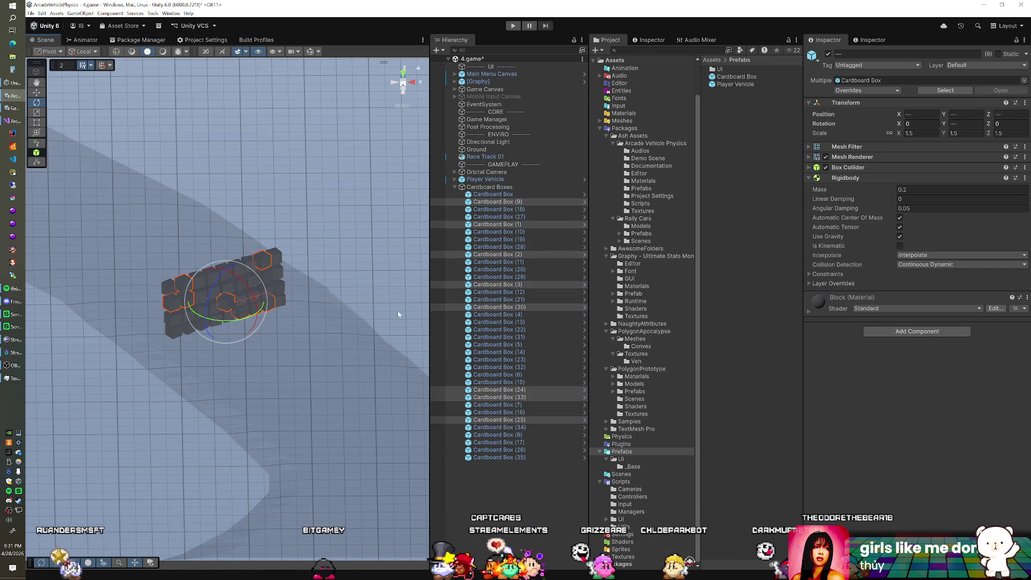
Rotate a final group of seven boxes, then select the Cardboard Boxes parent group
{"action": "left_click", "coordinate": [496, 254], "text": "ctrl"}
{"action": "left_click", "coordinate": [499, 269], "text": "ctrl"}
{"action": "left_click", "coordinate": [490, 344], "text": "ctrl"}
{"action": "left_click", "coordinate": [499, 366], "text": "ctrl"}
{"action": "left_click", "coordinate": [499, 381], "text": "ctrl"}
{"action": "left_click", "coordinate": [493, 404], "text": "ctrl"}
{"action": "left_click", "coordinate": [498, 442], "text": "ctrl"}
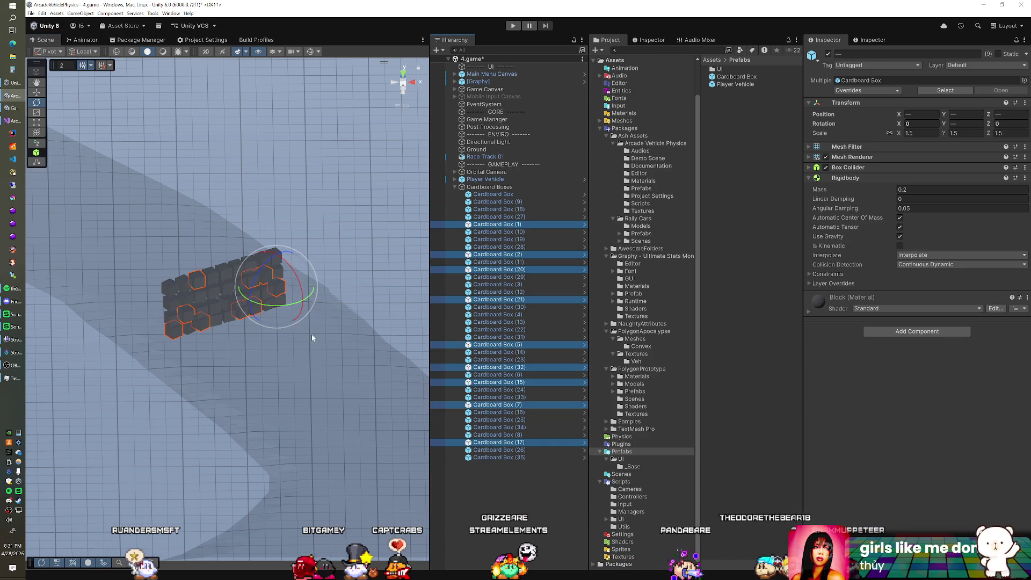
{"action": "left_click", "coordinate": [325, 314]}
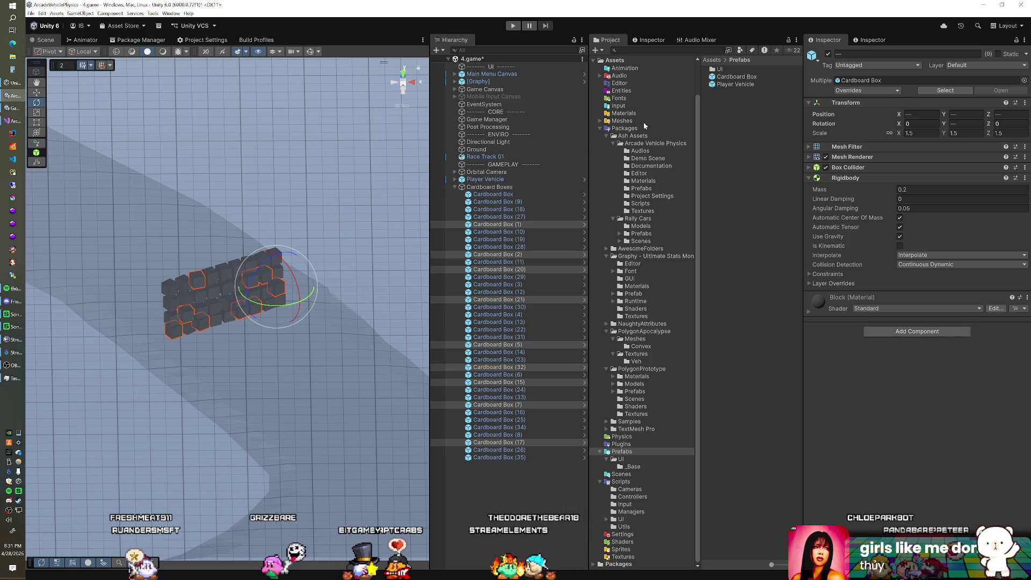
{"action": "left_click", "coordinate": [472, 188]}
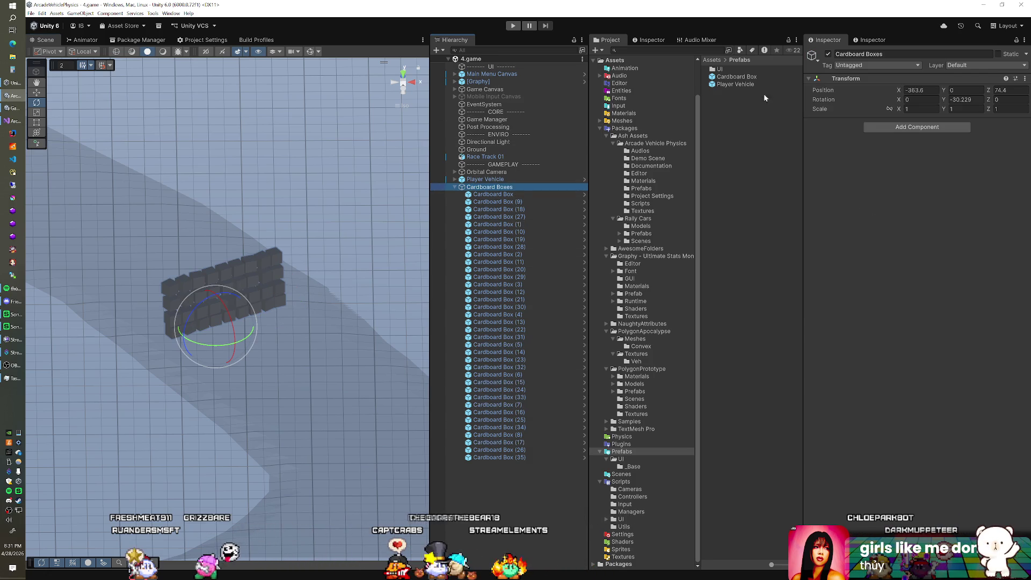
Collapse Cardboard Boxes and Packages, open Scripts, and open Player Vehicle's New_InputManager_ArcadeVP script
{"action": "left_click", "coordinate": [737, 77]}
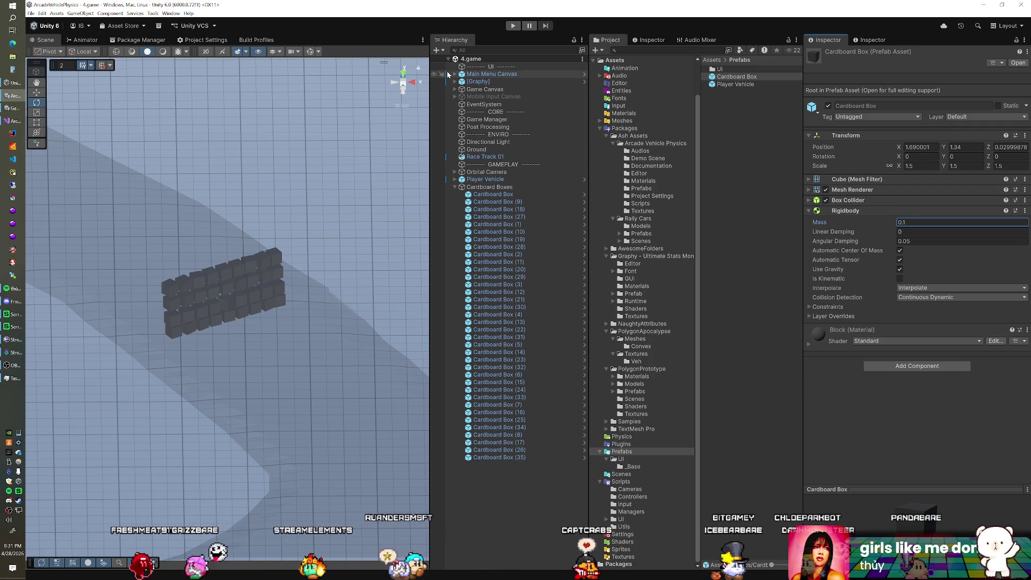
{"action": "left_click", "coordinate": [504, 135]}
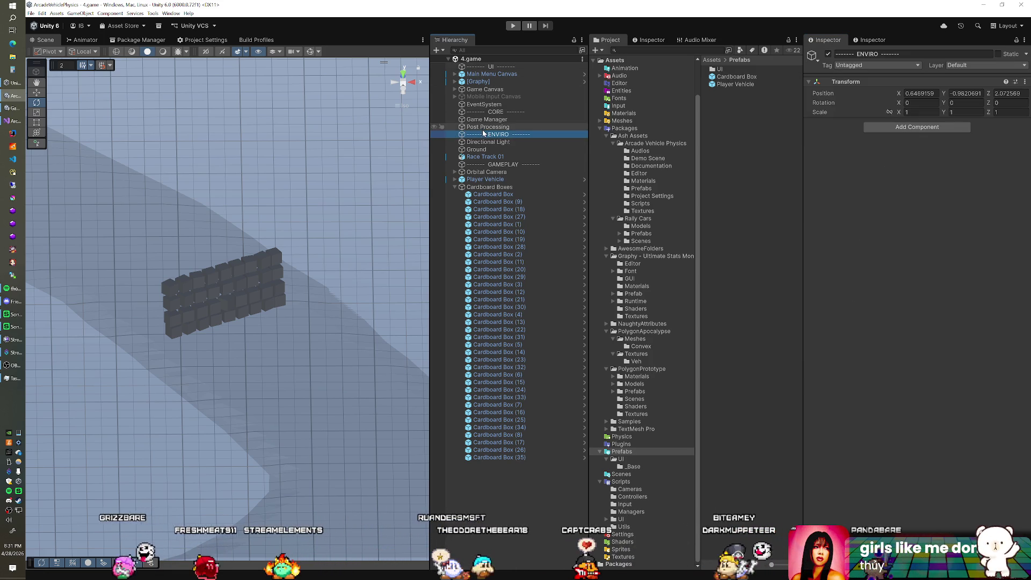
{"action": "left_click", "coordinate": [455, 187]}
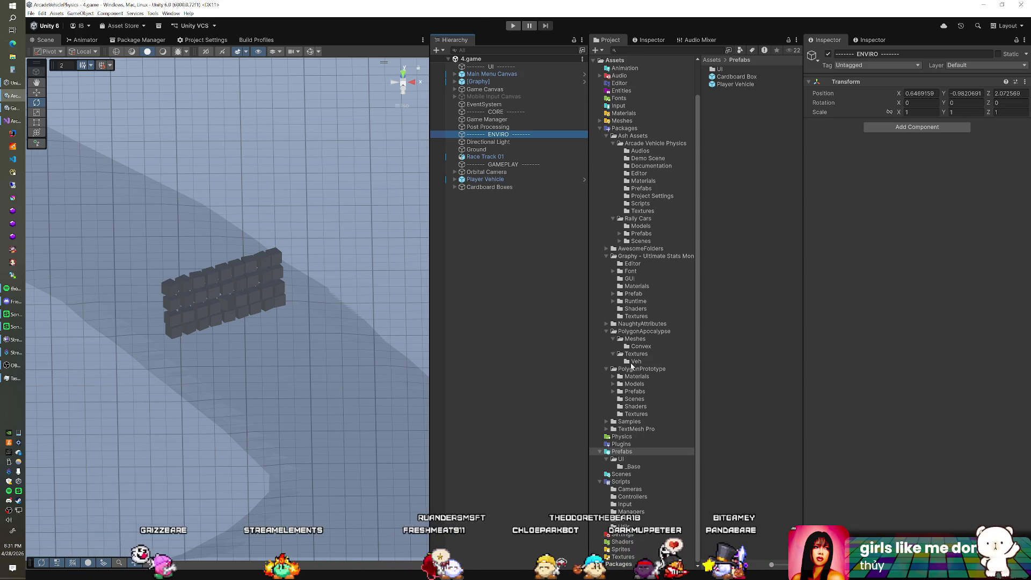
{"action": "left_click", "coordinate": [599, 128]}
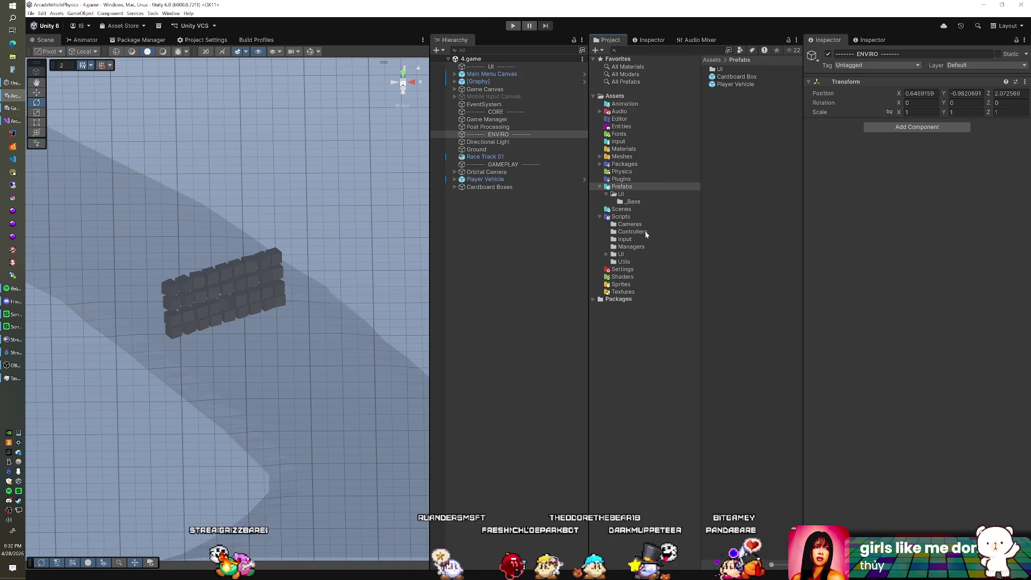
{"action": "left_click", "coordinate": [639, 216]}
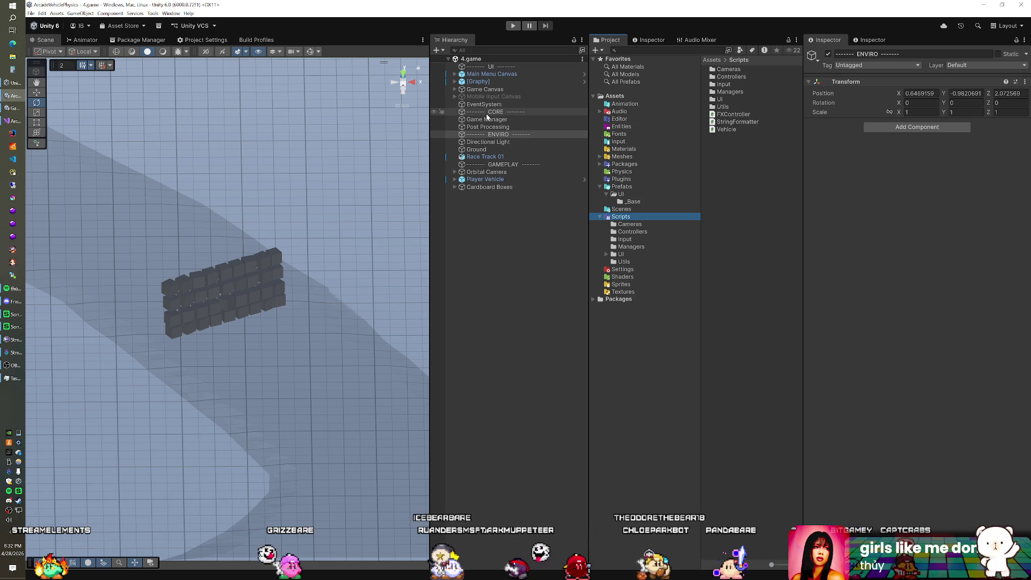
{"action": "left_click", "coordinate": [564, 179]}
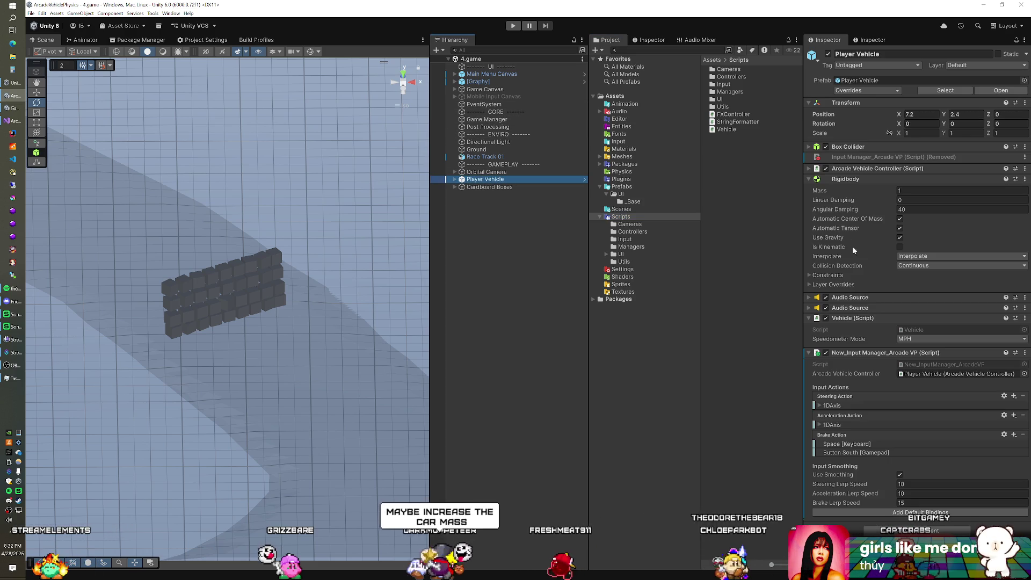
{"action": "double_click", "coordinate": [943, 364]}
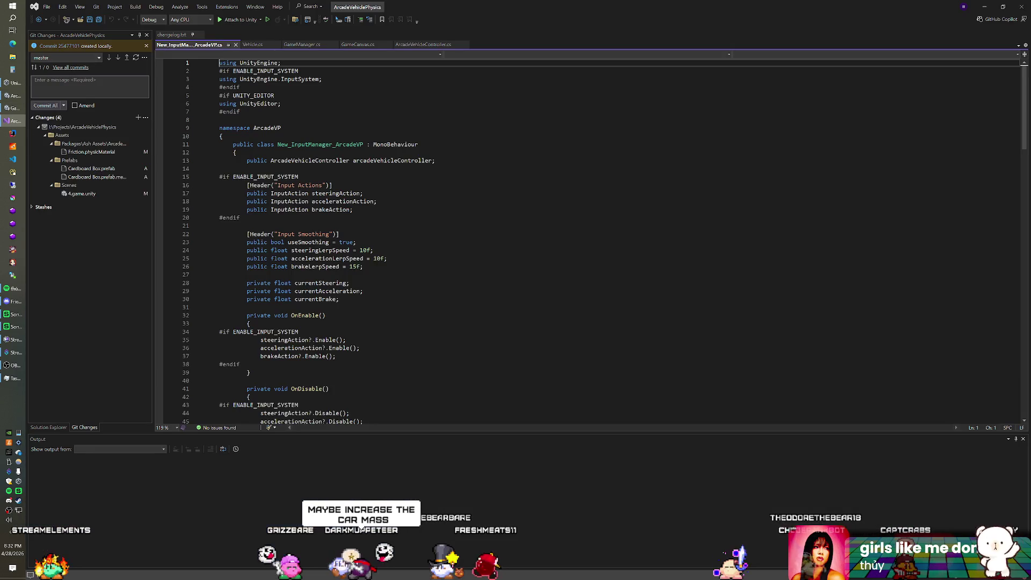
{"action": "left_click", "coordinate": [240, 112]}
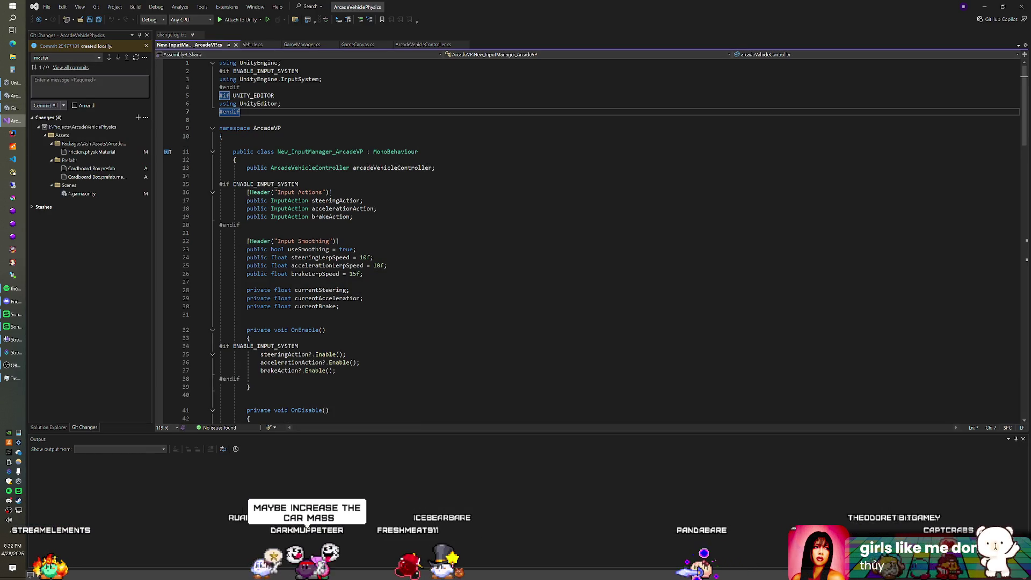
{"action": "scroll", "coordinate": [395, 121], "scroll_direction": "down", "scroll_amount": 2}
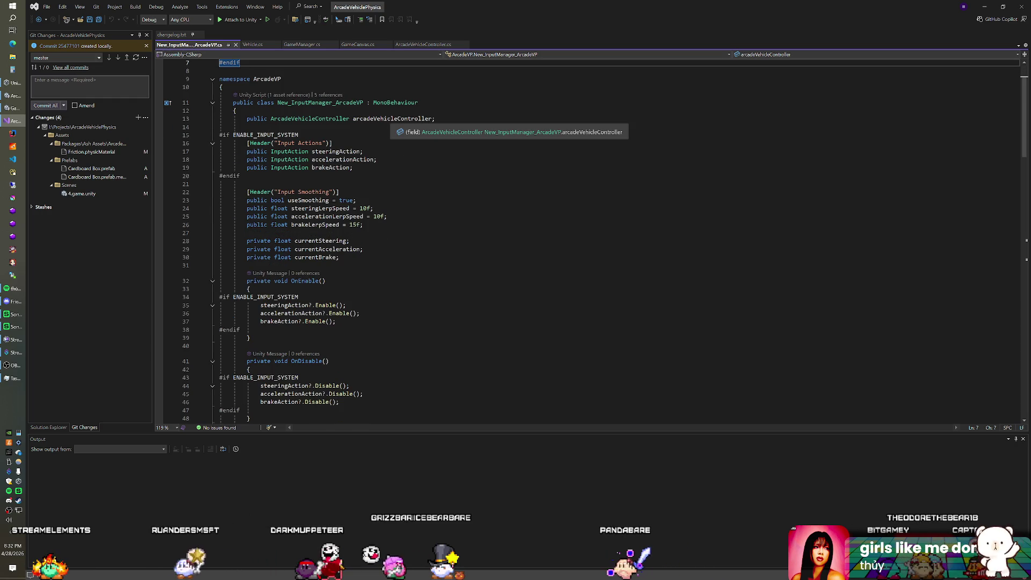
{"action": "scroll", "coordinate": [395, 124], "scroll_direction": "down", "scroll_amount": 4}
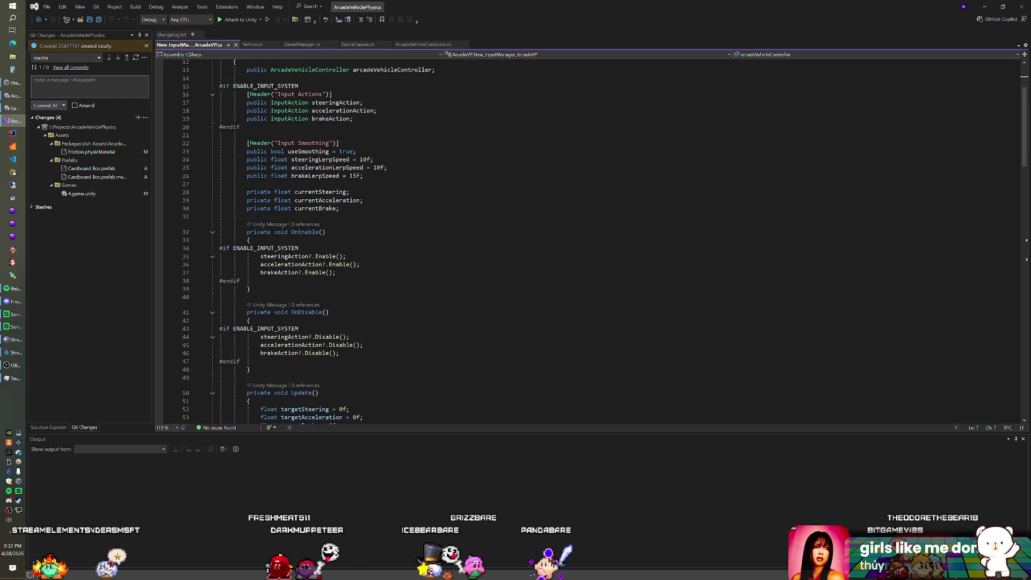
{"action": "scroll", "coordinate": [588, 242], "scroll_direction": "down", "scroll_amount": 7}
{"action": "scroll", "coordinate": [588, 241], "scroll_direction": "down", "scroll_amount": 1}
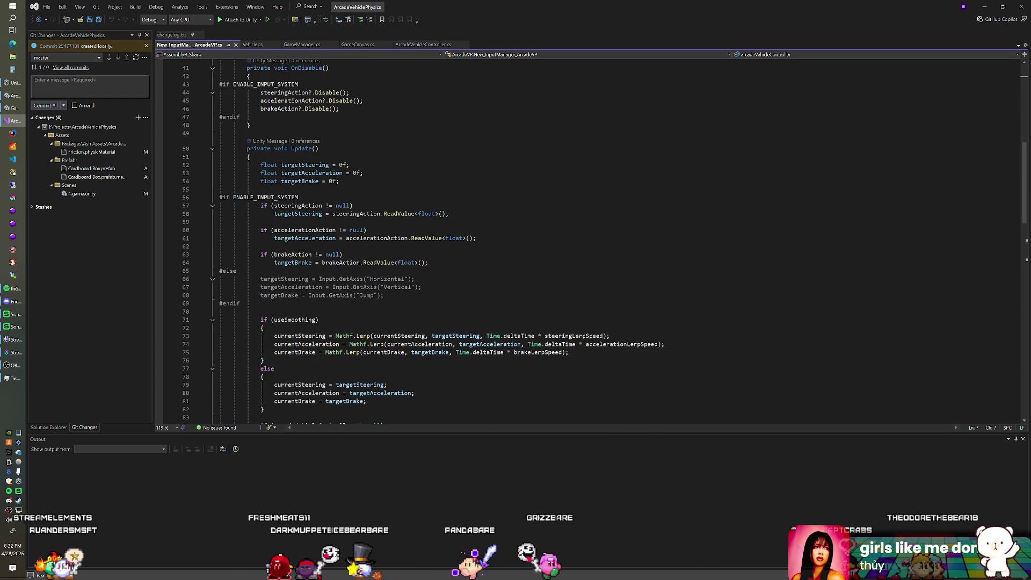
{"action": "scroll", "coordinate": [588, 242], "scroll_direction": "down", "scroll_amount": 2}
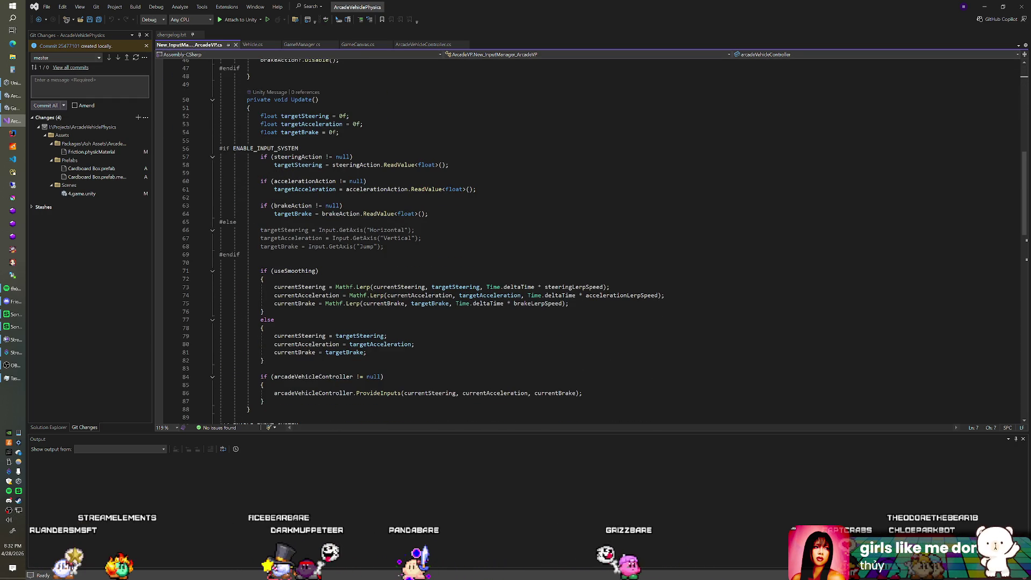
{"action": "scroll", "coordinate": [588, 242], "scroll_direction": "down", "scroll_amount": 3}
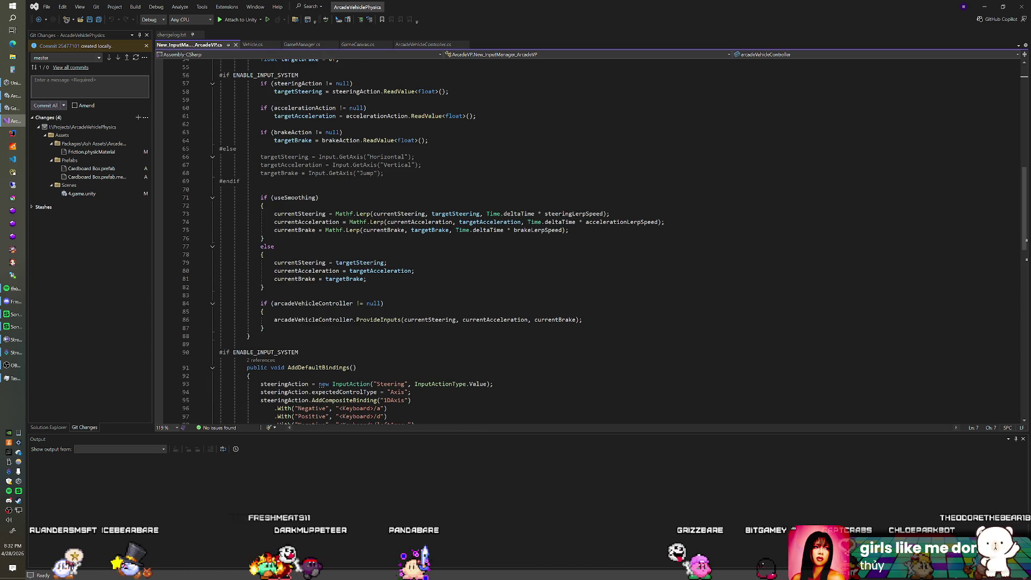
{"action": "scroll", "coordinate": [588, 241], "scroll_direction": "up", "scroll_amount": 4}
{"action": "scroll", "coordinate": [588, 242], "scroll_direction": "down", "scroll_amount": 2}
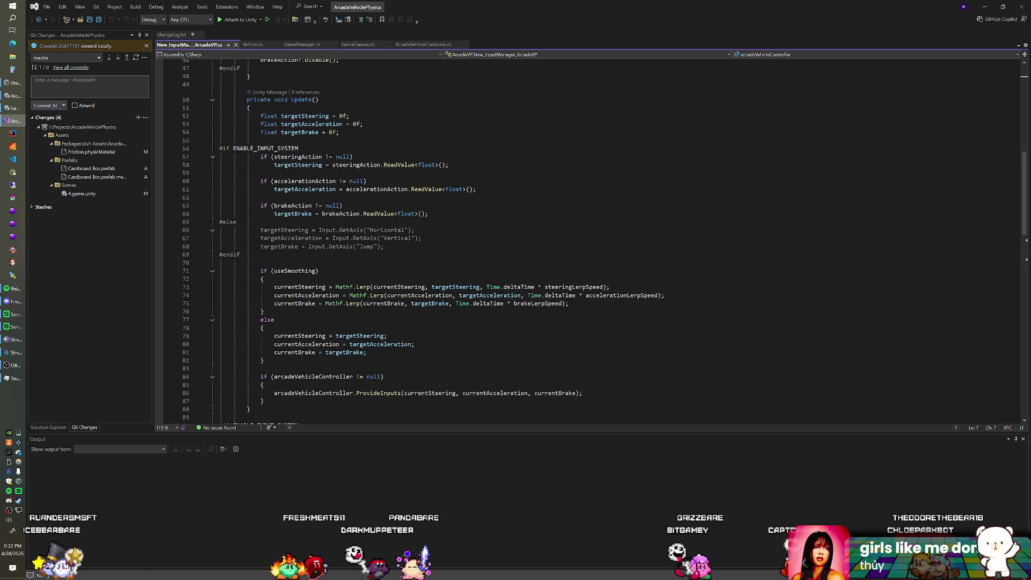
{"action": "scroll", "coordinate": [588, 242], "scroll_direction": "up", "scroll_amount": 3}
{"action": "scroll", "coordinate": [588, 241], "scroll_direction": "down", "scroll_amount": 3}
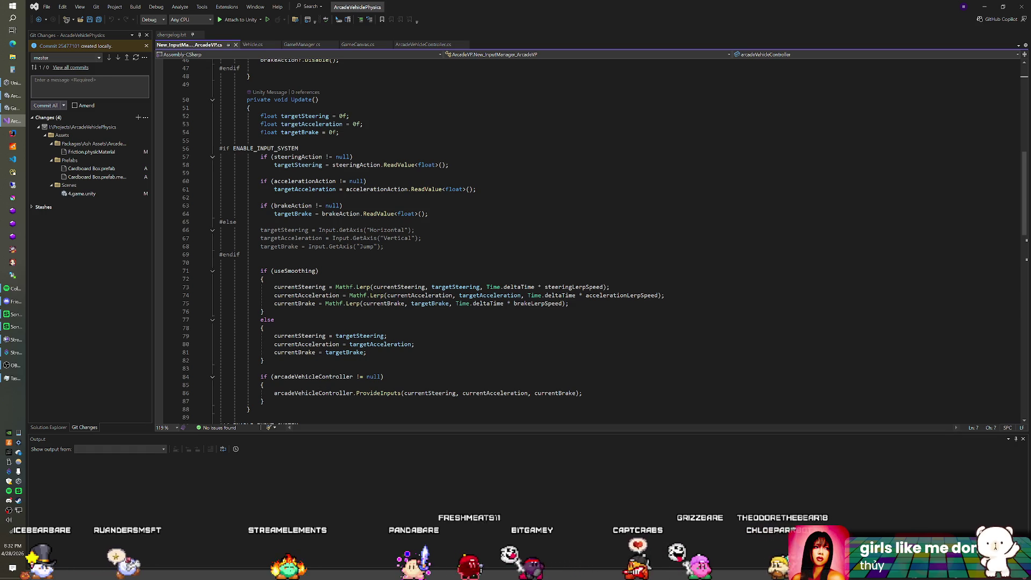
{"action": "scroll", "coordinate": [588, 242], "scroll_direction": "down", "scroll_amount": 2}
{"action": "scroll", "coordinate": [588, 241], "scroll_direction": "down", "scroll_amount": 9}
{"action": "scroll", "coordinate": [588, 242], "scroll_direction": "down", "scroll_amount": 2}
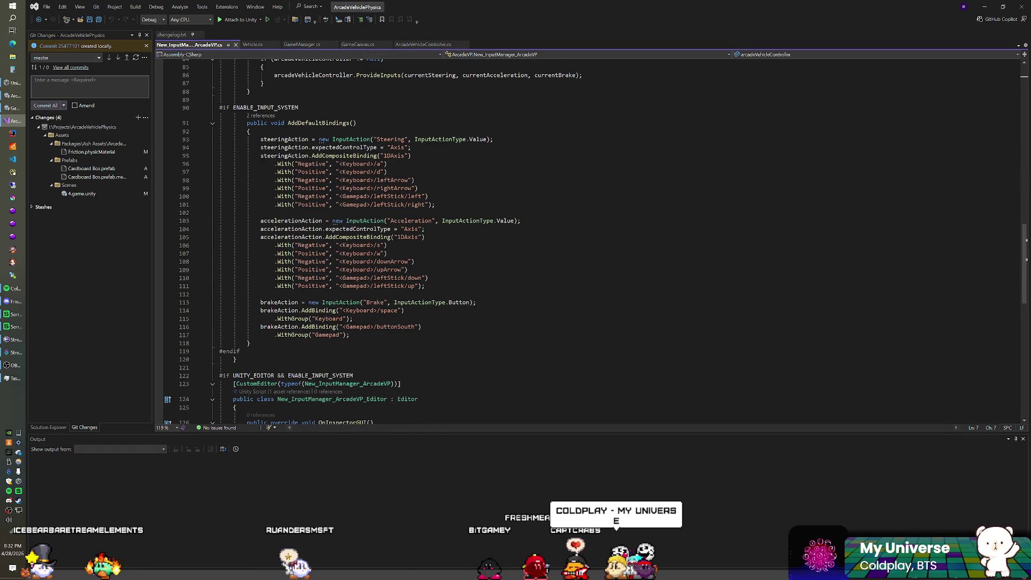
{"action": "scroll", "coordinate": [588, 242], "scroll_direction": "down", "scroll_amount": 1}
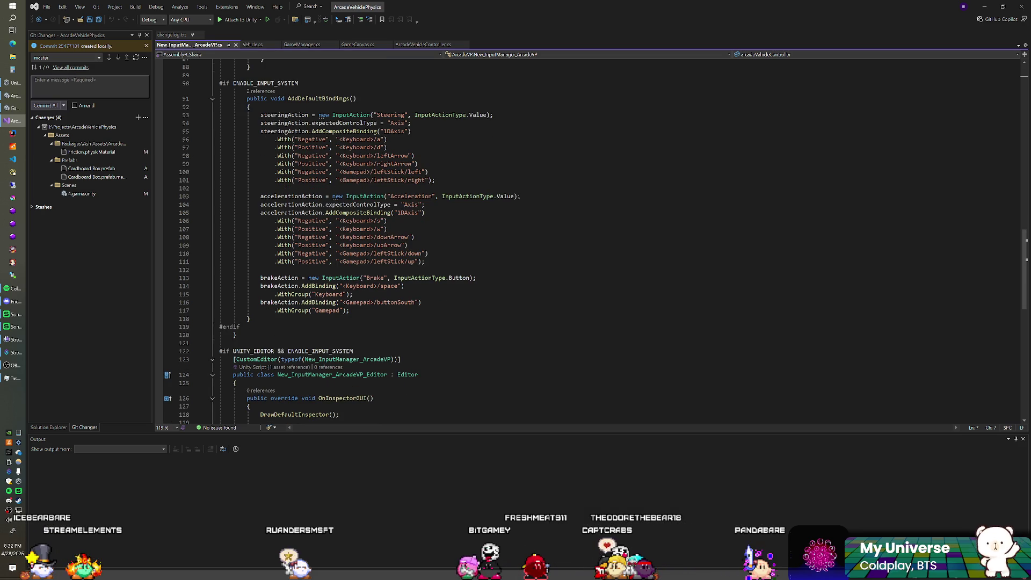
{"action": "scroll", "coordinate": [588, 242], "scroll_direction": "down", "scroll_amount": 3}
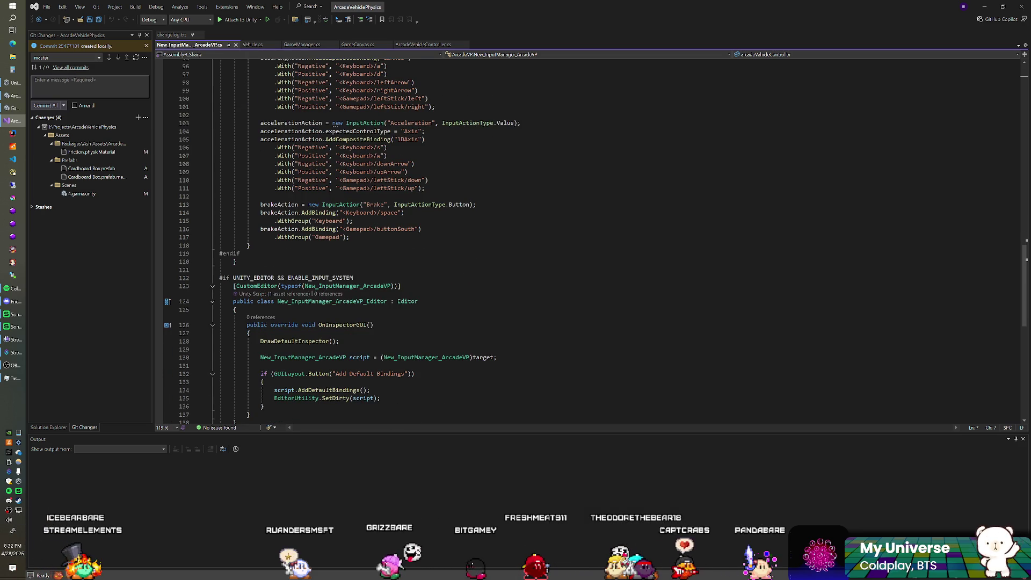
{"action": "scroll", "coordinate": [588, 242], "scroll_direction": "up", "scroll_amount": 10}
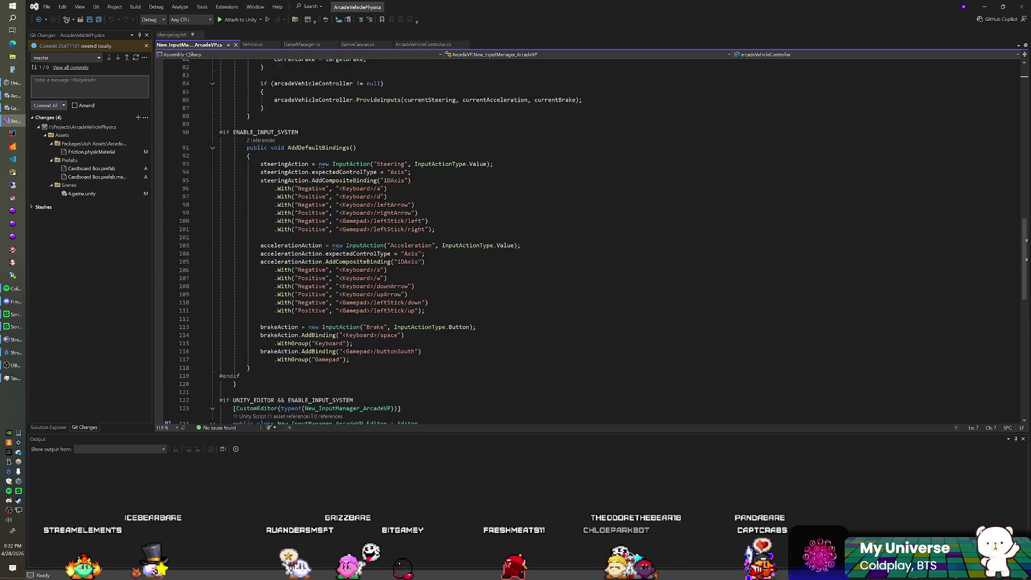
{"action": "scroll", "coordinate": [588, 242], "scroll_direction": "up", "scroll_amount": 6}
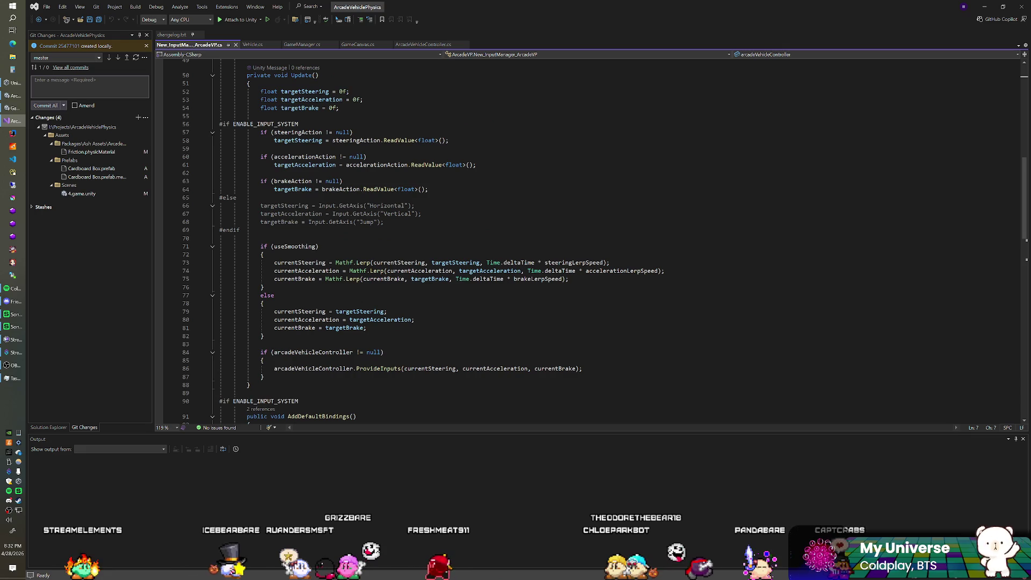
Inspect the ProvideInputs call on line 86 and the blank line 83 after the else block
{"action": "mouse_move", "coordinate": [344, 263]}
{"action": "mouse_move", "coordinate": [317, 272]}
{"action": "double_click", "coordinate": [378, 370]}
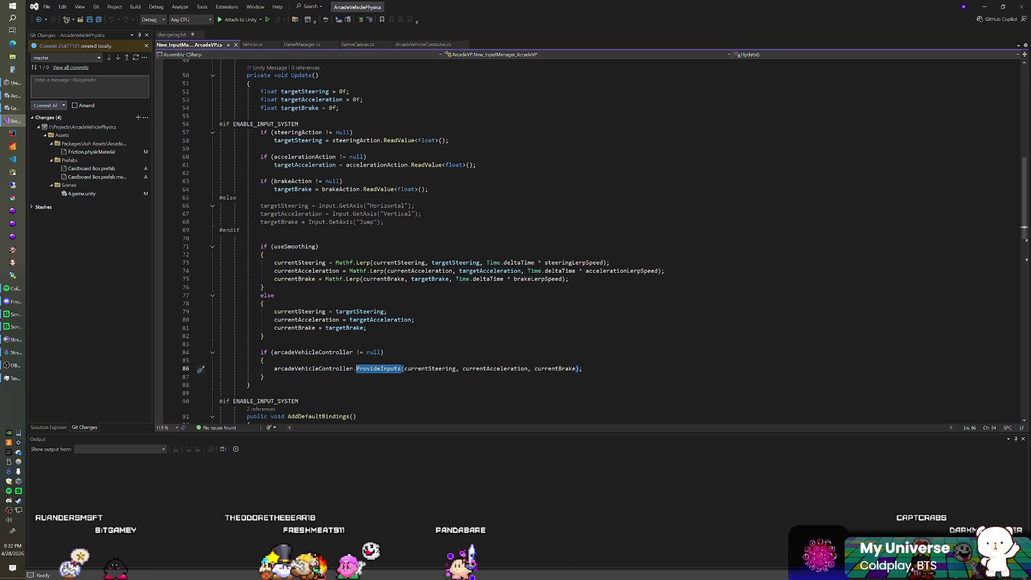
{"action": "left_click", "coordinate": [384, 353]}
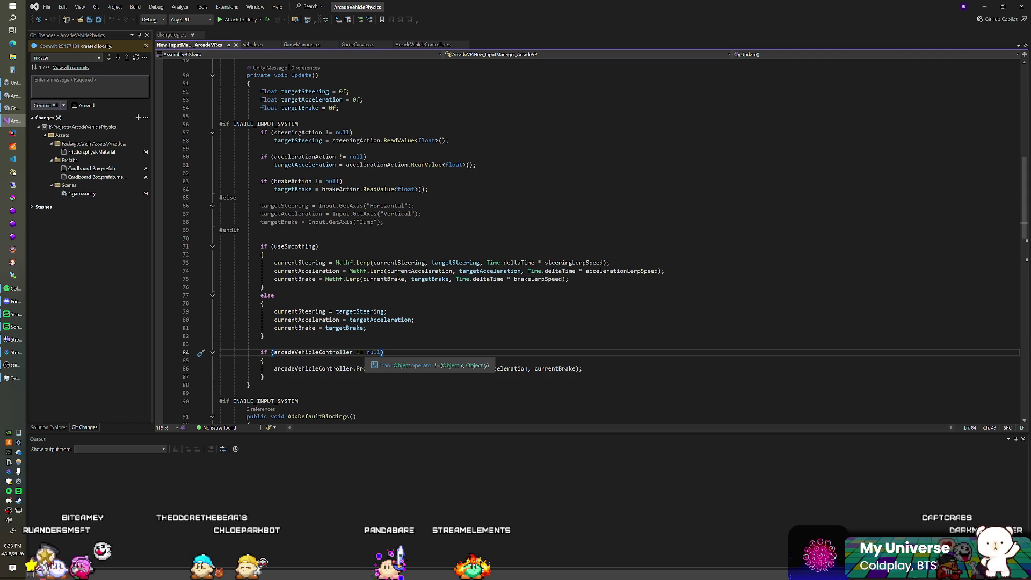
{"action": "left_click", "coordinate": [263, 336]}
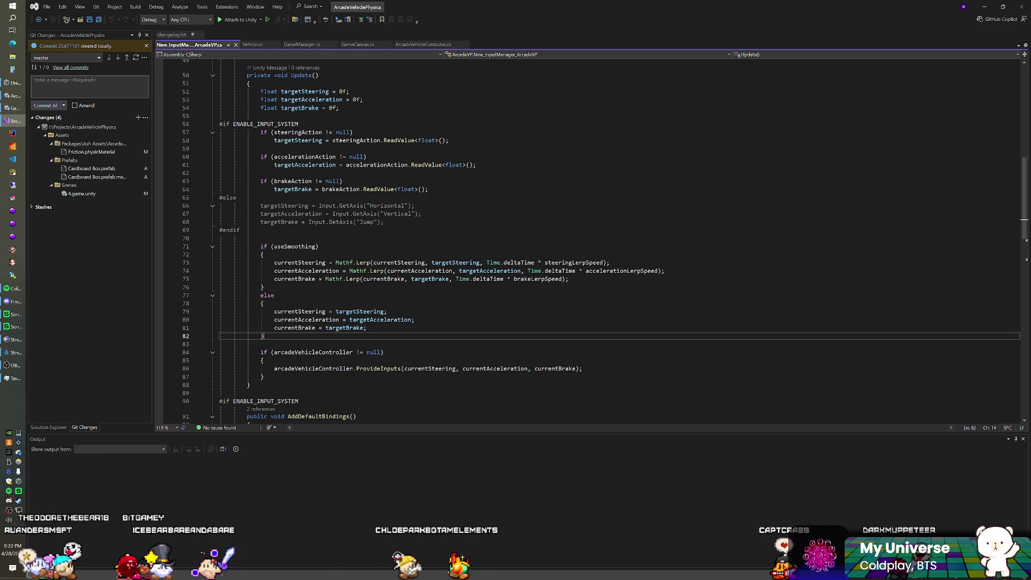
{"action": "left_click", "coordinate": [260, 344]}
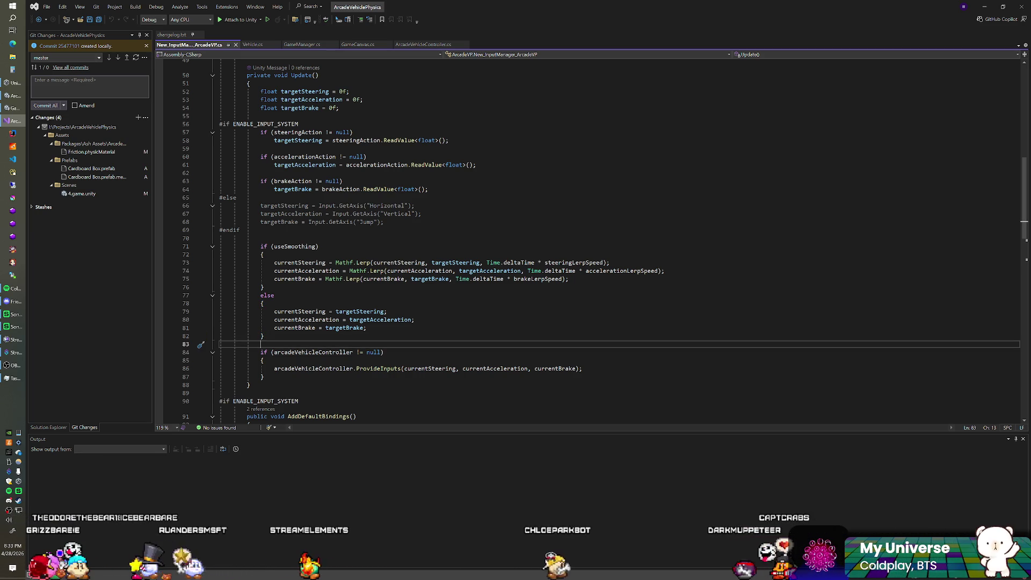
{"action": "left_click", "coordinate": [264, 336]}
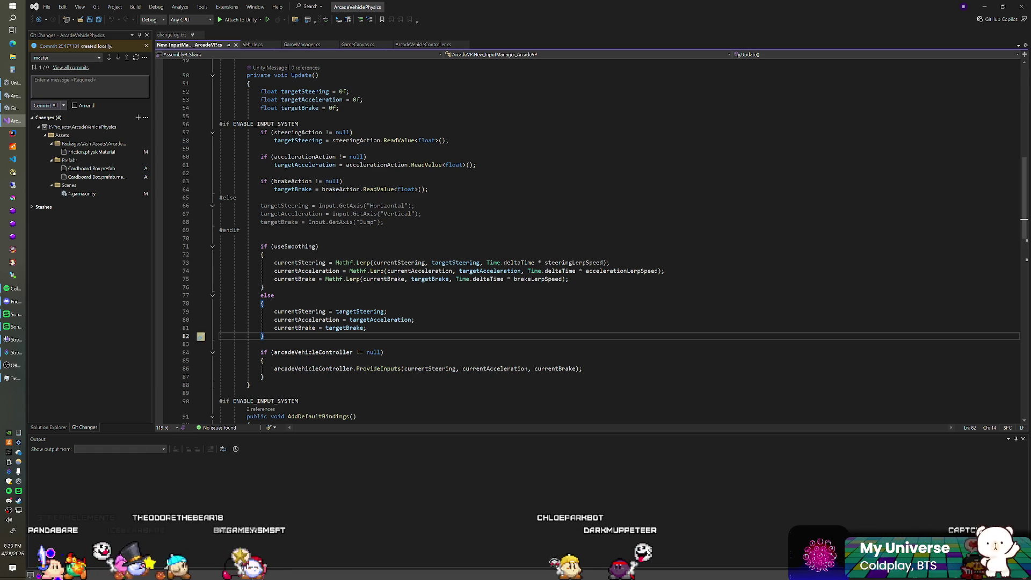
{"action": "left_click", "coordinate": [261, 345]}
{"action": "key", "text": "Up"}
{"action": "key", "text": "Up"}
{"action": "key", "text": "Down"}
{"action": "key", "text": "Down"}
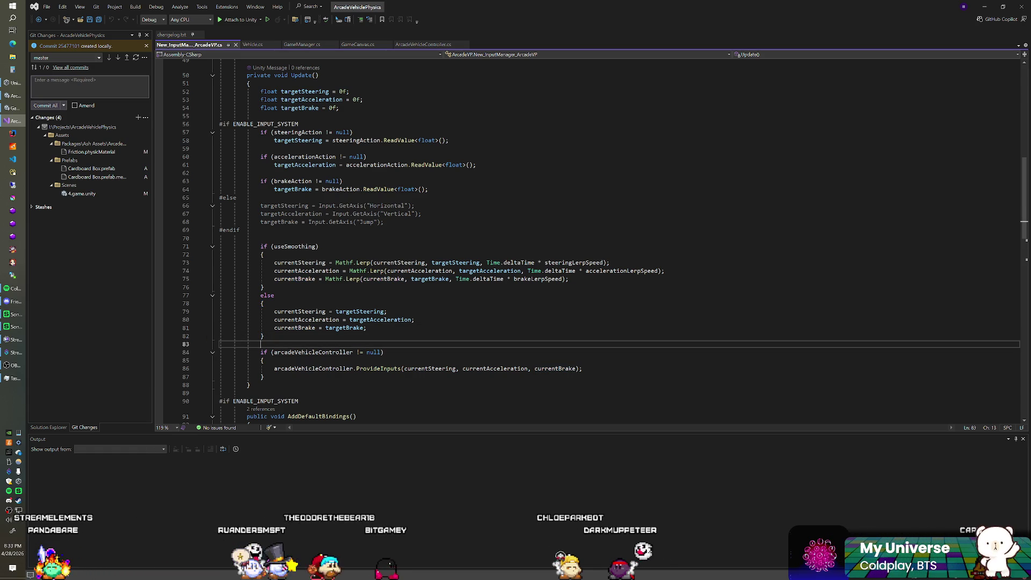
{"action": "double_click", "coordinate": [379, 368]}
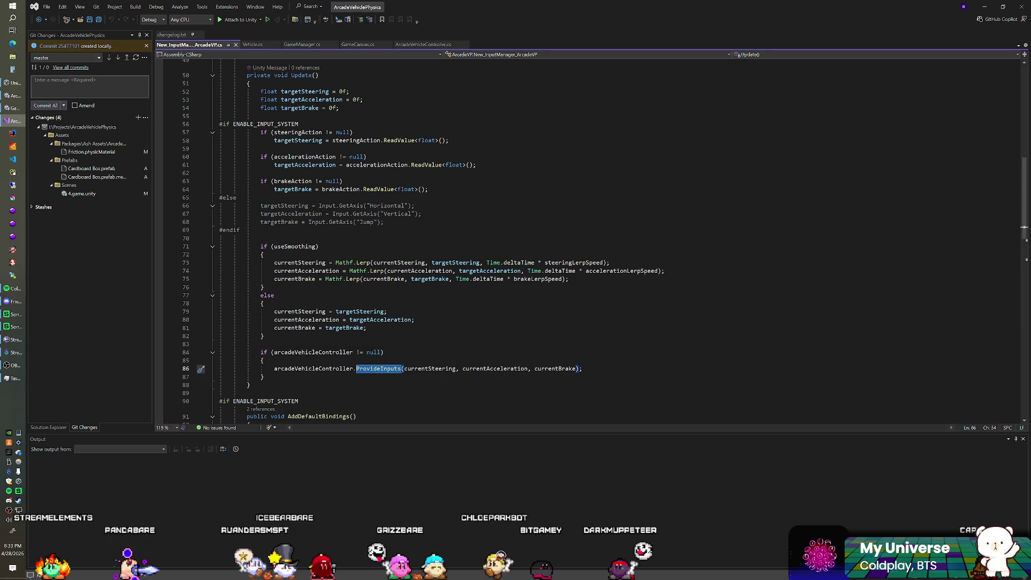
{"action": "key", "text": "Up"}
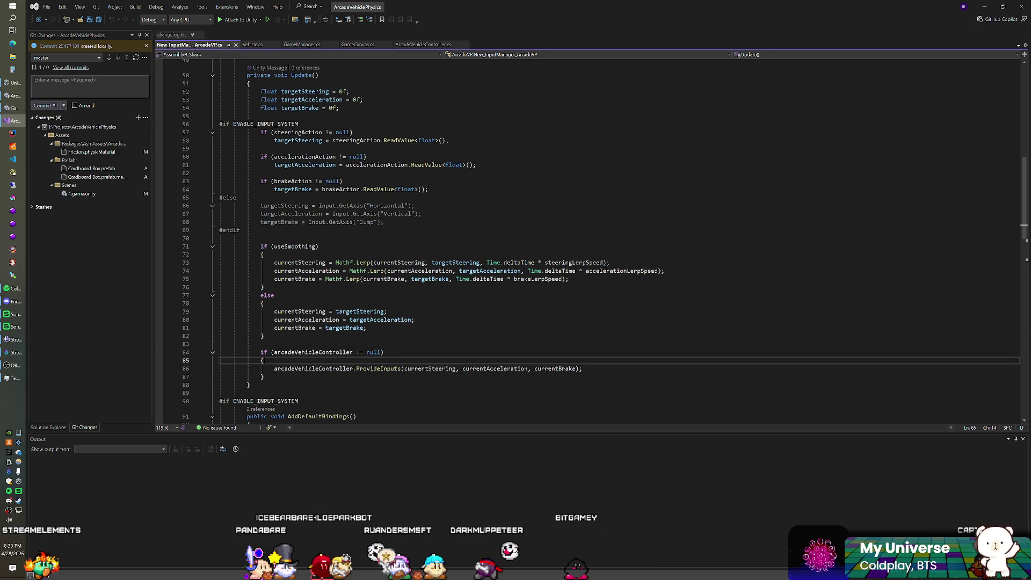
{"action": "double_click", "coordinate": [379, 369]}
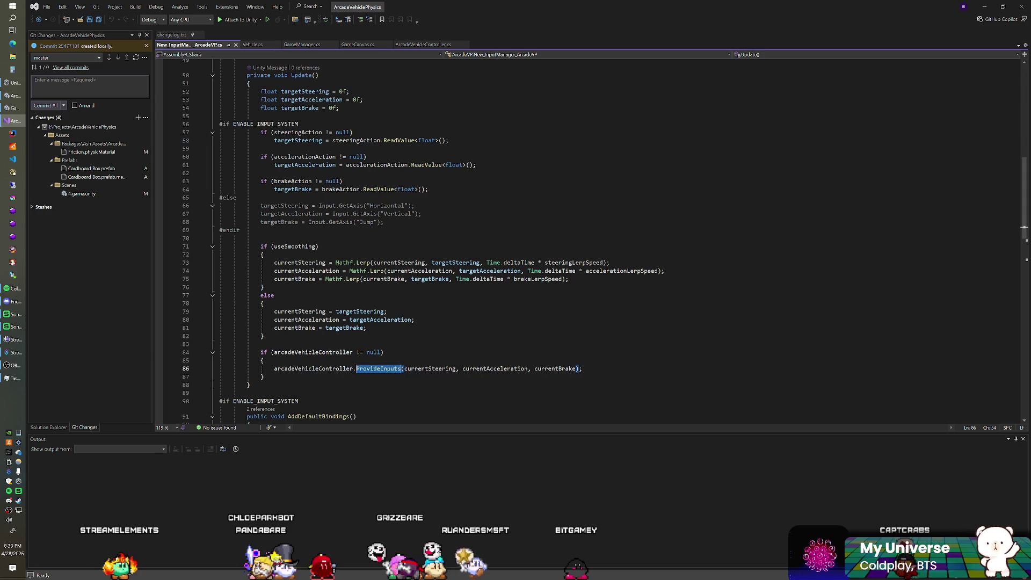
{"action": "key", "text": "Up"}
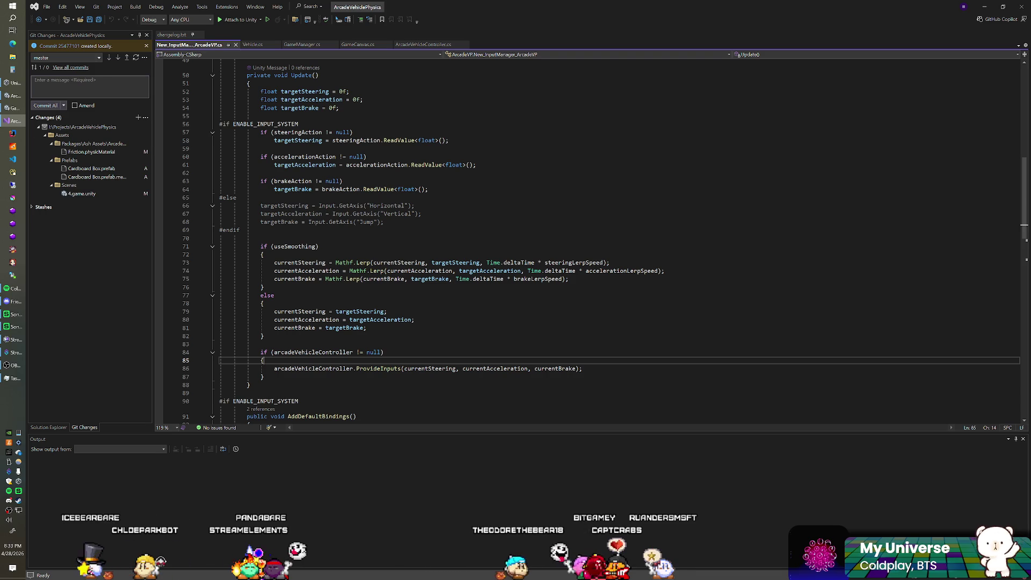
Step through the else branch from line 77 to line 83, then go back to Unity
{"action": "left_click", "coordinate": [275, 296]}
{"action": "key", "text": "Up"}
{"action": "key", "text": "Down"}
{"action": "key", "text": "Down"}
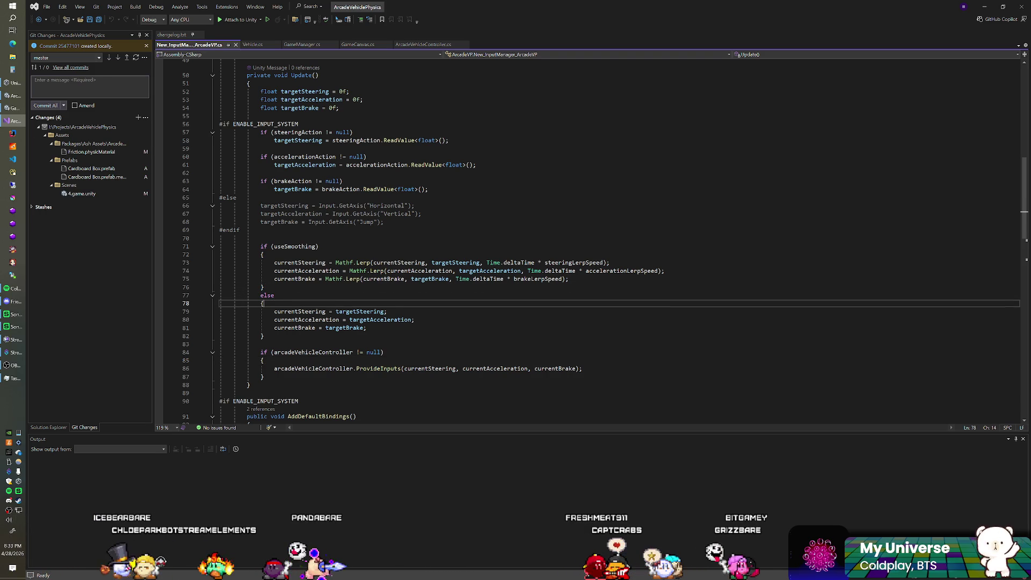
{"action": "left_click", "coordinate": [261, 344]}
{"action": "key", "text": "Up"}
{"action": "key", "text": "Up"}
{"action": "key", "text": "End"}
{"action": "key", "text": "Down"}
{"action": "key", "text": "Down"}
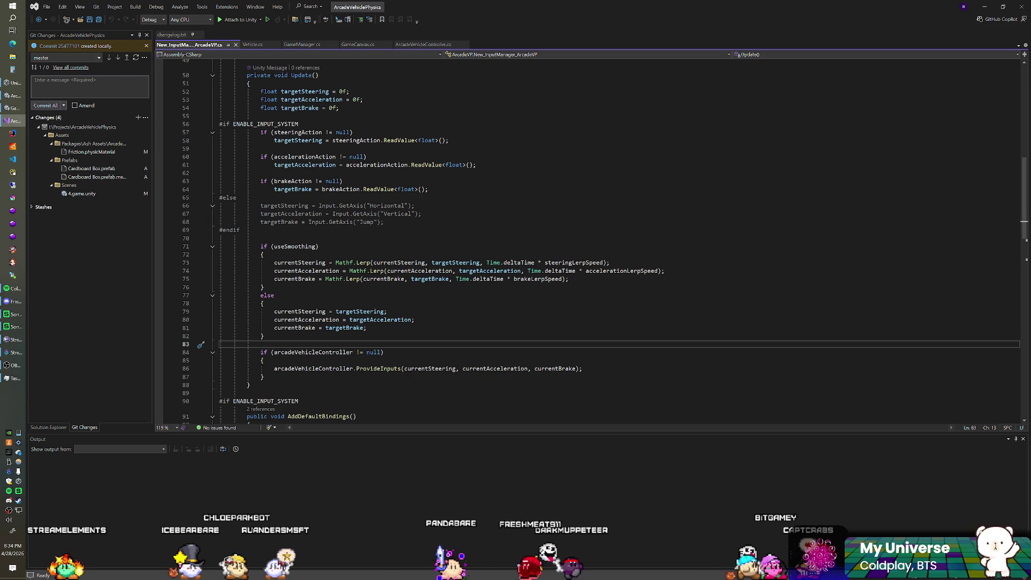
{"action": "key", "text": "Down"}
{"action": "key", "text": "Down"}
{"action": "key", "text": "Up"}
{"action": "key", "text": "Up"}
{"action": "key", "text": "Up"}
{"action": "scroll", "coordinate": [591, 242], "scroll_direction": "up", "scroll_amount": 3}
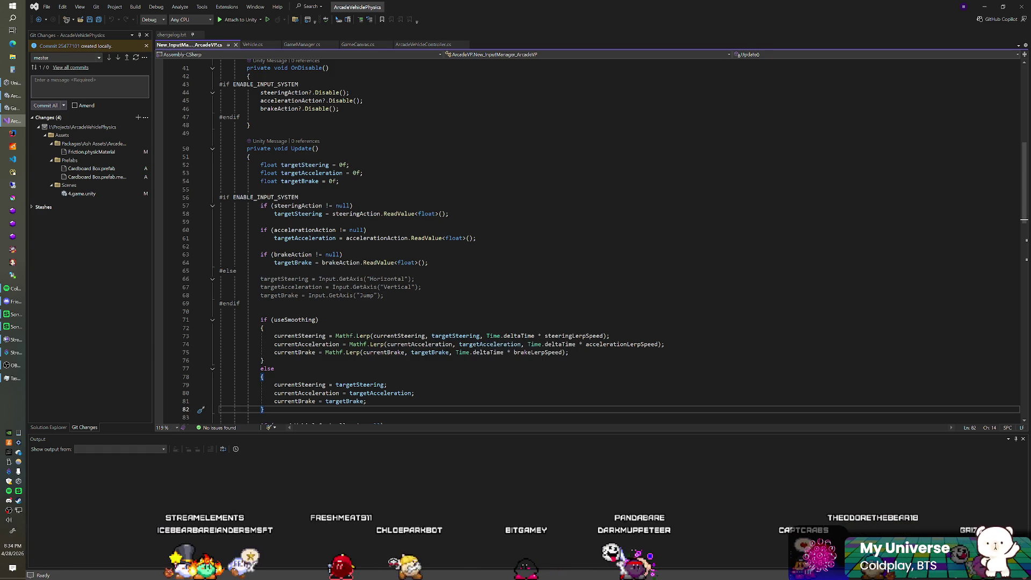
{"action": "key", "text": "alt+Tab"}
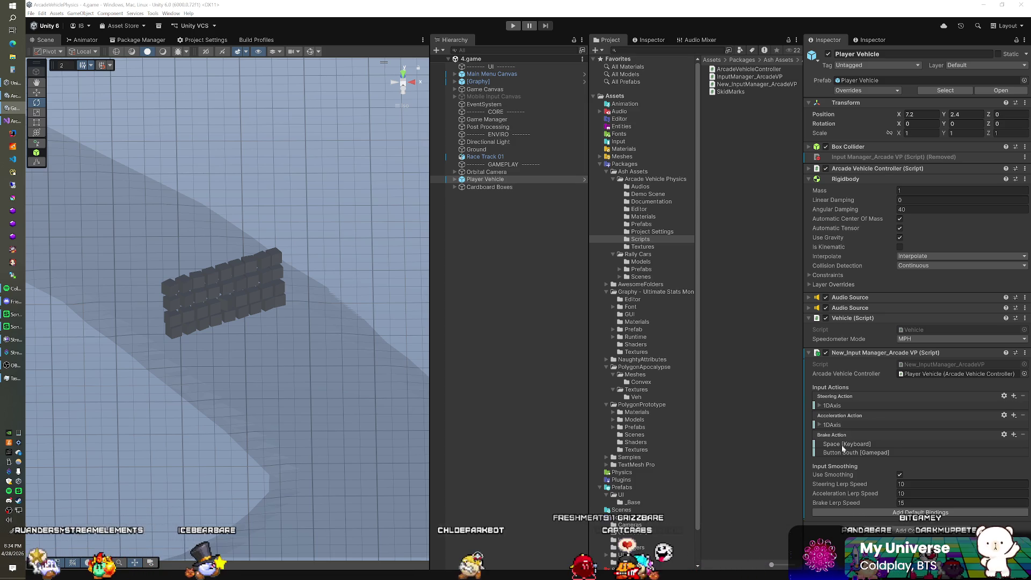
Expand the Steering and Acceleration Action bindings and select the Positive: W [Keyboard] binding
{"action": "left_click", "coordinate": [820, 405]}
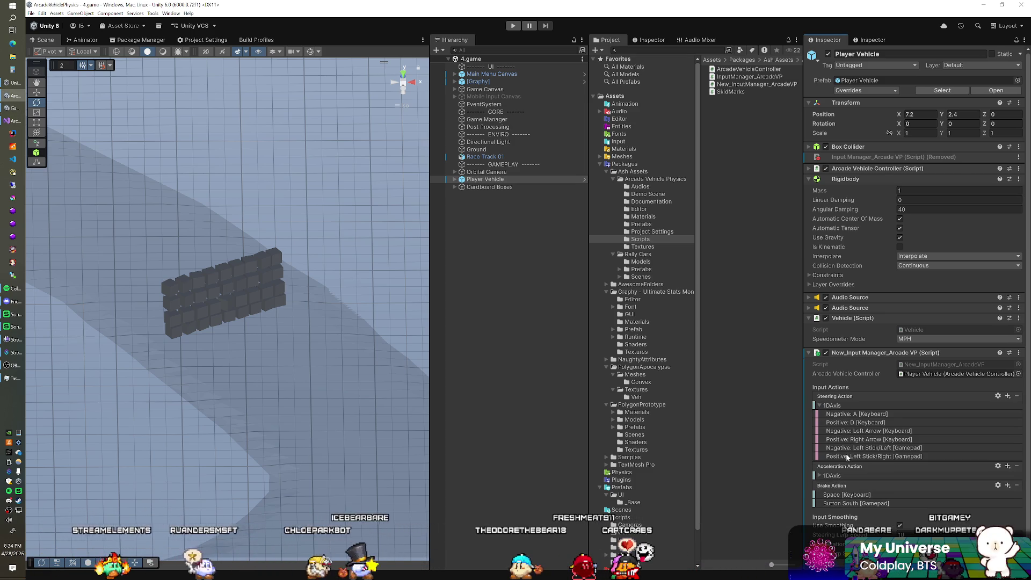
{"action": "left_click", "coordinate": [820, 476]}
{"action": "left_click", "coordinate": [831, 494]}
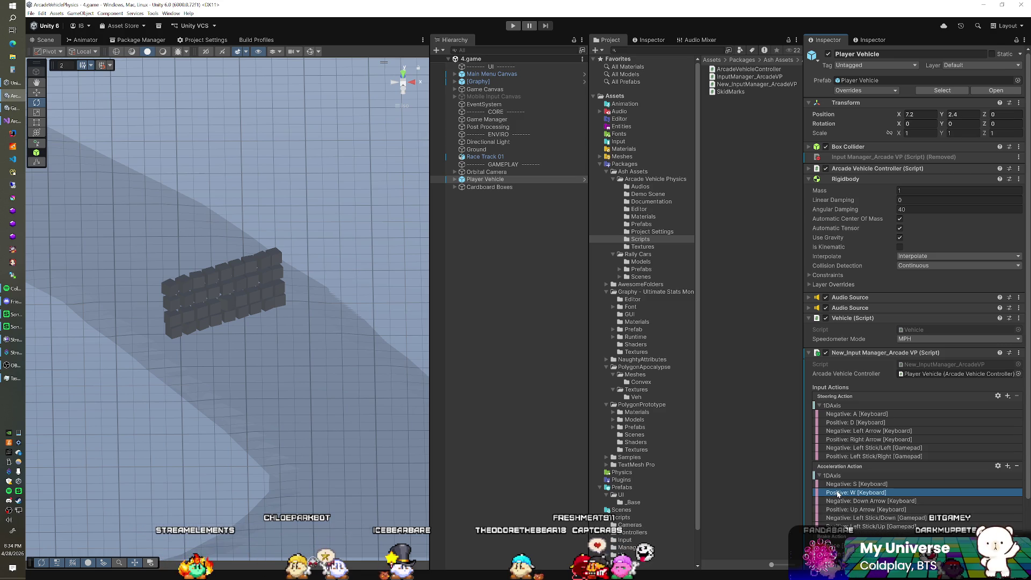
{"action": "left_click", "coordinate": [6, 122]}
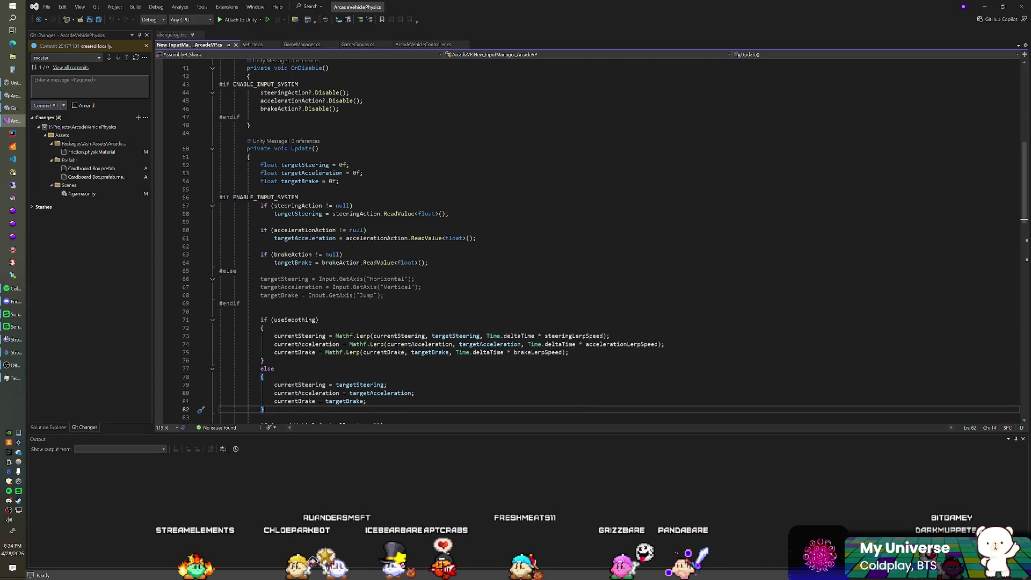
{"action": "key", "text": "alt+Tab"}
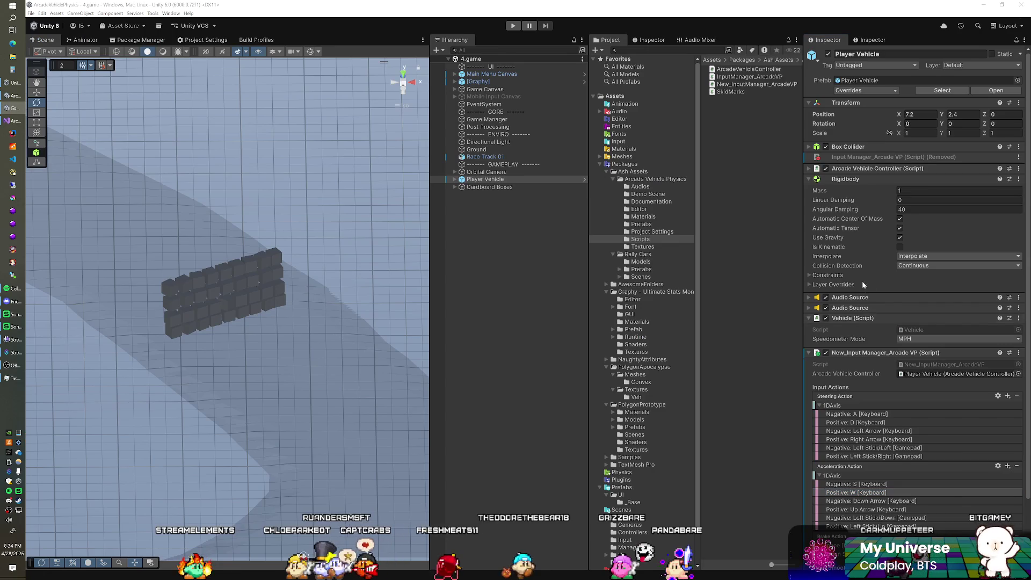
{"action": "scroll", "coordinate": [913, 374], "scroll_direction": "down", "scroll_amount": 3}
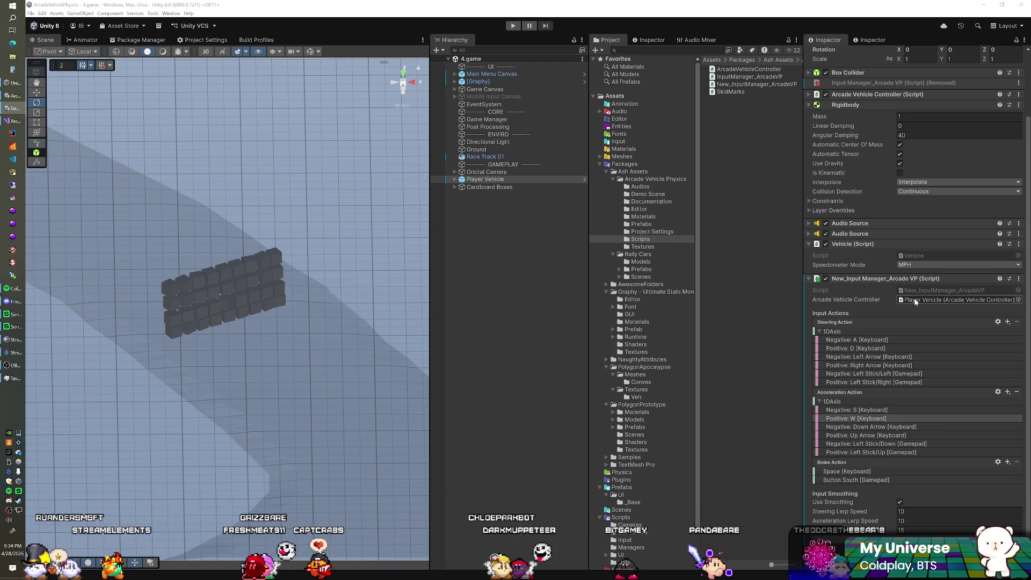
Collapse the Project folders and briefly view the Orbital Camera Input actions in Assets/Input
{"action": "left_click", "coordinate": [599, 164]}
{"action": "left_click", "coordinate": [600, 186]}
{"action": "left_click", "coordinate": [600, 202]}
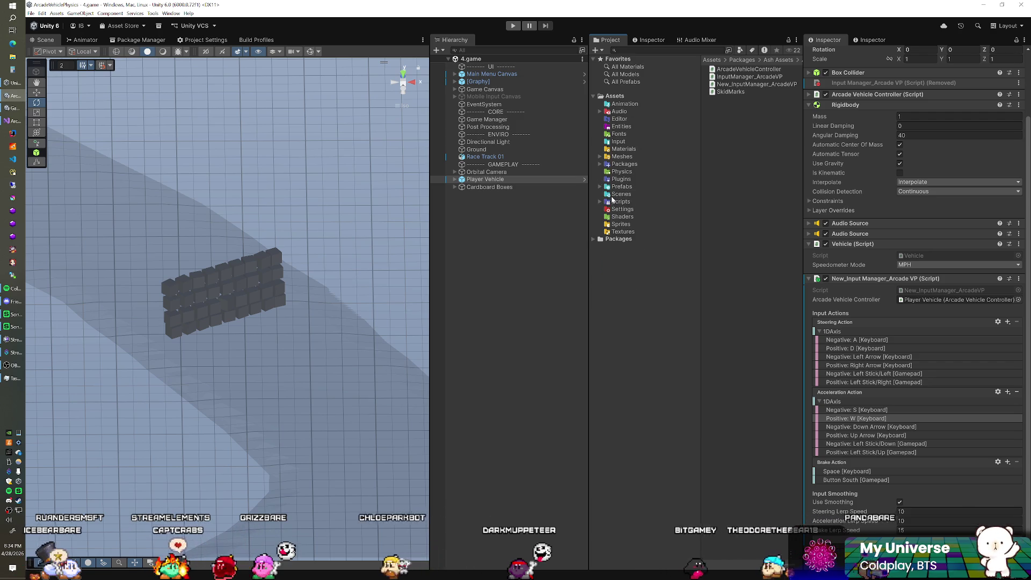
{"action": "left_click", "coordinate": [616, 142]}
{"action": "double_click", "coordinate": [733, 70]}
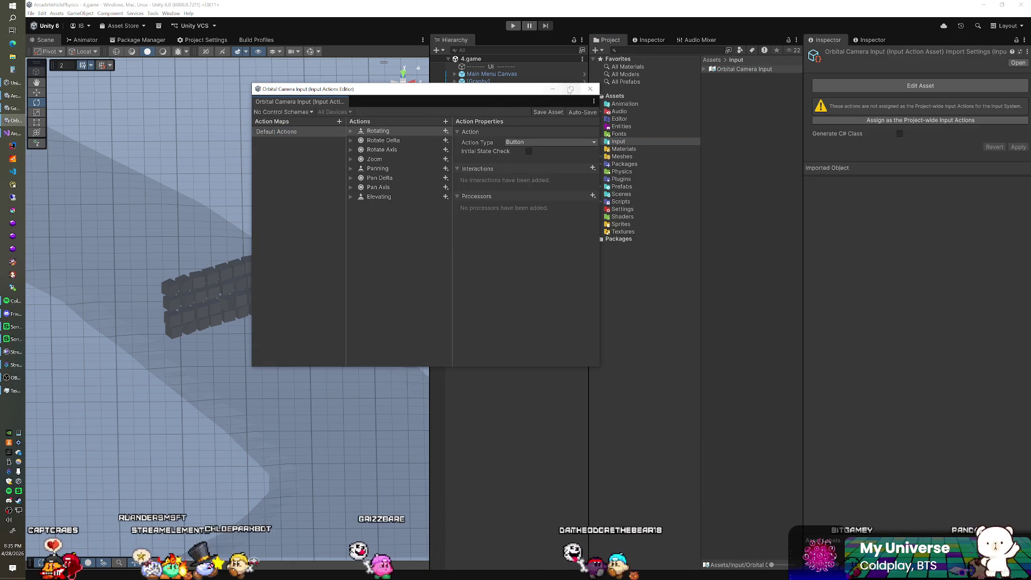
{"action": "left_click", "coordinate": [590, 88]}
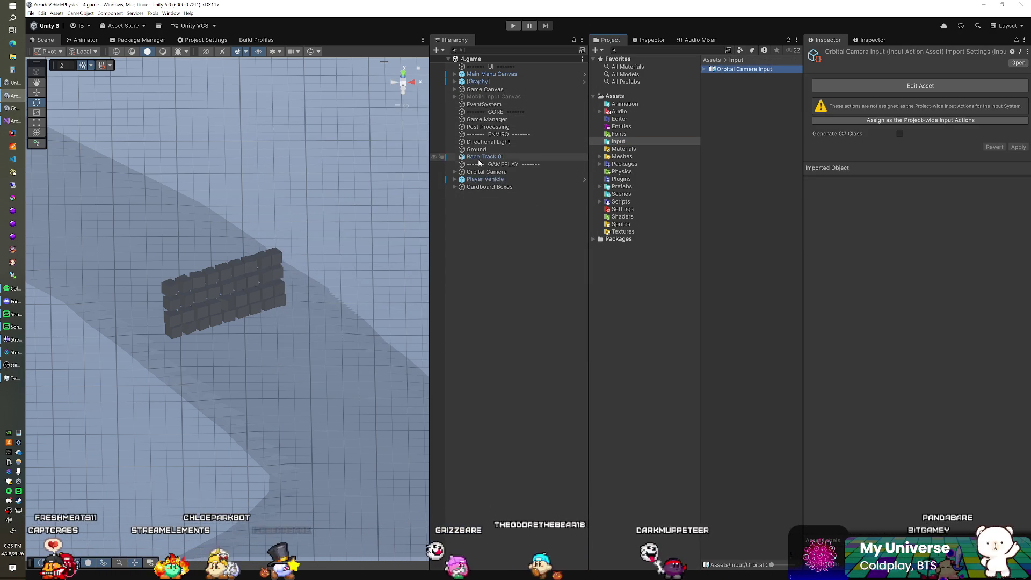
Check Player Vehicle's Acceleration W binding, then open New_InputManager_ArcadeVP in Visual Studio
{"action": "left_click", "coordinate": [486, 179]}
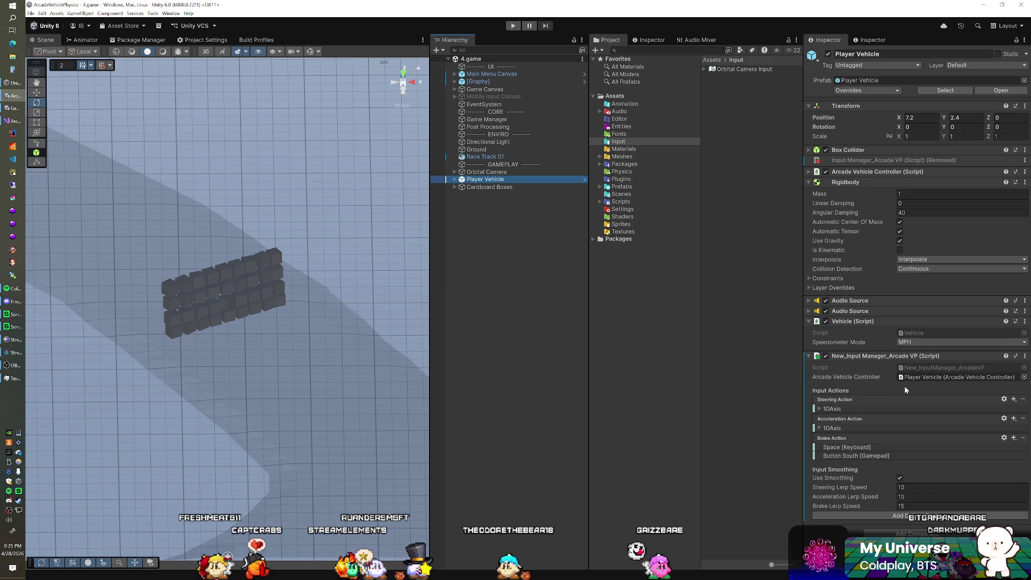
{"action": "left_click", "coordinate": [819, 428]}
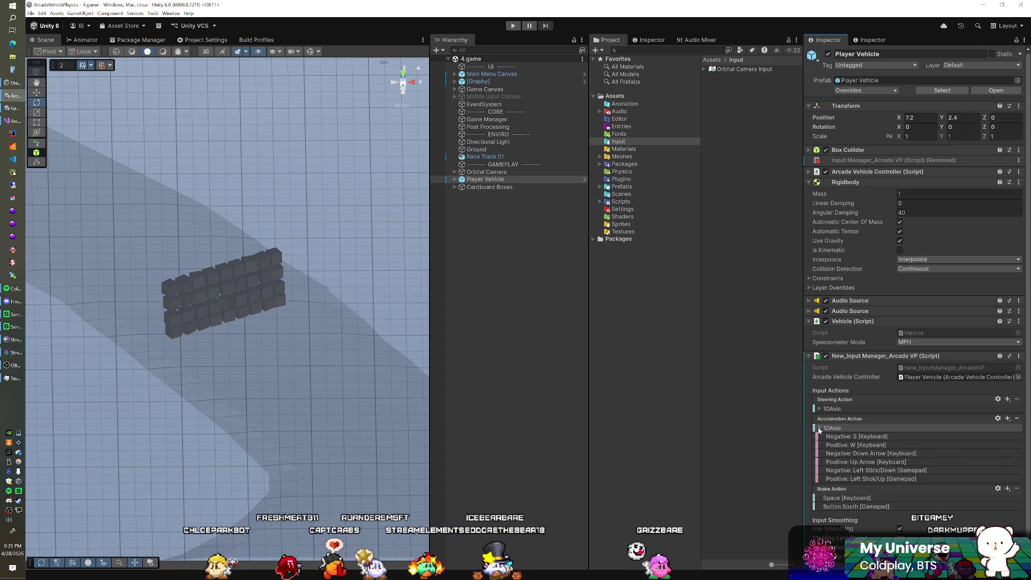
{"action": "scroll", "coordinate": [838, 449], "scroll_direction": "down", "scroll_amount": 1}
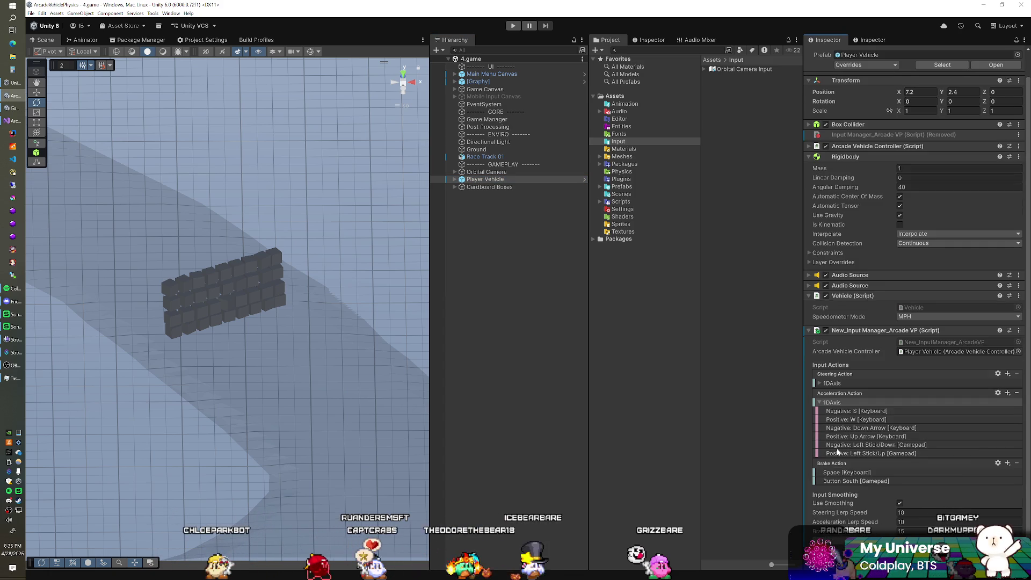
{"action": "left_click", "coordinate": [866, 421]}
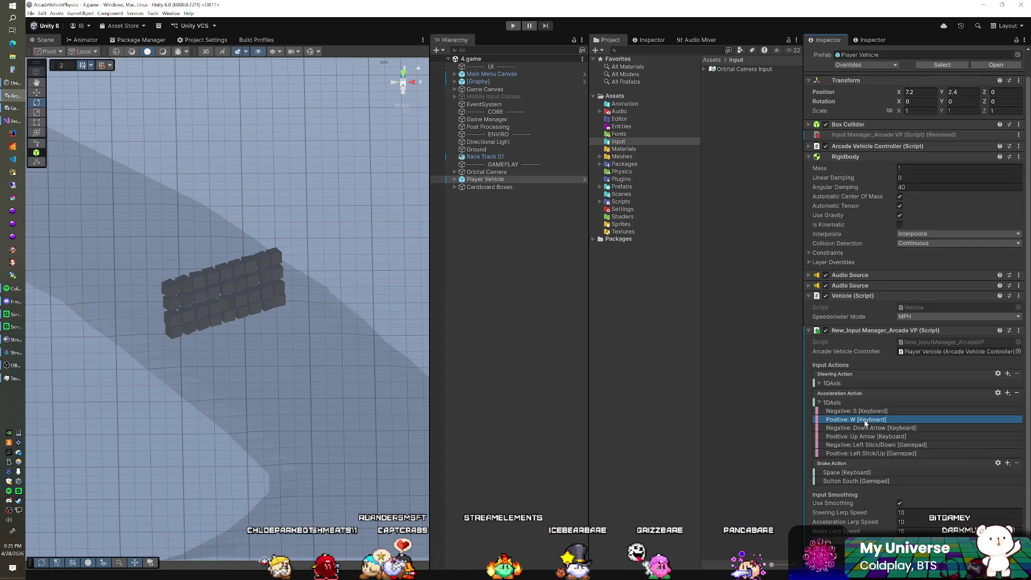
{"action": "left_click", "coordinate": [926, 352]}
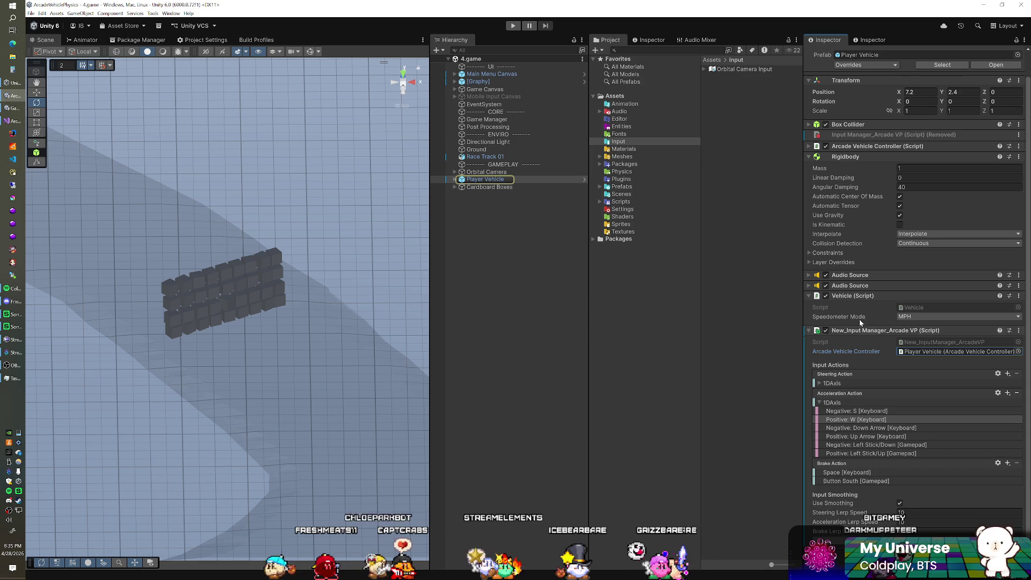
{"action": "double_click", "coordinate": [910, 343]}
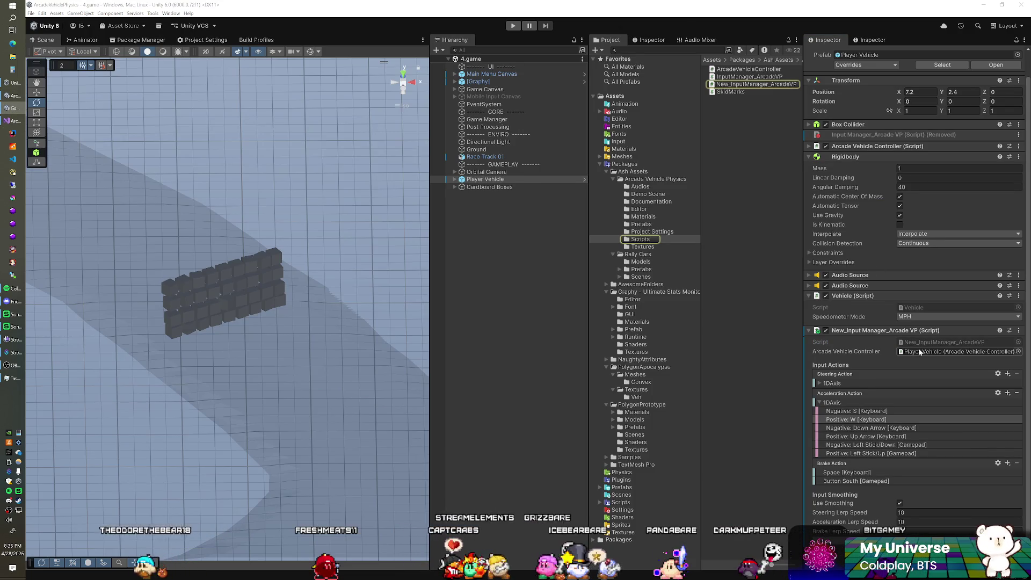
Delete the #else Input.GetAxis fallback block after the brake input in Update
{"action": "left_click", "coordinate": [919, 352]}
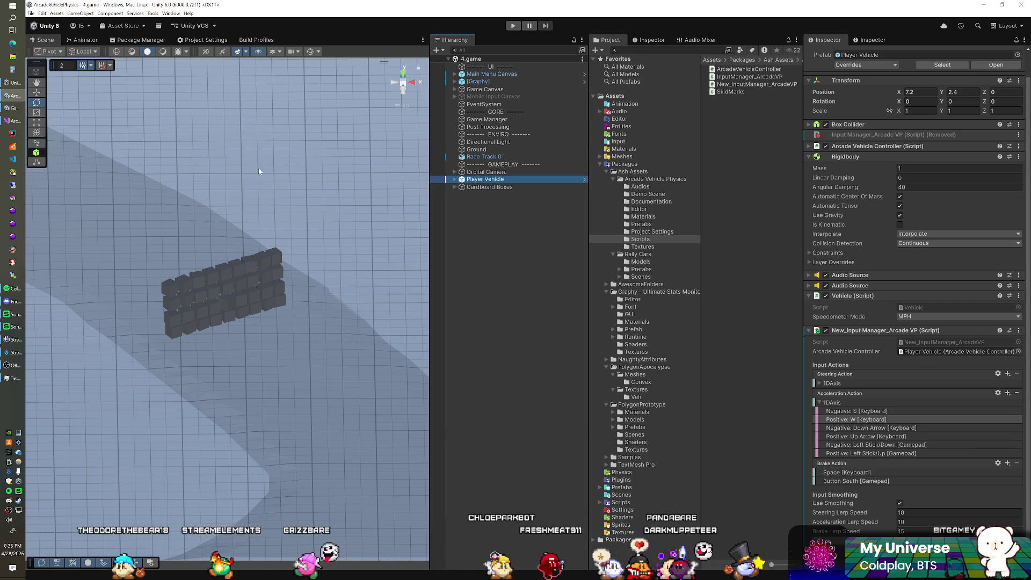
{"action": "left_click", "coordinate": [10, 122]}
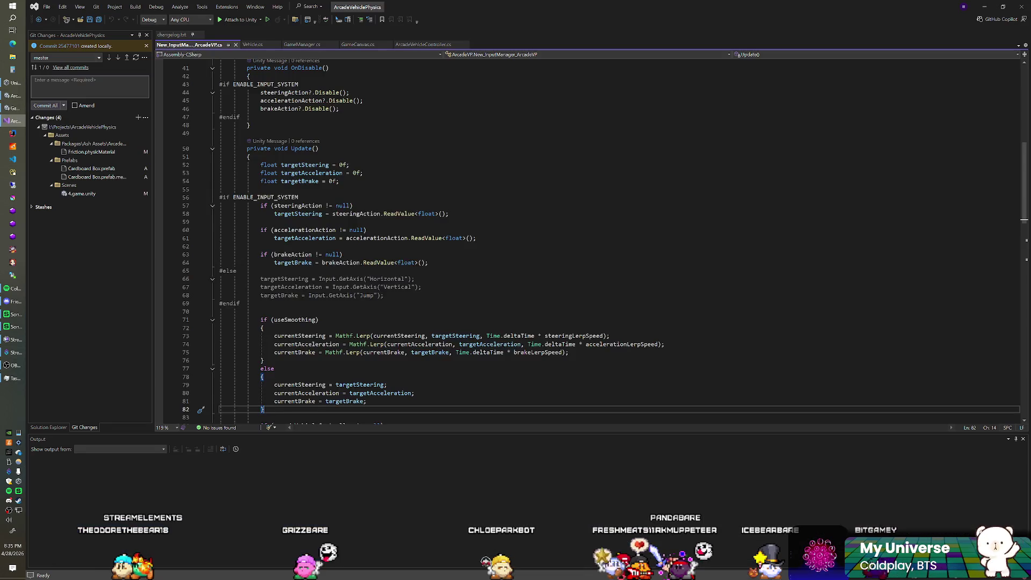
{"action": "scroll", "coordinate": [537, 241], "scroll_direction": "down", "scroll_amount": 7}
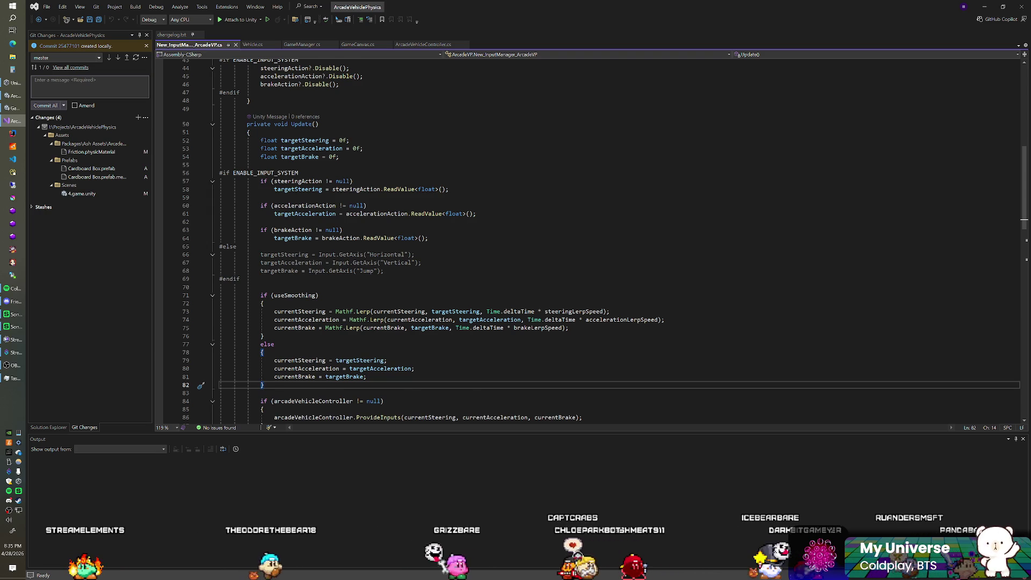
{"action": "scroll", "coordinate": [588, 242], "scroll_direction": "down", "scroll_amount": 1}
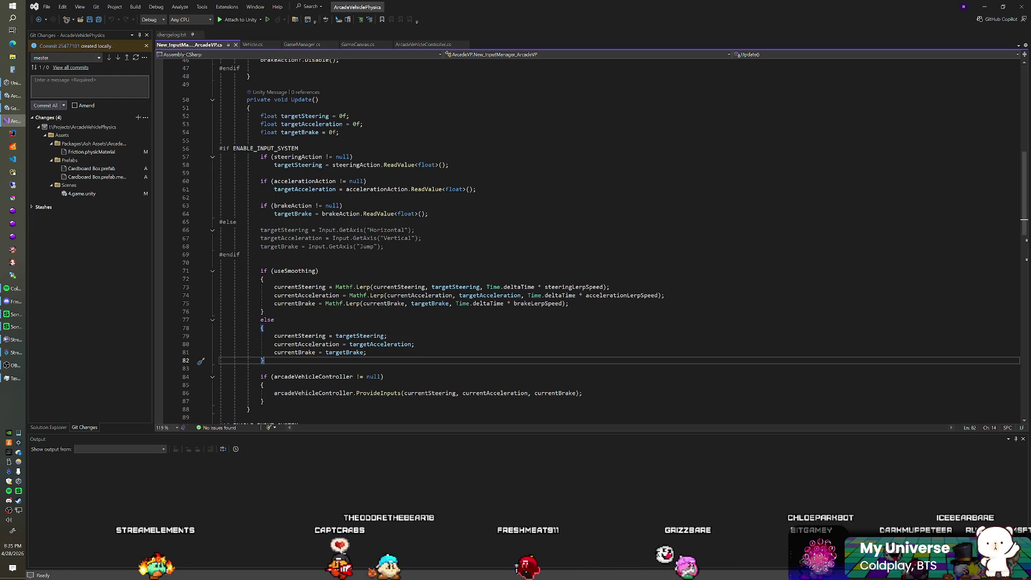
{"action": "left_click", "coordinate": [242, 255]}
{"action": "left_click", "coordinate": [430, 213], "text": "shift"}
{"action": "key", "text": "Delete"}
Delete the #if ENABLE_INPUT_SYSTEM line at the top of Update
{"action": "scroll", "coordinate": [590, 241], "scroll_direction": "up", "scroll_amount": 1}
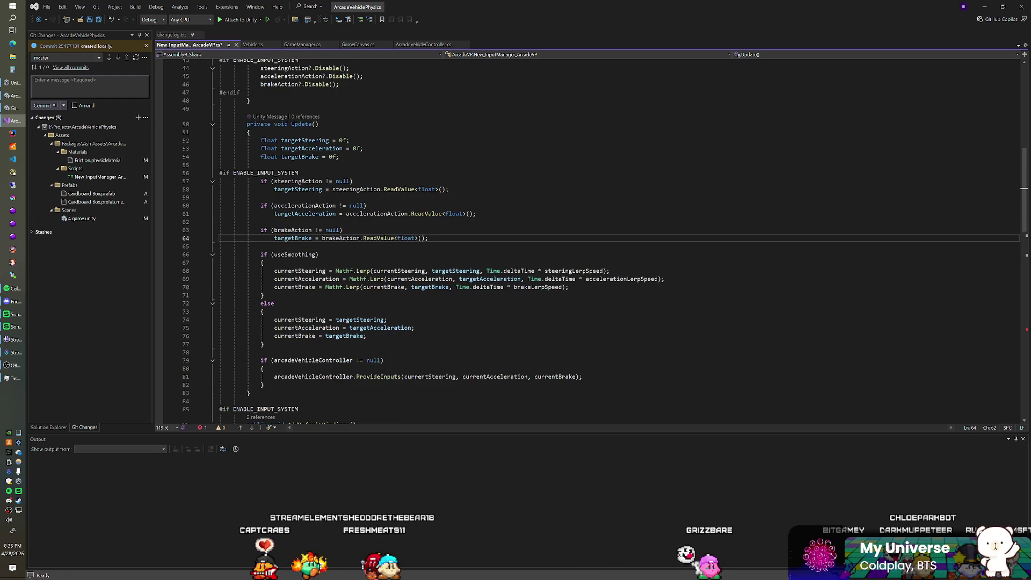
{"action": "left_click_drag", "start_coordinate": [299, 173], "coordinate": [261, 165]}
{"action": "key", "text": "Delete"}
{"action": "scroll", "coordinate": [591, 242], "scroll_direction": "up", "scroll_amount": 9}
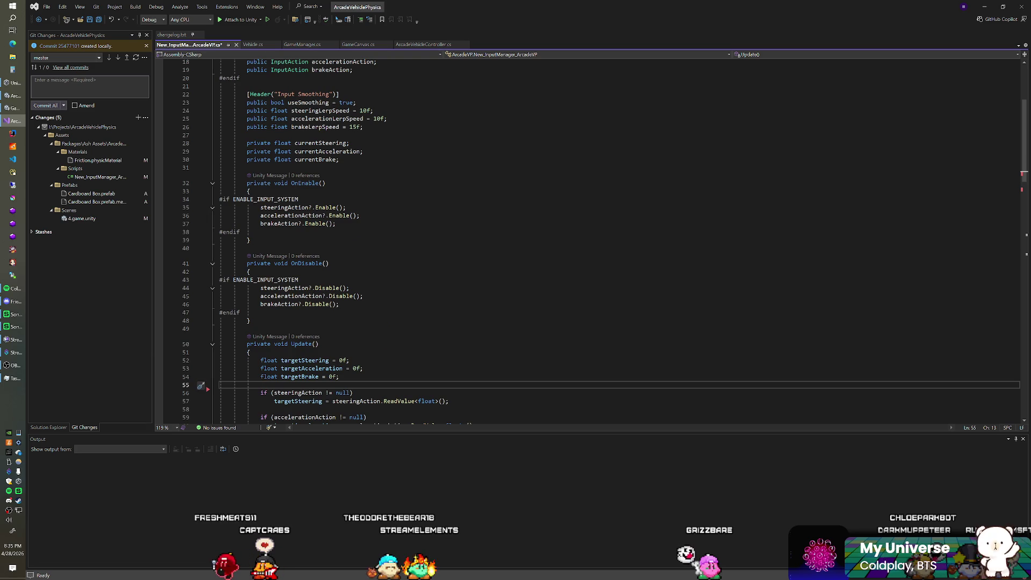
{"action": "scroll", "coordinate": [591, 241], "scroll_direction": "down", "scroll_amount": 2}
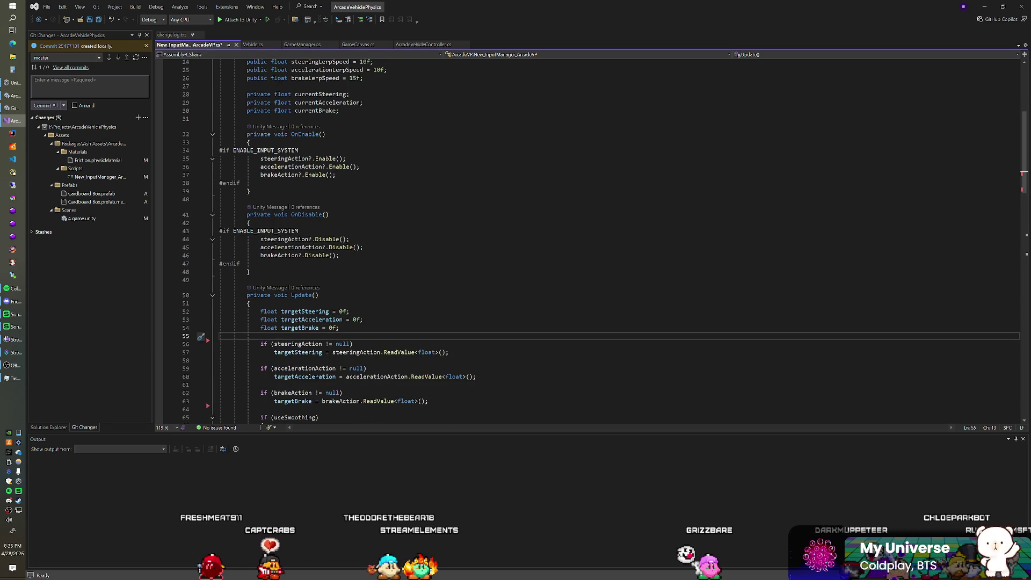
Remove the #if and #endif lines from OnDisable and OnEnable
{"action": "left_click_drag", "start_coordinate": [240, 263], "coordinate": [220, 263]}
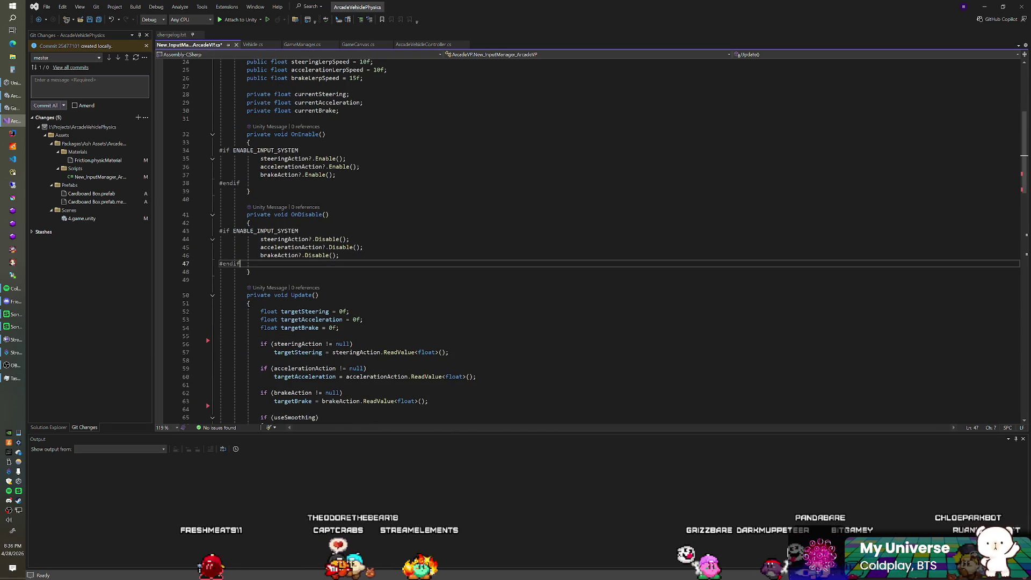
{"action": "key", "text": "Delete"}
{"action": "left_click", "coordinate": [299, 231]}
{"action": "key", "text": "ctrl+shift+l"}
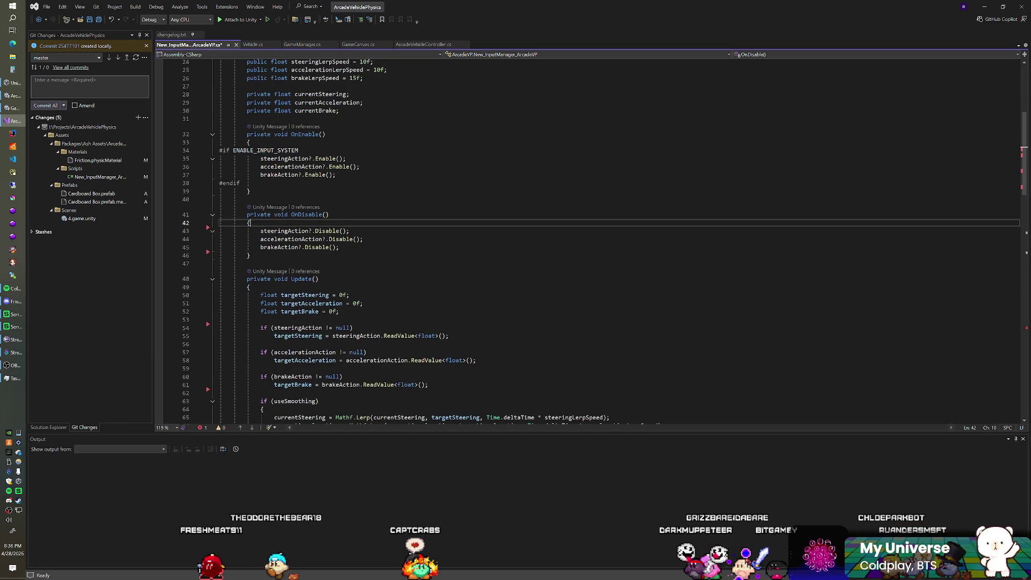
{"action": "left_click", "coordinate": [240, 183]}
{"action": "key", "text": "BackSpace"}
{"action": "key", "text": "BackSpace"}
{"action": "key", "text": "BackSpace"}
{"action": "left_click_drag", "start_coordinate": [298, 151], "coordinate": [219, 150]}
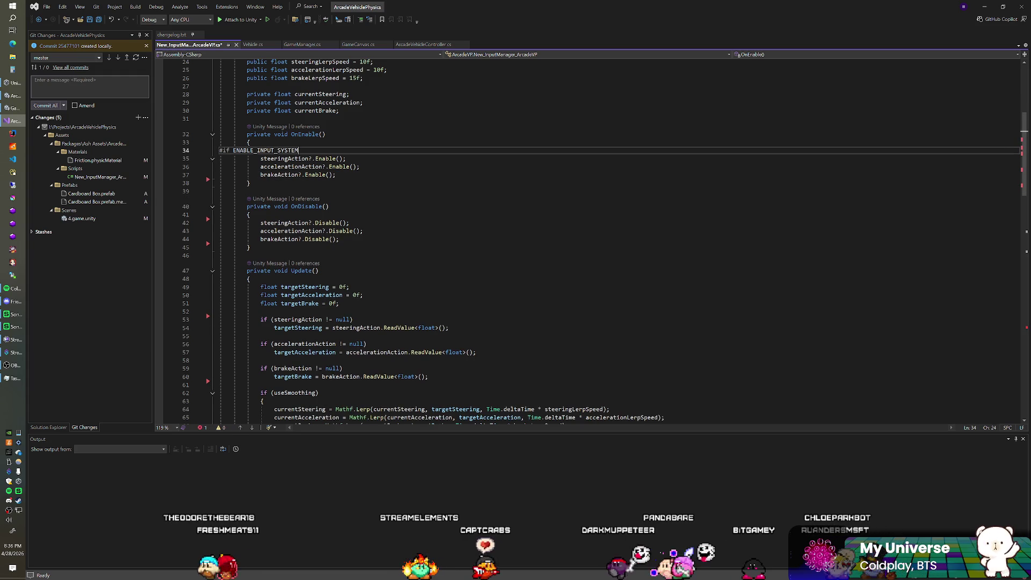
{"action": "key", "text": "BackSpace"}
{"action": "key", "text": "BackSpace"}
Review the edited script, then undo the removals with Ctrl+Z
{"action": "scroll", "coordinate": [591, 241], "scroll_direction": "up", "scroll_amount": 3}
{"action": "scroll", "coordinate": [591, 242], "scroll_direction": "up", "scroll_amount": 3}
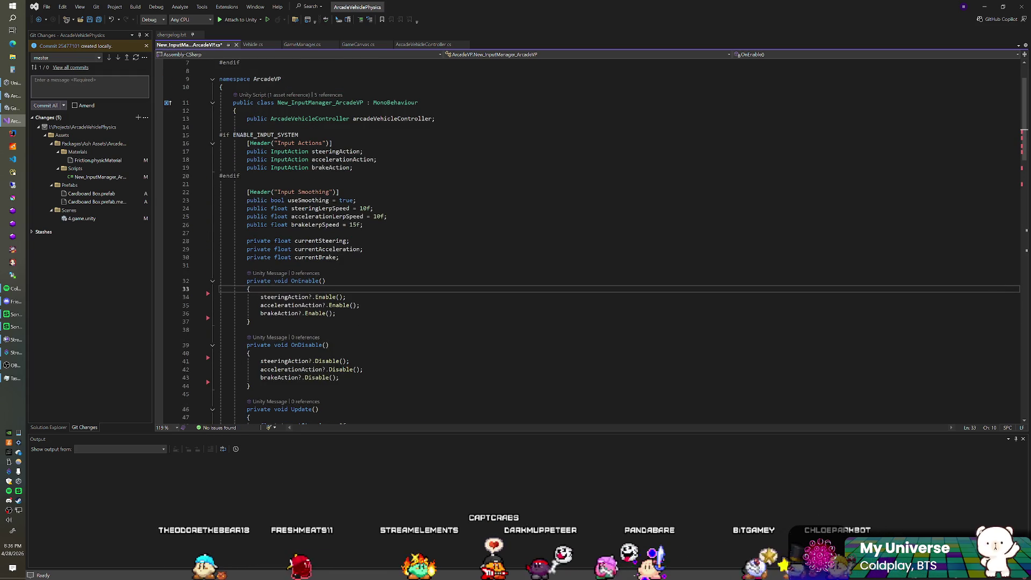
{"action": "scroll", "coordinate": [591, 241], "scroll_direction": "down", "scroll_amount": 6}
{"action": "scroll", "coordinate": [590, 242], "scroll_direction": "down", "scroll_amount": 6}
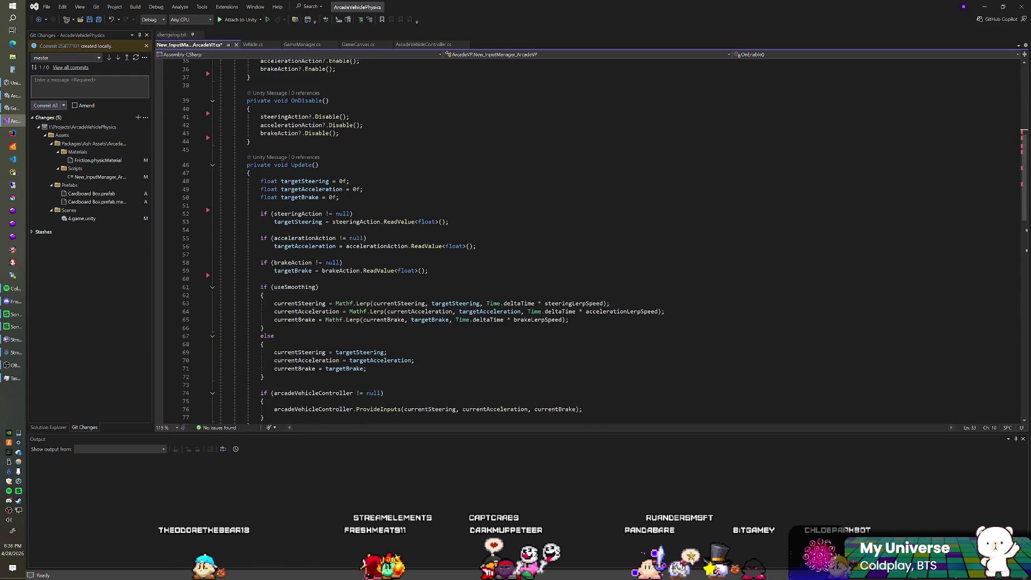
{"action": "scroll", "coordinate": [590, 242], "scroll_direction": "down", "scroll_amount": 12}
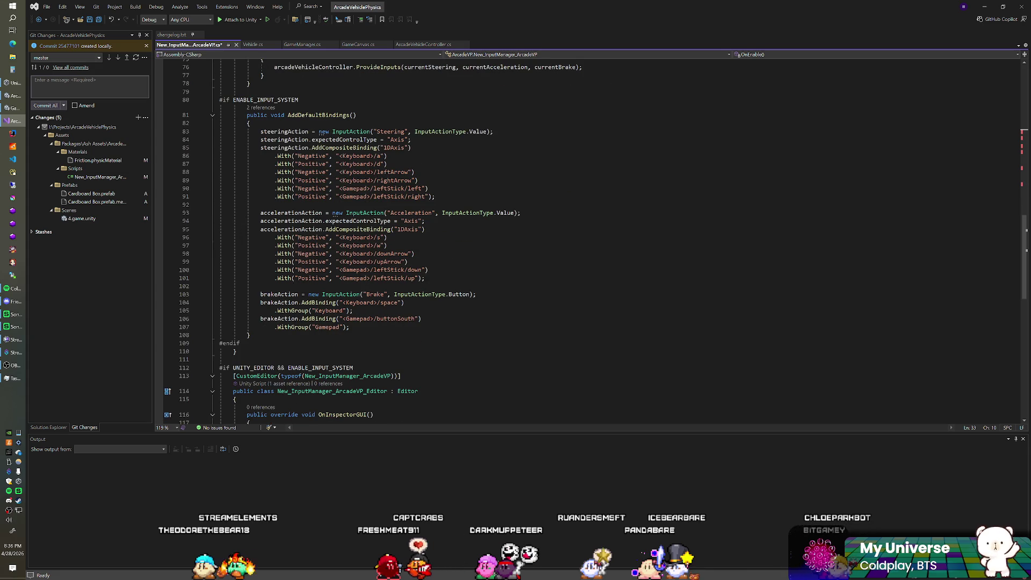
{"action": "scroll", "coordinate": [591, 241], "scroll_direction": "down", "scroll_amount": 9}
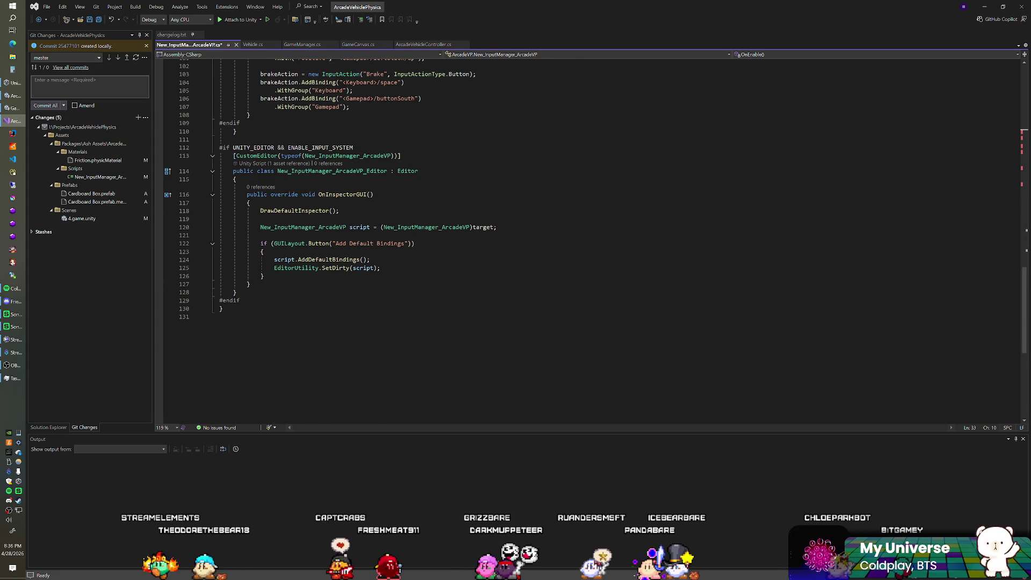
{"action": "scroll", "coordinate": [591, 242], "scroll_direction": "up", "scroll_amount": 12}
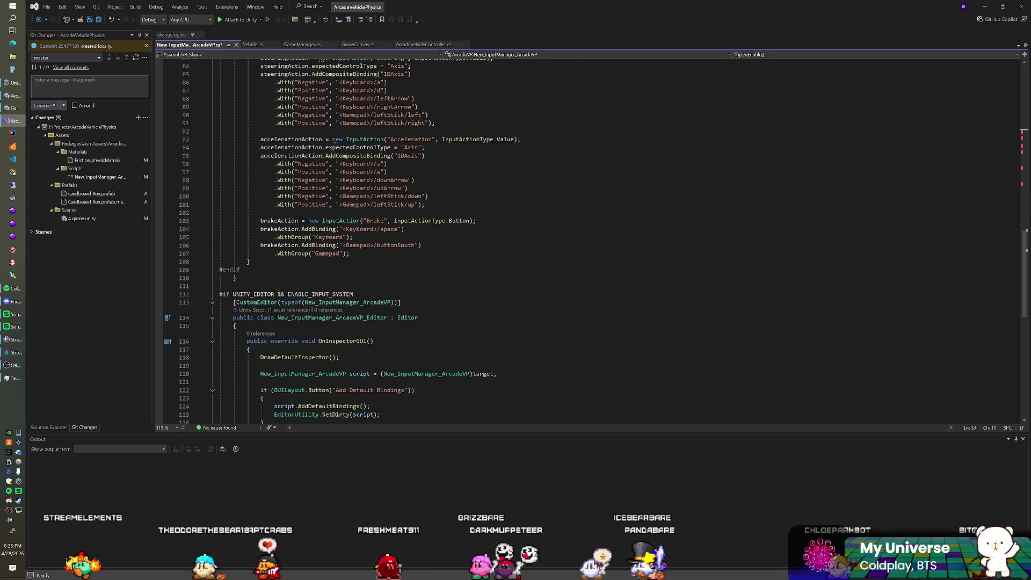
{"action": "scroll", "coordinate": [591, 242], "scroll_direction": "up", "scroll_amount": 9}
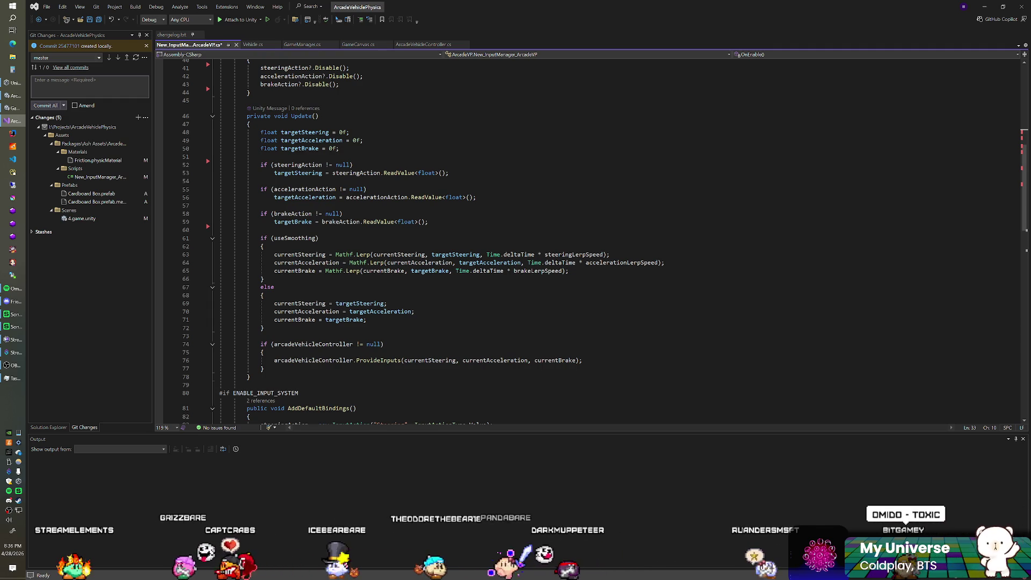
{"action": "mouse_move", "coordinate": [537, 262]}
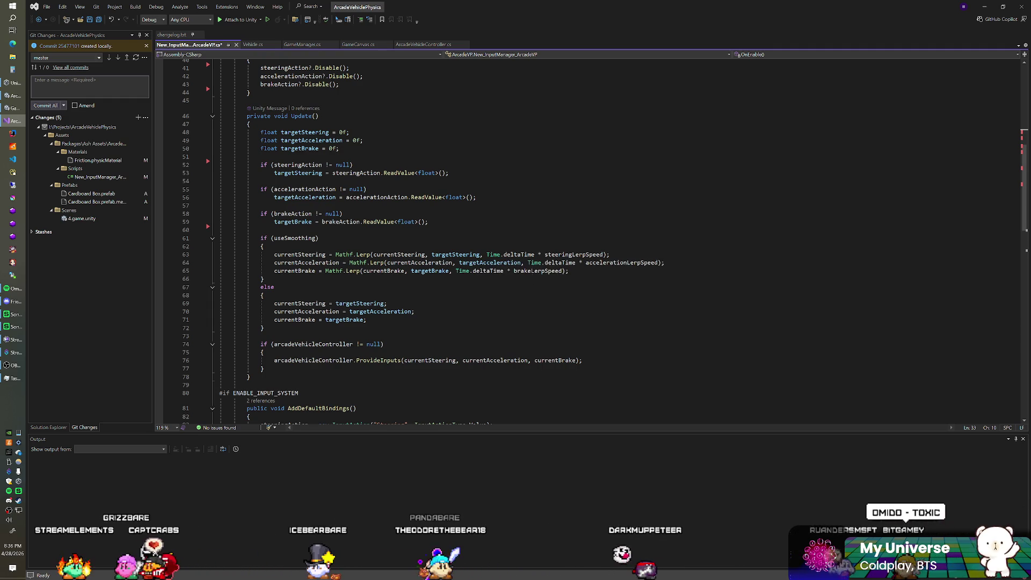
{"action": "mouse_move", "coordinate": [456, 256]}
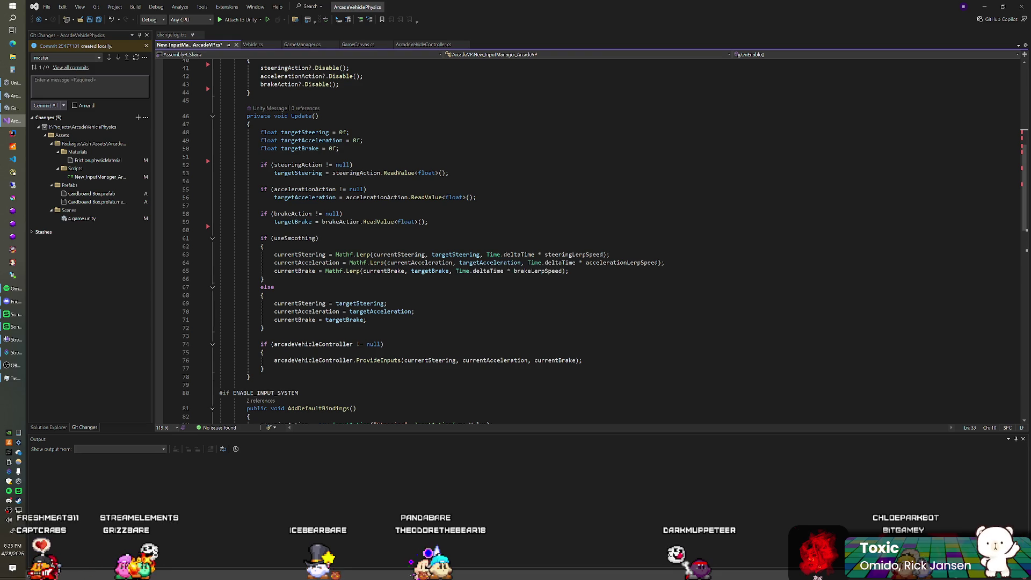
{"action": "scroll", "coordinate": [537, 241], "scroll_direction": "up", "scroll_amount": 2}
{"action": "mouse_move", "coordinate": [408, 223]}
{"action": "scroll", "coordinate": [537, 242], "scroll_direction": "down", "scroll_amount": 1}
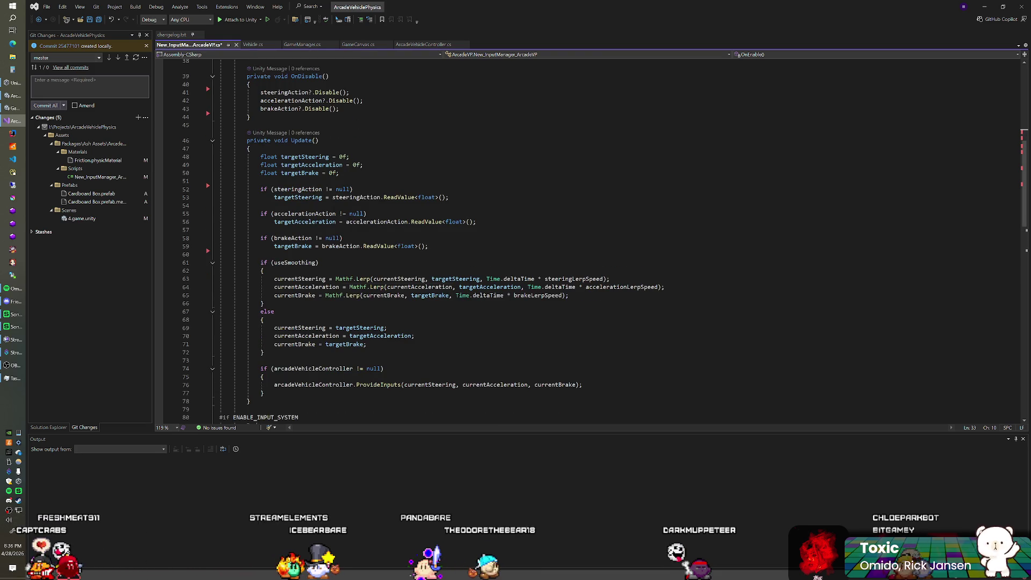
{"action": "scroll", "coordinate": [376, 282], "scroll_direction": "up", "scroll_amount": 8}
{"action": "scroll", "coordinate": [537, 242], "scroll_direction": "up", "scroll_amount": 4}
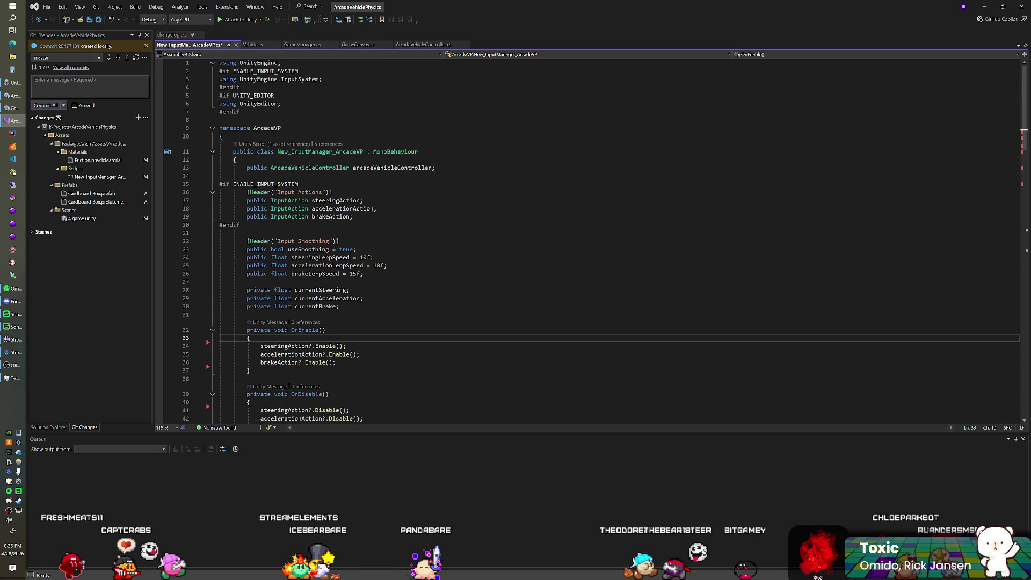
{"action": "scroll", "coordinate": [386, 271], "scroll_direction": "down", "scroll_amount": 2}
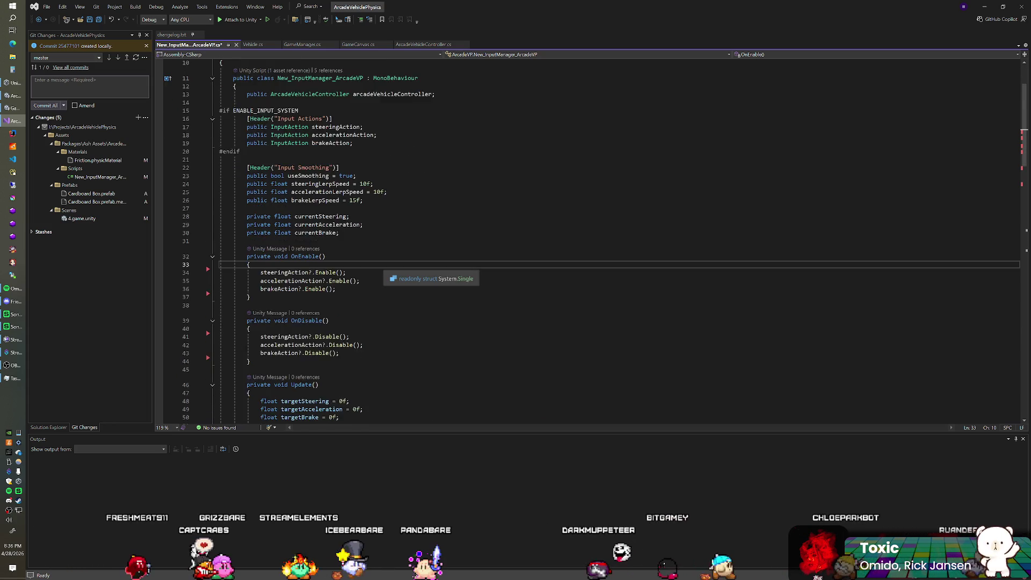
{"action": "scroll", "coordinate": [387, 271], "scroll_direction": "down", "scroll_amount": 2}
{"action": "left_click", "coordinate": [247, 257]}
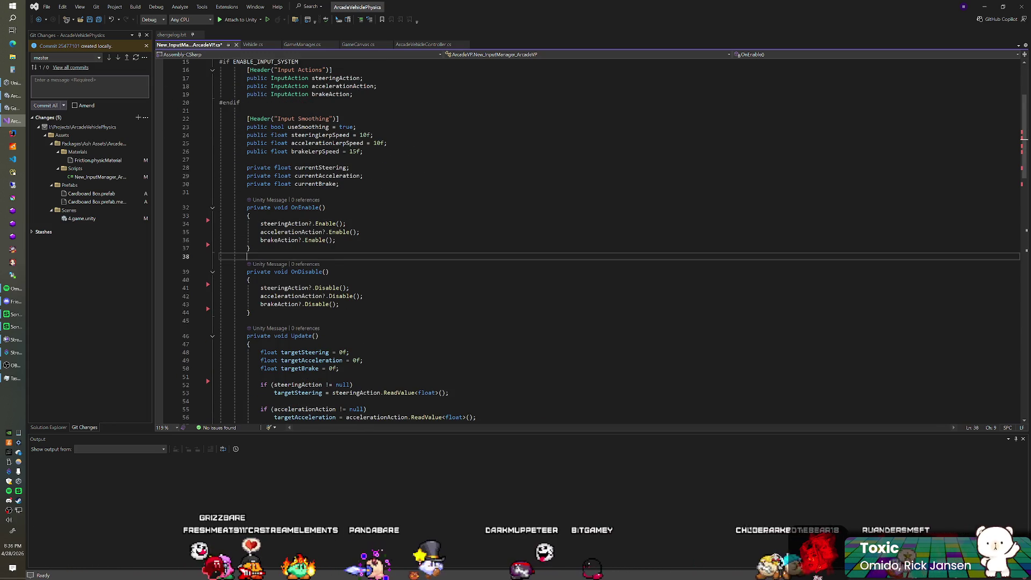
{"action": "key", "text": "ctrl+z"}
{"action": "key", "text": "ctrl+z"}
{"action": "key", "text": "ctrl+z"}
{"action": "key", "text": "ctrl+z"}
{"action": "key", "text": "ctrl+z"}
{"action": "key", "text": "ctrl+z"}
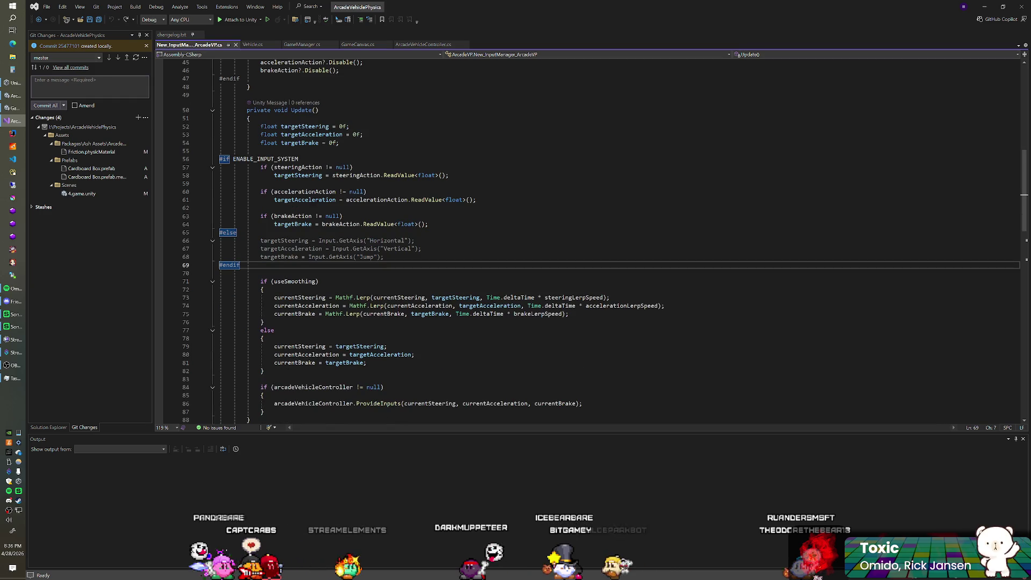
Check the restored smoothing else branch in Update, then switch back to Unity
{"action": "scroll", "coordinate": [591, 242], "scroll_direction": "down", "scroll_amount": 4}
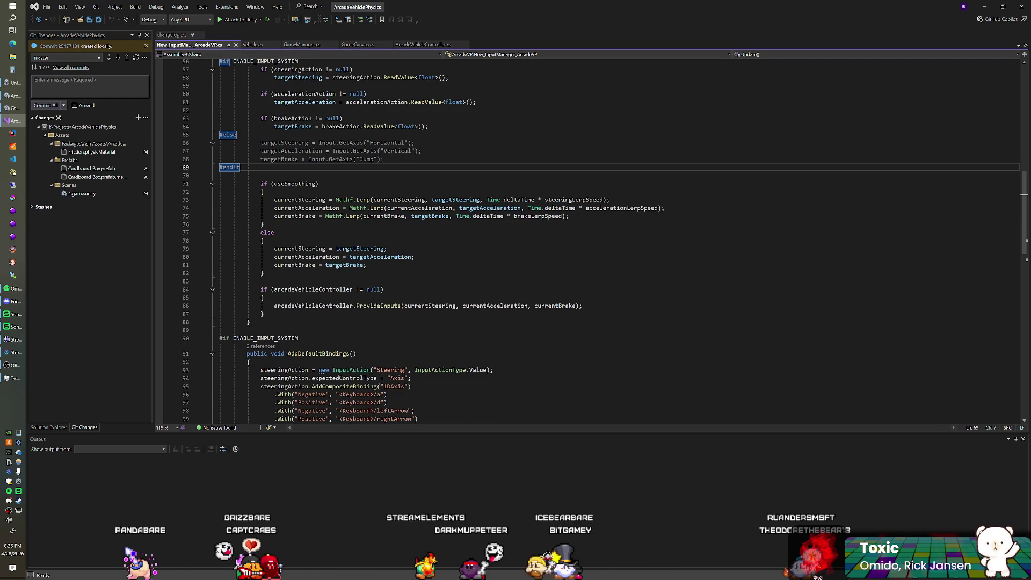
{"action": "left_click", "coordinate": [274, 233]}
{"action": "left_click", "coordinate": [264, 225]}
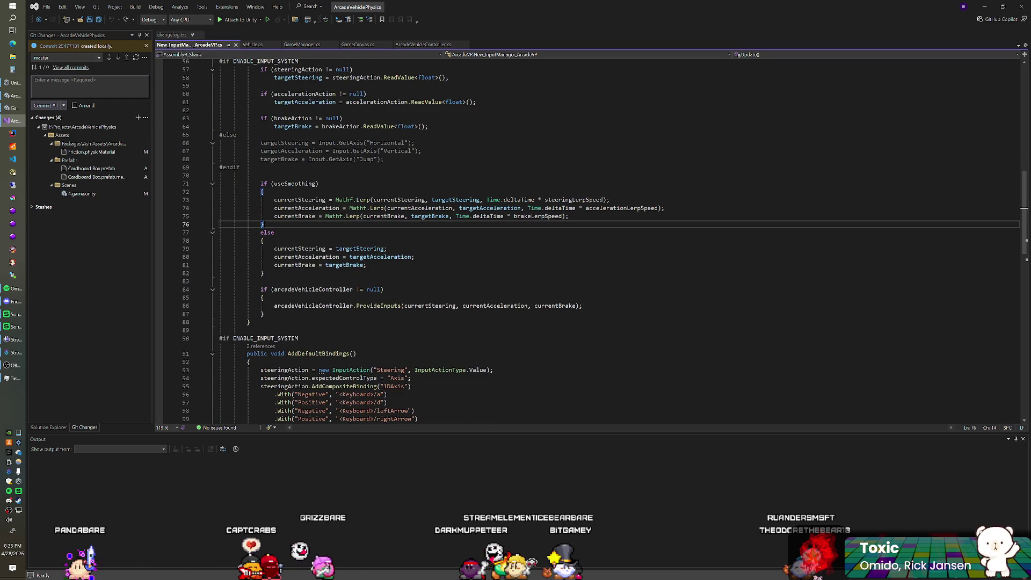
{"action": "left_click", "coordinate": [275, 233]}
{"action": "scroll", "coordinate": [354, 242], "scroll_direction": "down", "scroll_amount": 8}
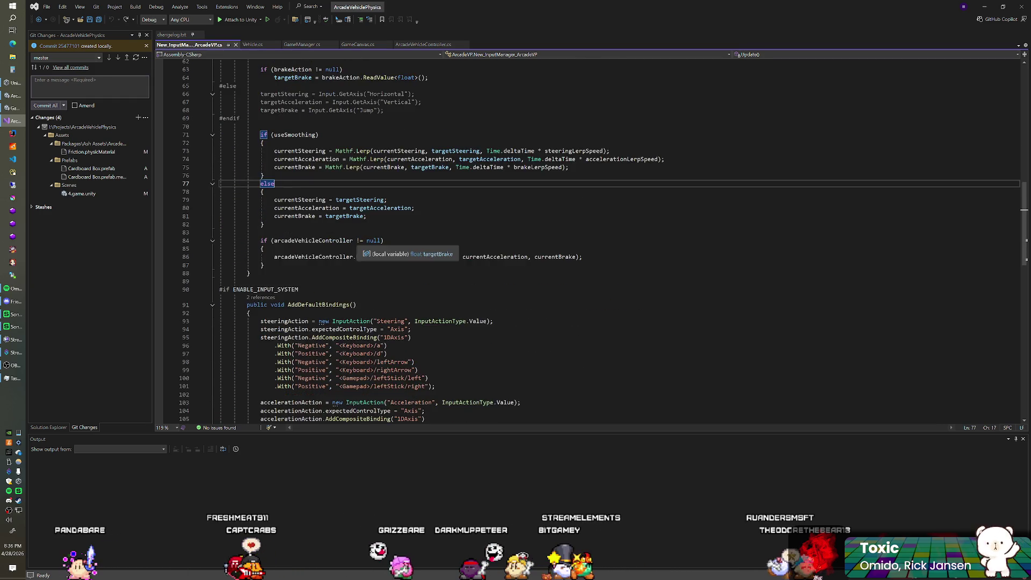
{"action": "scroll", "coordinate": [354, 241], "scroll_direction": "up", "scroll_amount": 14}
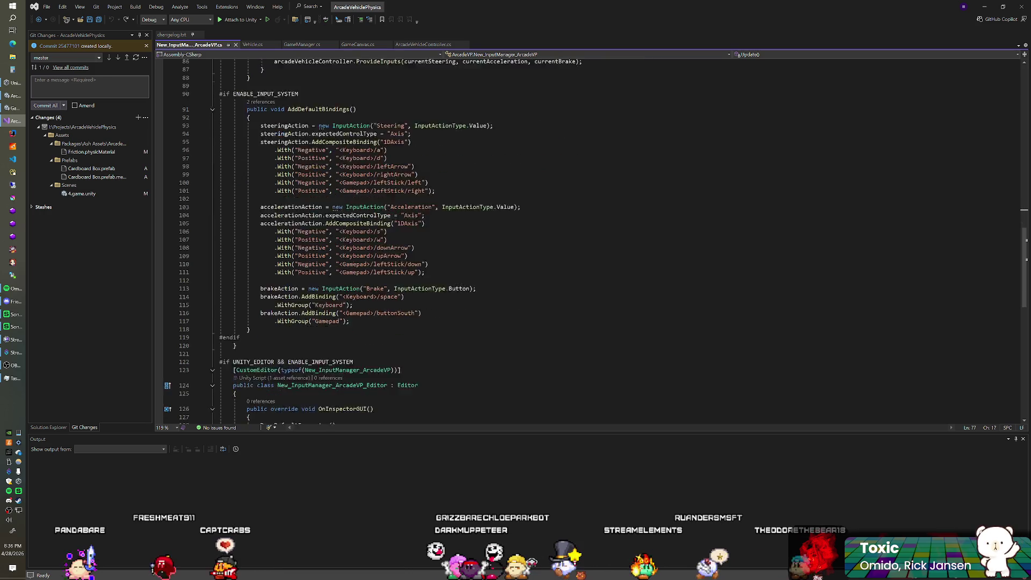
{"action": "scroll", "coordinate": [354, 242], "scroll_direction": "down", "scroll_amount": 5}
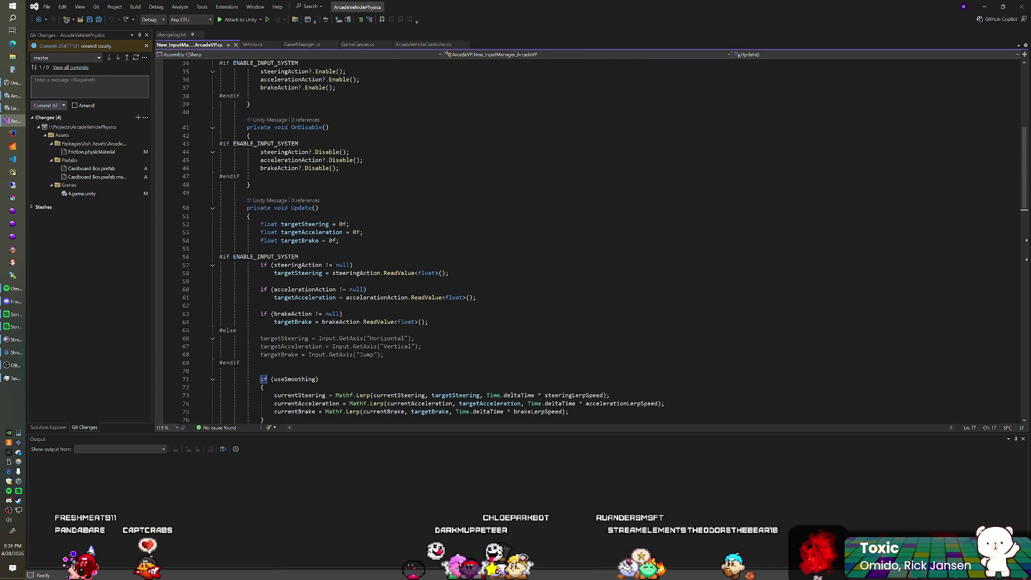
{"action": "scroll", "coordinate": [354, 242], "scroll_direction": "down", "scroll_amount": 14}
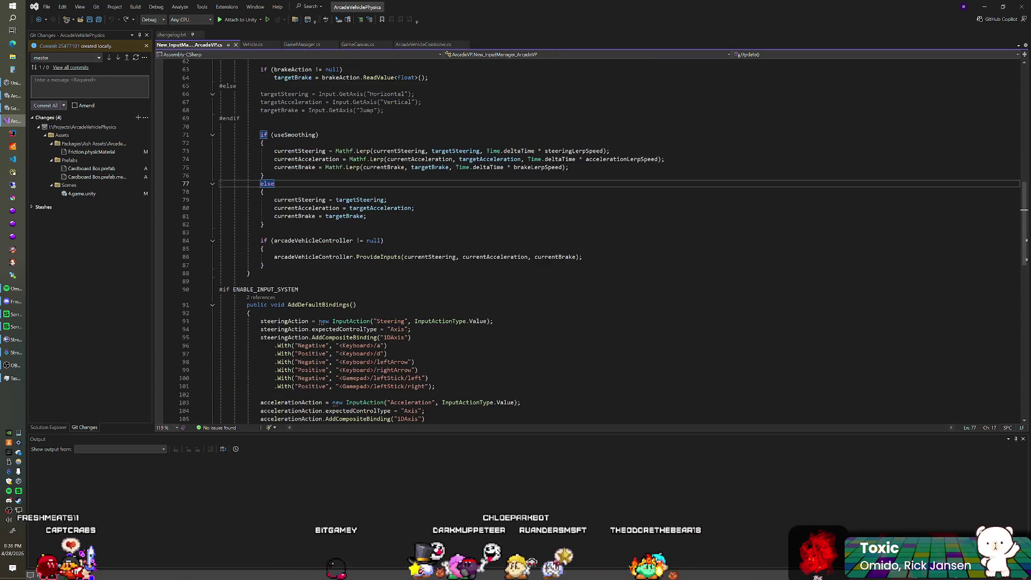
{"action": "scroll", "coordinate": [355, 242], "scroll_direction": "down", "scroll_amount": 2}
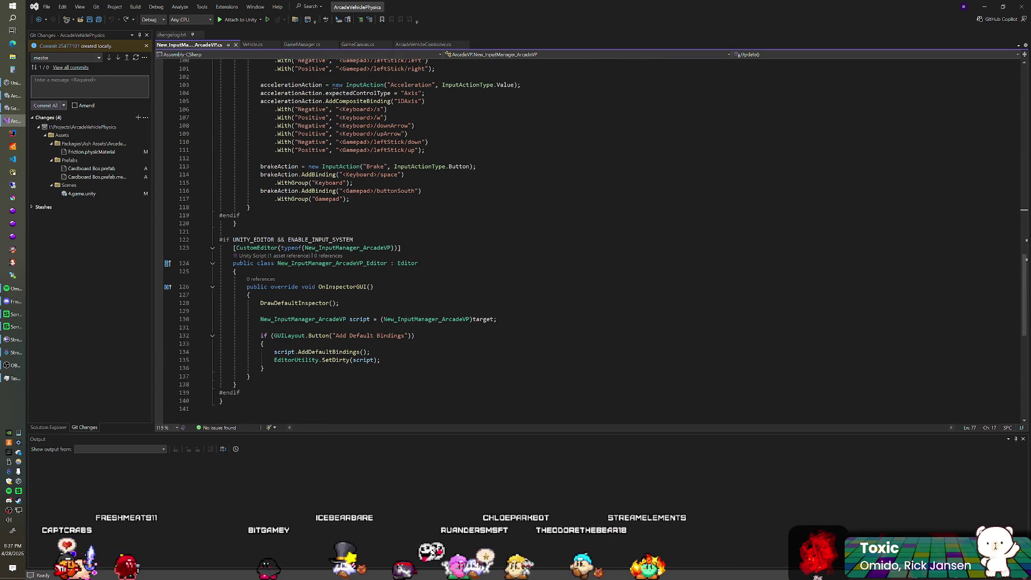
{"action": "scroll", "coordinate": [354, 242], "scroll_direction": "down", "scroll_amount": 2}
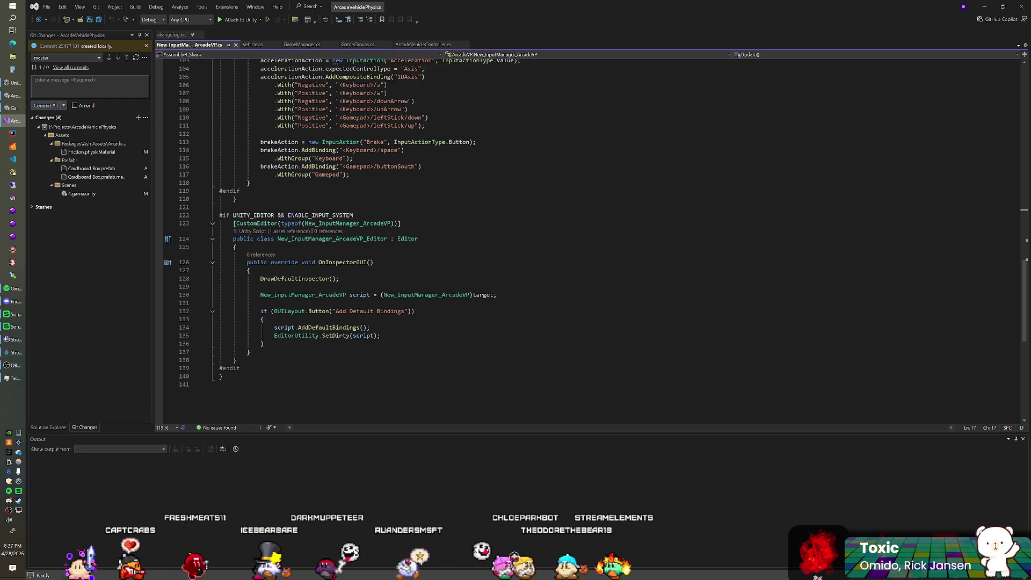
{"action": "scroll", "coordinate": [344, 251], "scroll_direction": "up", "scroll_amount": 4}
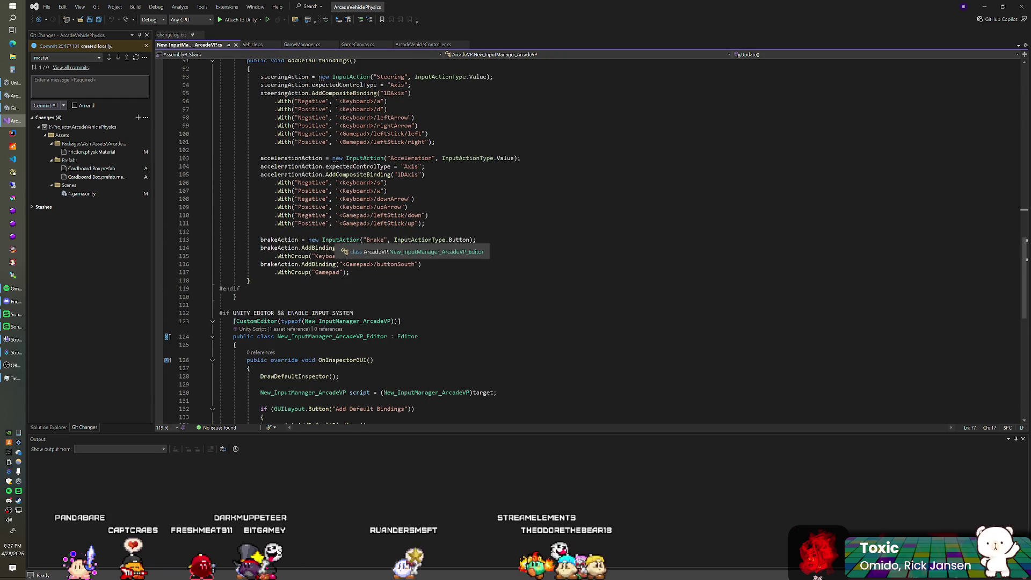
{"action": "key", "text": "alt+Tab"}
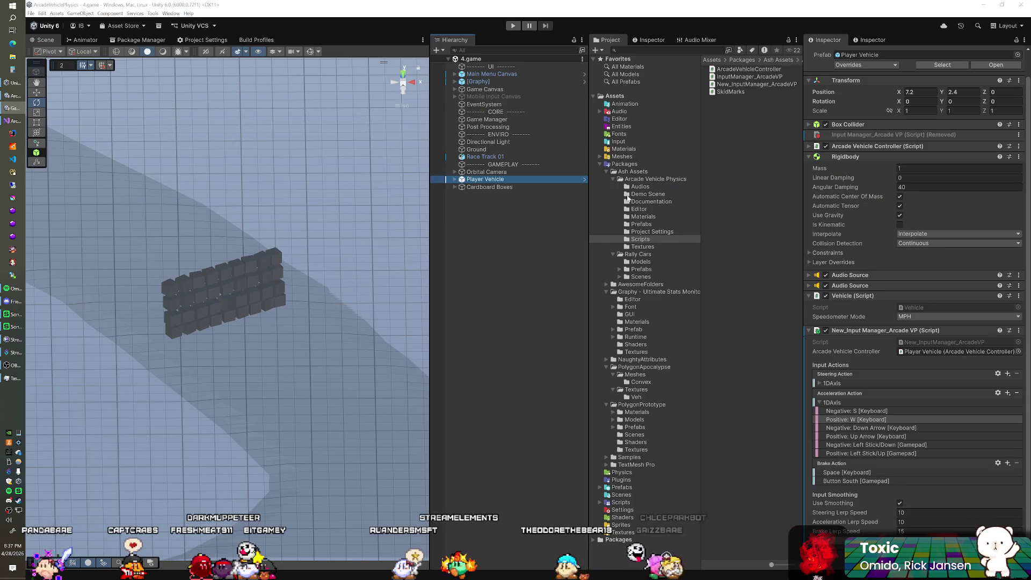
Open OrbitalCameraInput from Assets > Scripts > Input in Visual Studio and scroll through it
{"action": "left_click", "coordinate": [600, 164]}
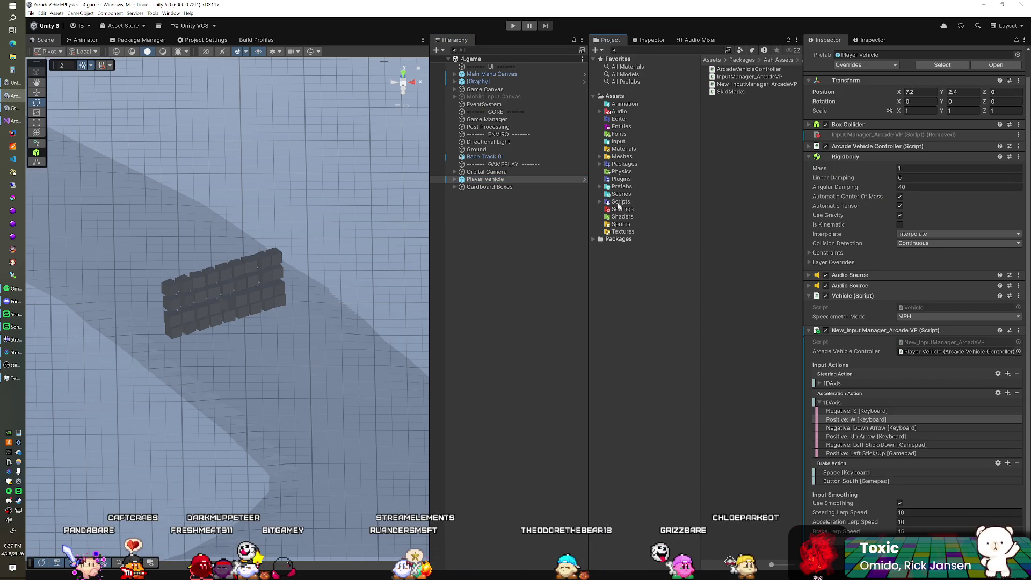
{"action": "left_click", "coordinate": [618, 202]}
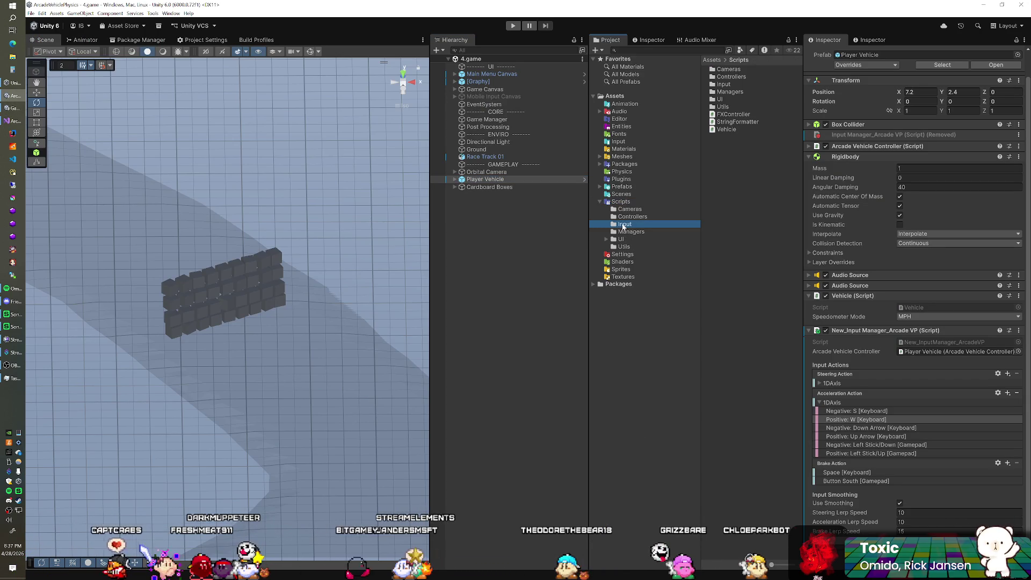
{"action": "double_click", "coordinate": [741, 70]}
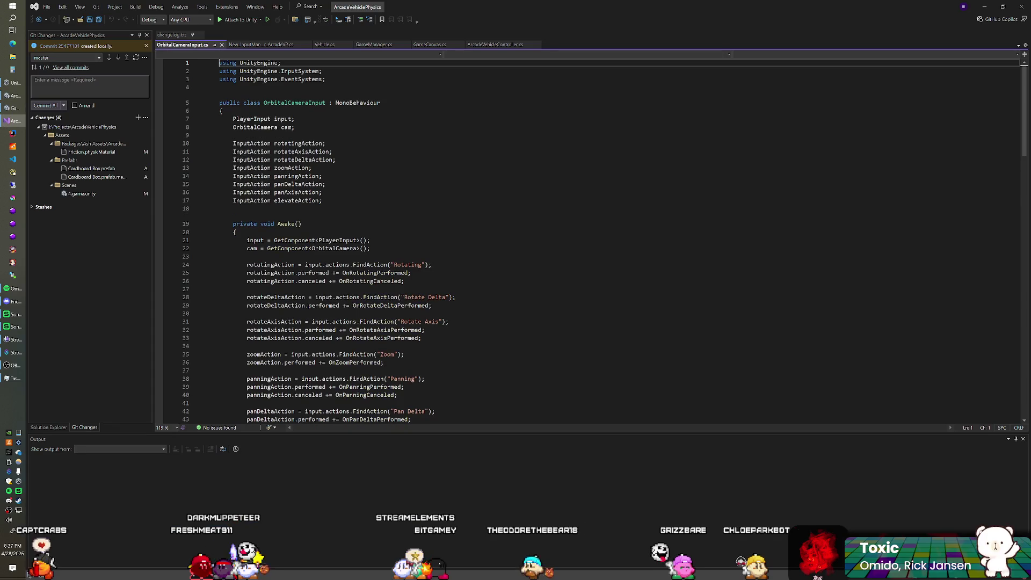
{"action": "scroll", "coordinate": [590, 241], "scroll_direction": "down", "scroll_amount": 20}
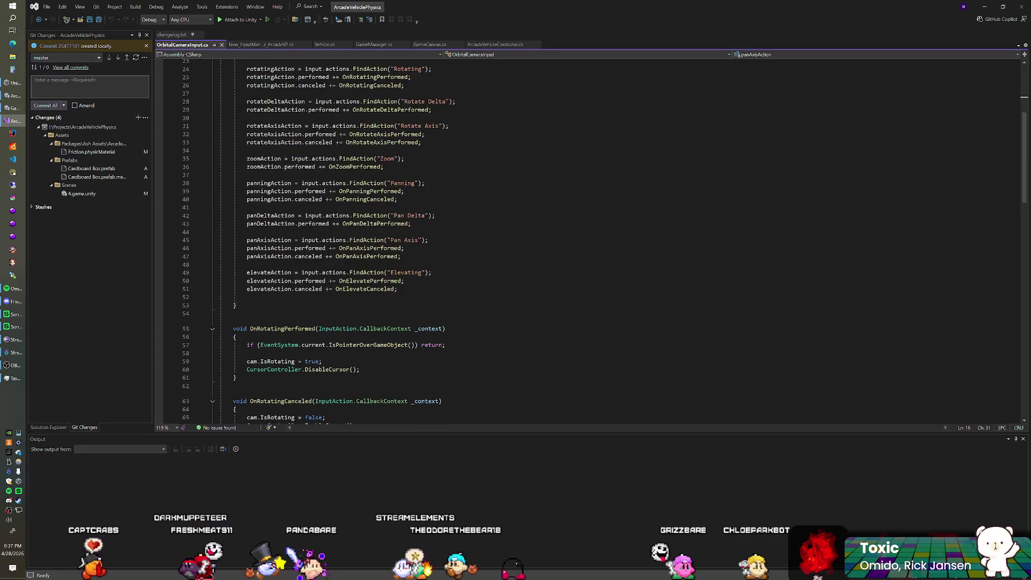
{"action": "scroll", "coordinate": [590, 242], "scroll_direction": "down", "scroll_amount": 15}
{"action": "scroll", "coordinate": [591, 241], "scroll_direction": "up", "scroll_amount": 20}
{"action": "scroll", "coordinate": [590, 242], "scroll_direction": "up", "scroll_amount": 8}
Return to the New_InputManager_ArcadeVP.cs tab in Visual Studio
{"action": "key", "text": "alt+Tab"}
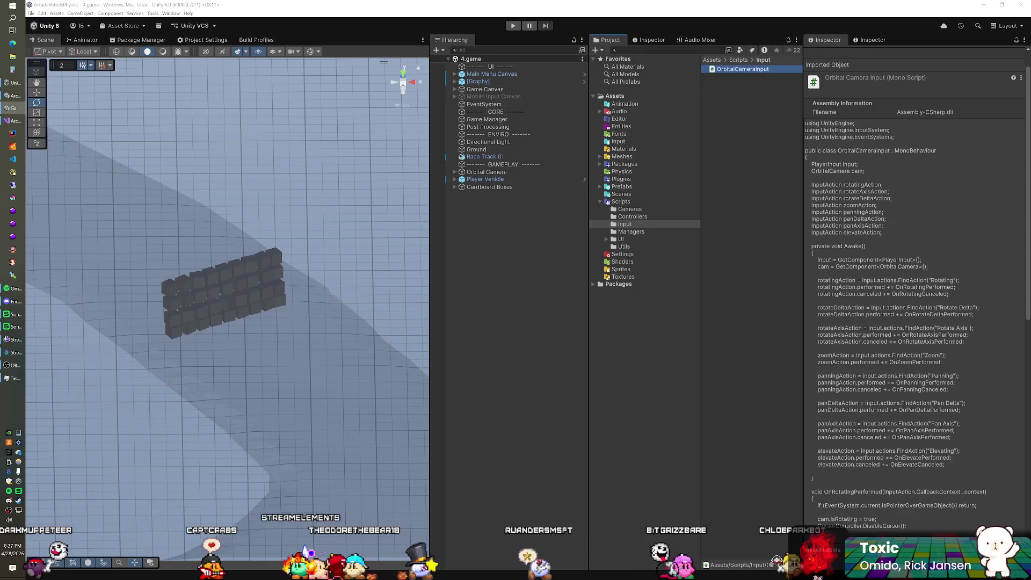
{"action": "left_click", "coordinate": [19, 127]}
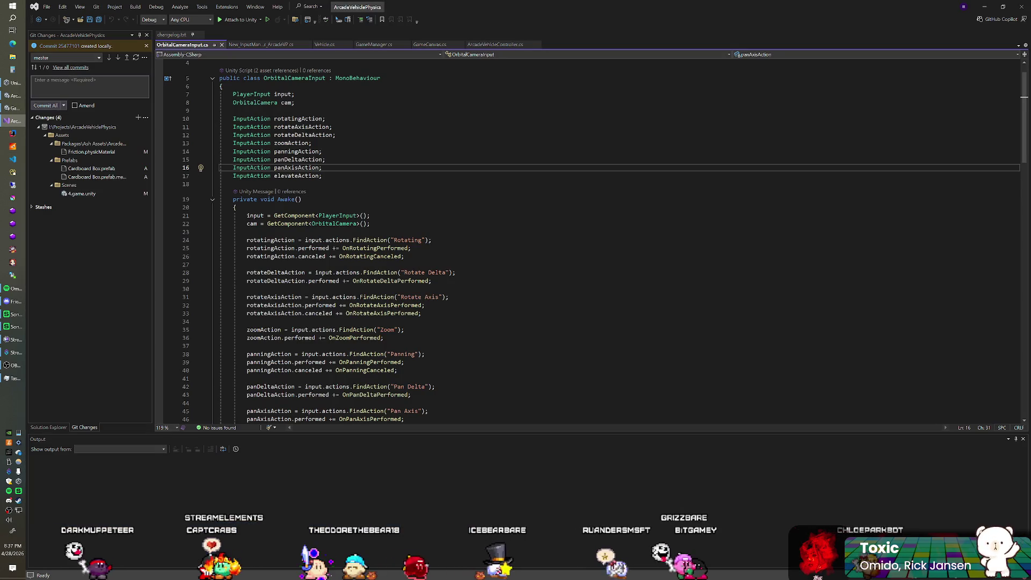
{"action": "left_click", "coordinate": [274, 45]}
Scroll through New_InputManager_ArcadeVP.cs, reviewing input actions, Update and default bindings
{"action": "scroll", "coordinate": [590, 242], "scroll_direction": "up", "scroll_amount": 14}
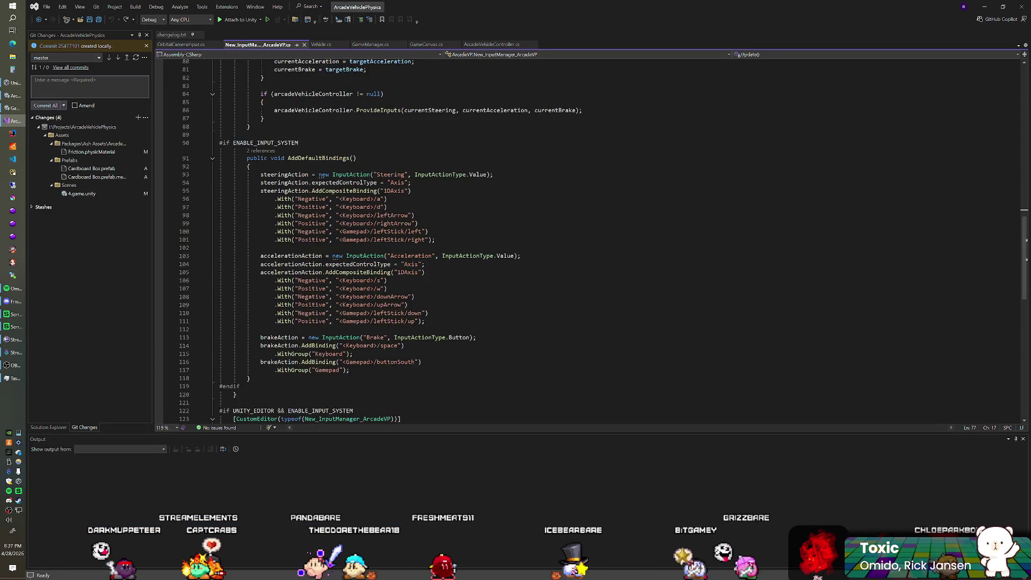
{"action": "scroll", "coordinate": [590, 241], "scroll_direction": "up", "scroll_amount": 4}
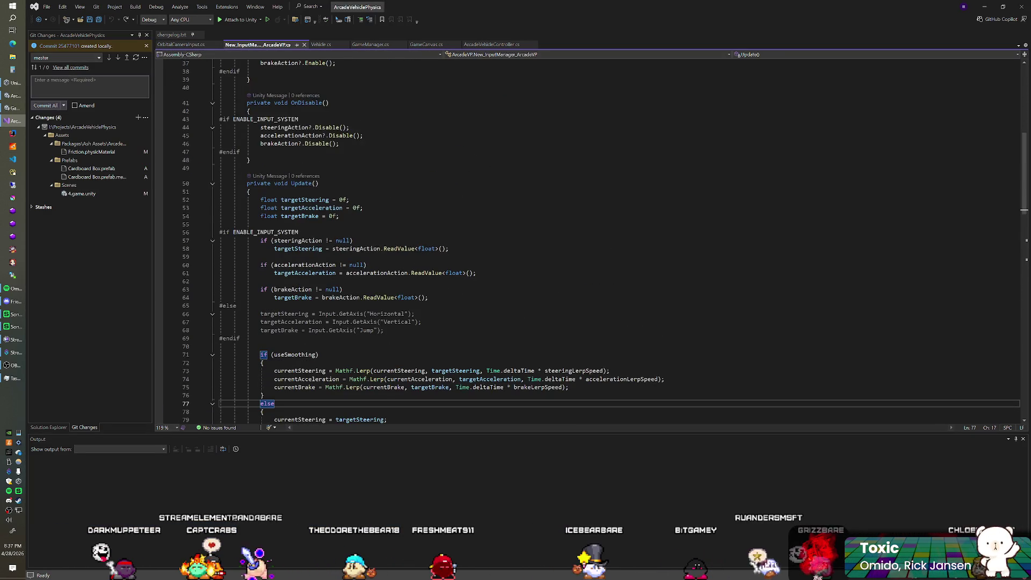
{"action": "scroll", "coordinate": [590, 241], "scroll_direction": "down", "scroll_amount": 5}
{"action": "scroll", "coordinate": [591, 242], "scroll_direction": "down", "scroll_amount": 4}
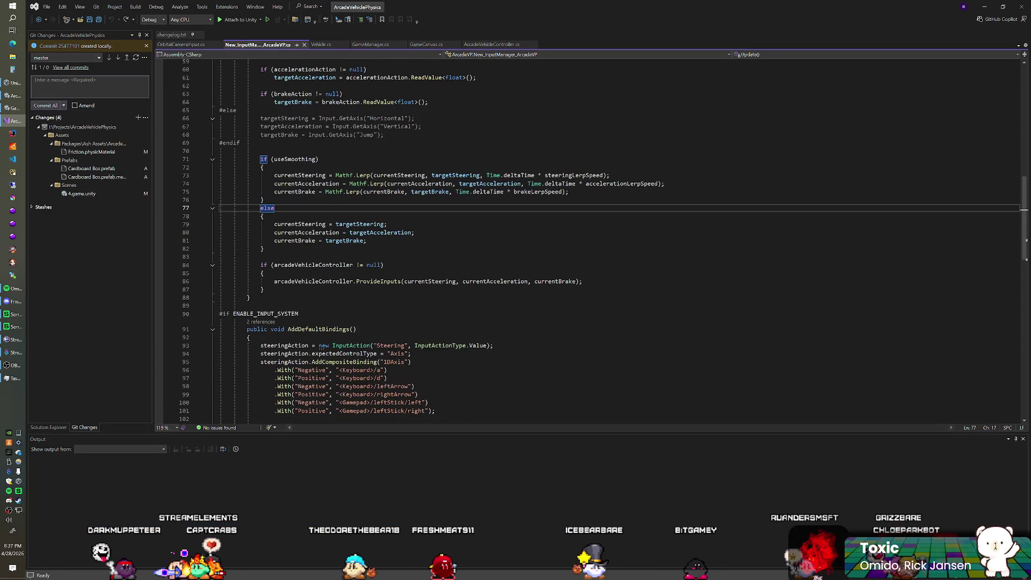
{"action": "scroll", "coordinate": [591, 242], "scroll_direction": "up", "scroll_amount": 4}
{"action": "scroll", "coordinate": [591, 242], "scroll_direction": "up", "scroll_amount": 16}
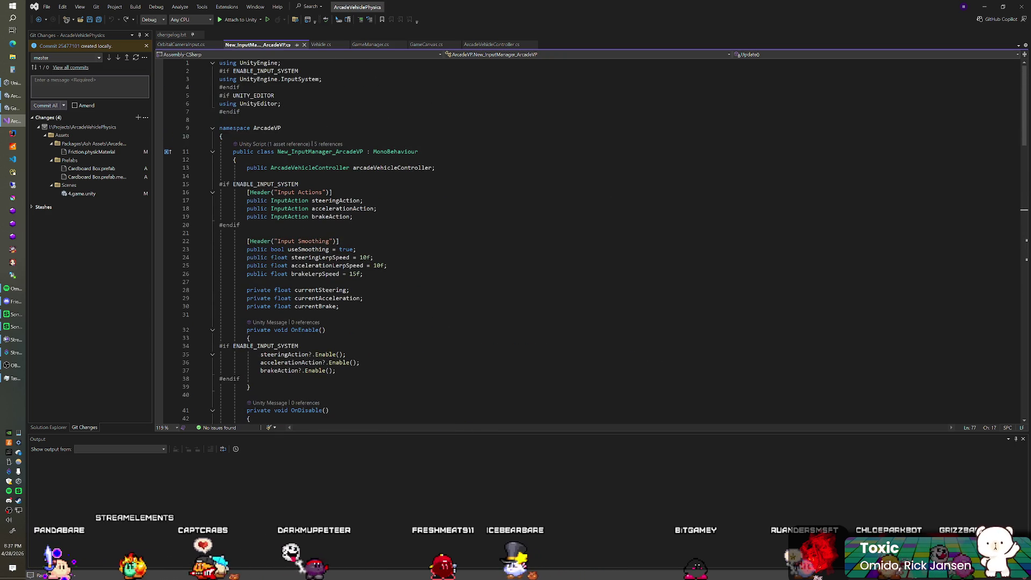
{"action": "scroll", "coordinate": [590, 241], "scroll_direction": "down", "scroll_amount": 20}
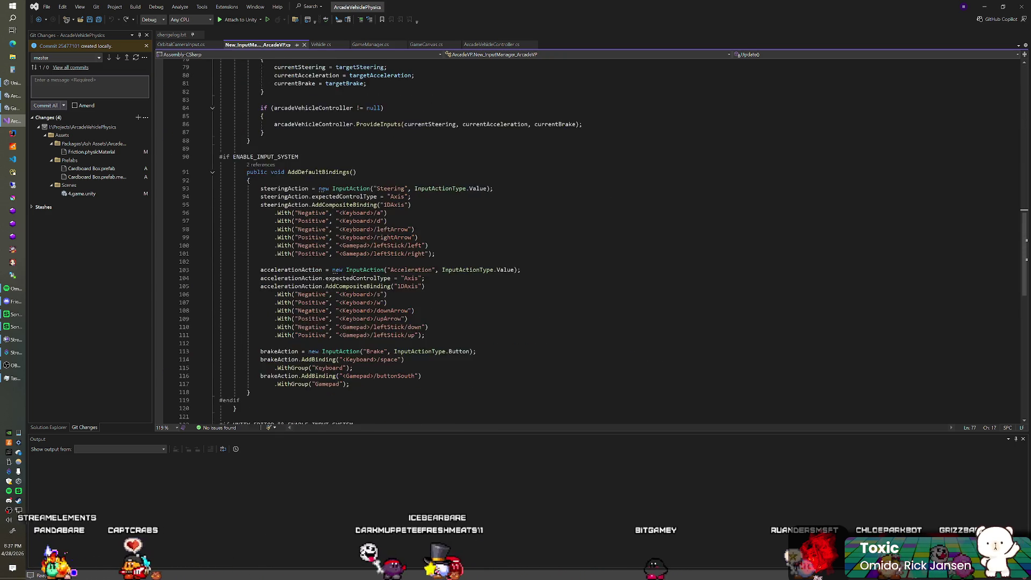
{"action": "scroll", "coordinate": [591, 241], "scroll_direction": "up", "scroll_amount": 6}
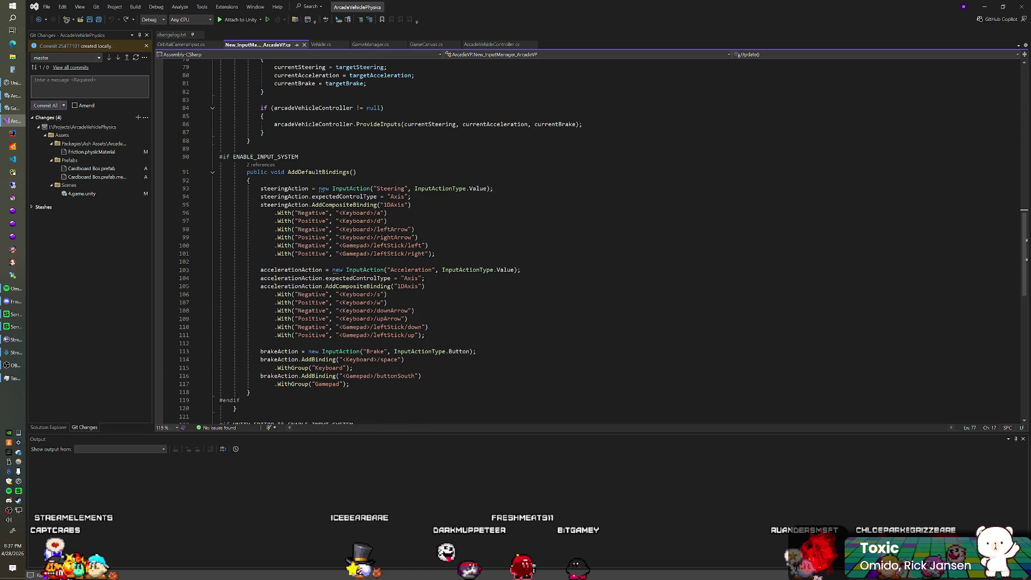
{"action": "scroll", "coordinate": [591, 241], "scroll_direction": "up", "scroll_amount": 18}
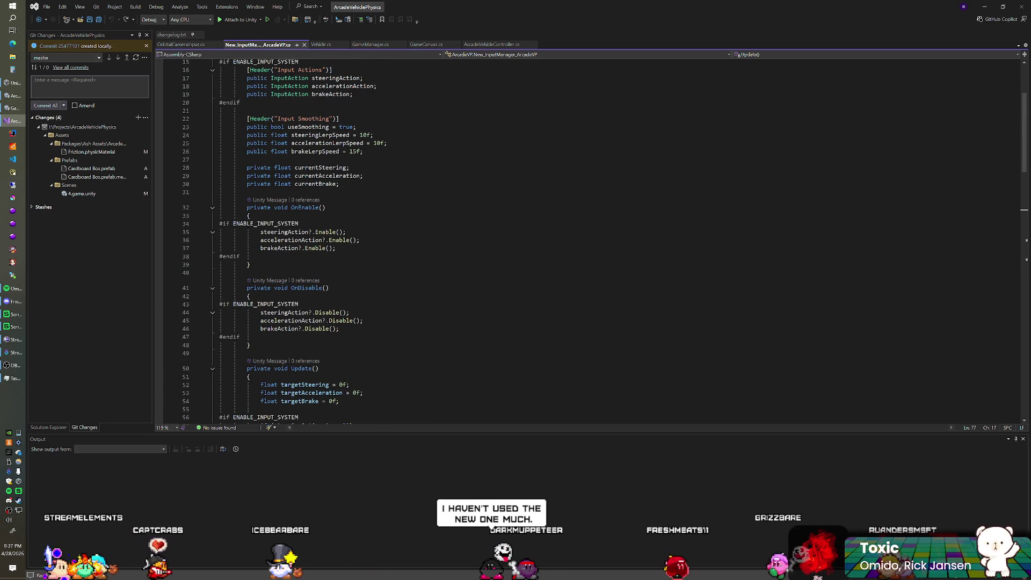
{"action": "scroll", "coordinate": [590, 242], "scroll_direction": "down", "scroll_amount": 20}
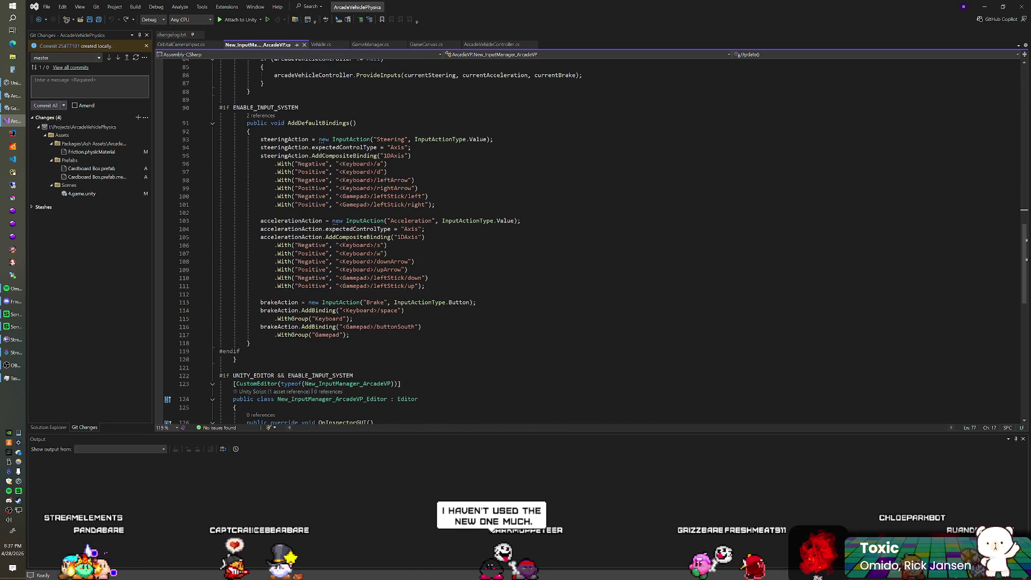
{"action": "scroll", "coordinate": [591, 242], "scroll_direction": "down", "scroll_amount": 2}
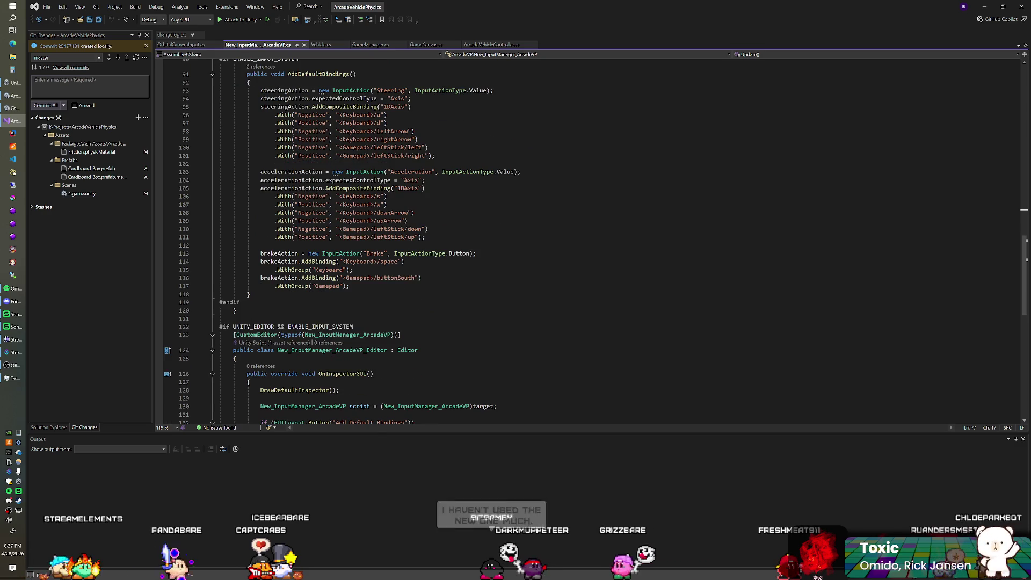
{"action": "scroll", "coordinate": [591, 242], "scroll_direction": "up", "scroll_amount": 4}
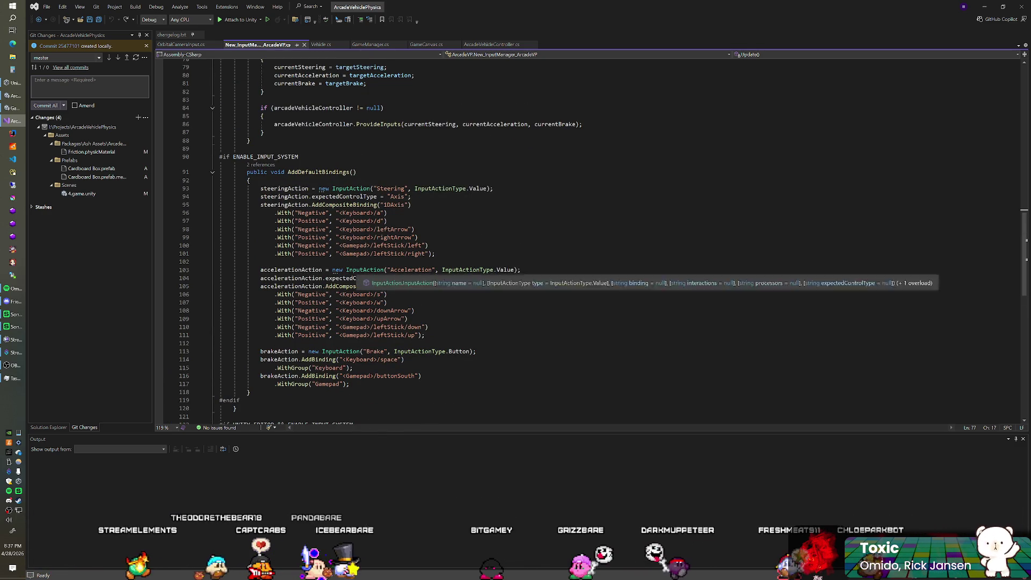
{"action": "scroll", "coordinate": [591, 241], "scroll_direction": "down", "scroll_amount": 3}
{"action": "left_click", "coordinate": [349, 310]}
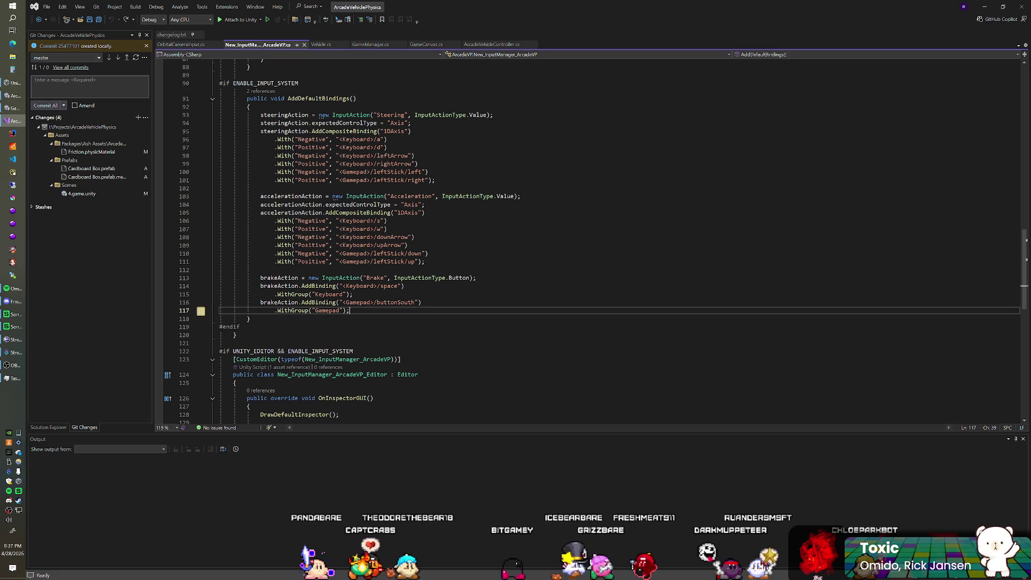
{"action": "scroll", "coordinate": [591, 241], "scroll_direction": "down", "scroll_amount": 6}
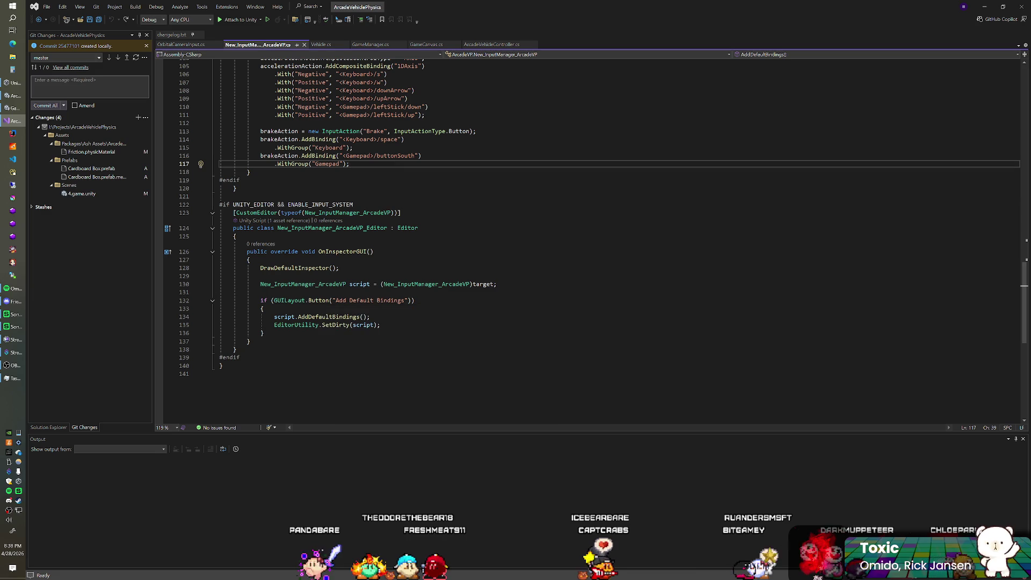
Check the Player Vehicle's components in Unity, then return to the top of the script
{"action": "key", "text": "alt+Tab"}
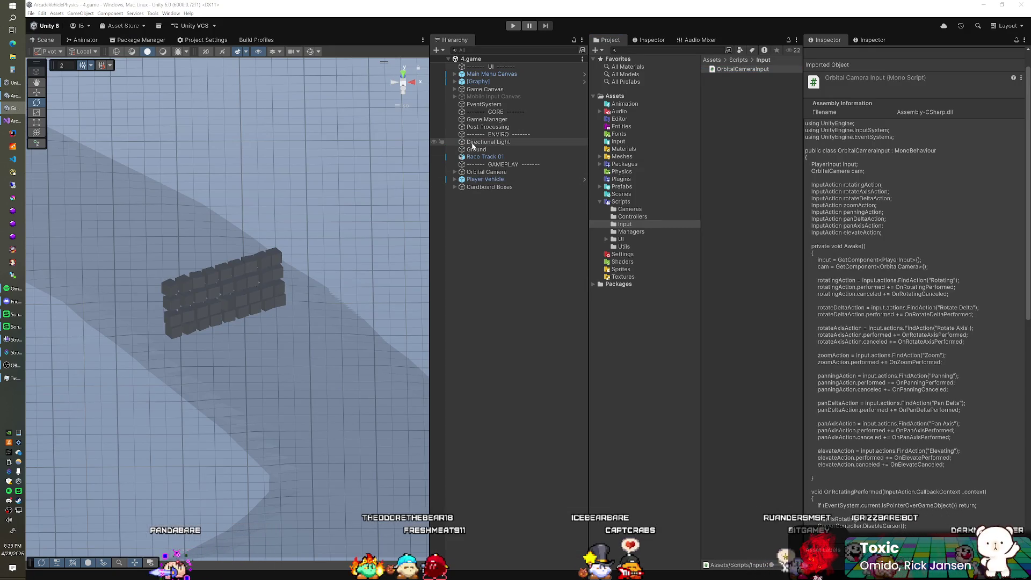
{"action": "left_click", "coordinate": [531, 181]}
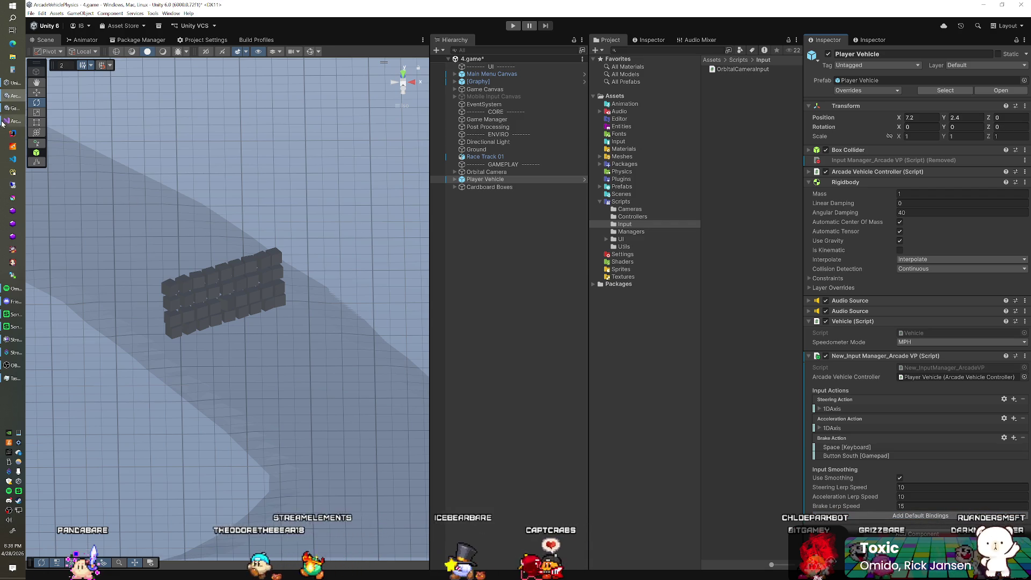
{"action": "key", "text": "alt+Tab"}
{"action": "scroll", "coordinate": [590, 242], "scroll_direction": "up", "scroll_amount": 7}
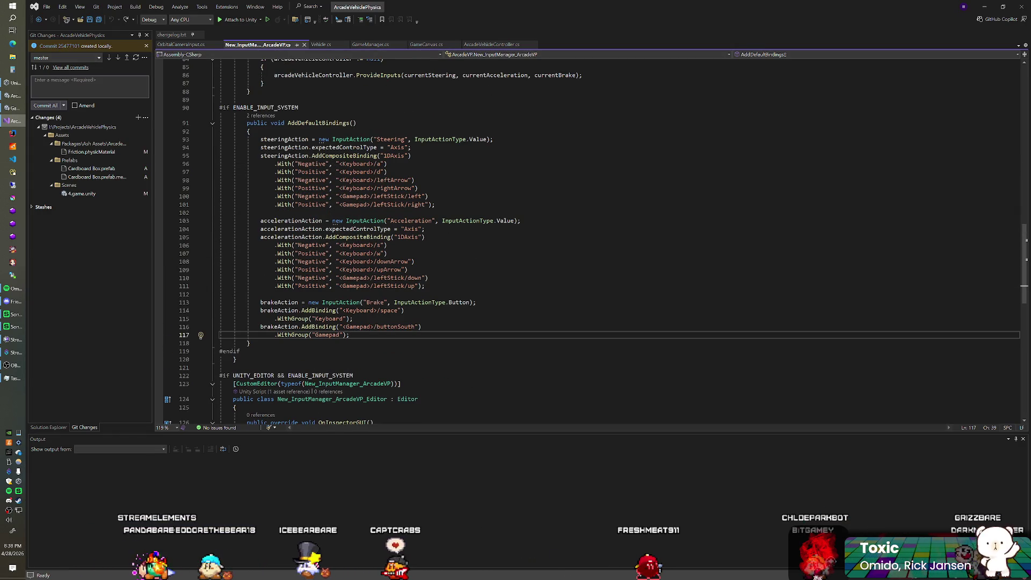
{"action": "scroll", "coordinate": [591, 242], "scroll_direction": "up", "scroll_amount": 20}
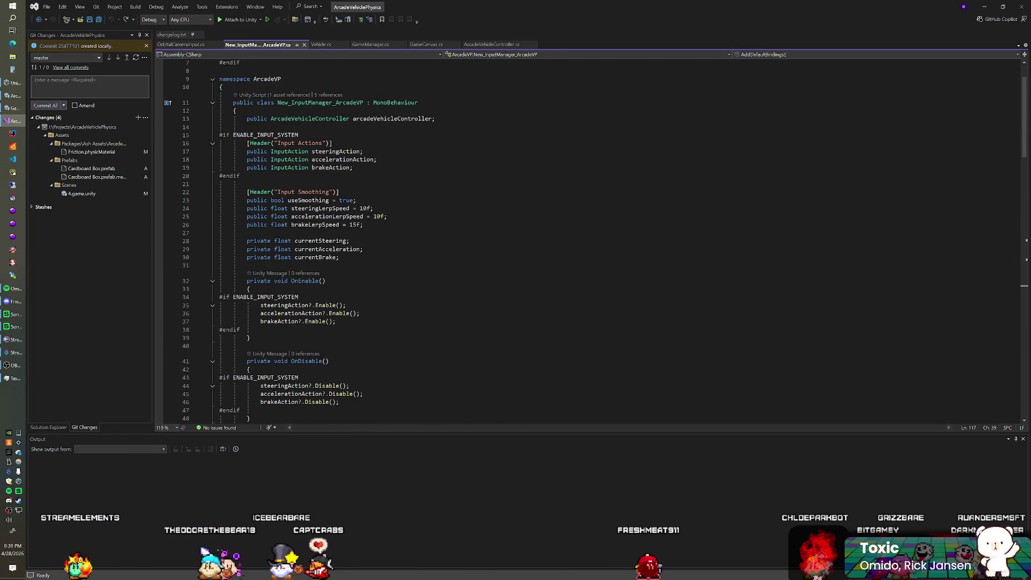
Add 'public InputAction nitroAction;' on a new line below brakeAction
{"action": "left_click", "coordinate": [353, 168]}
{"action": "key", "text": "Return"}
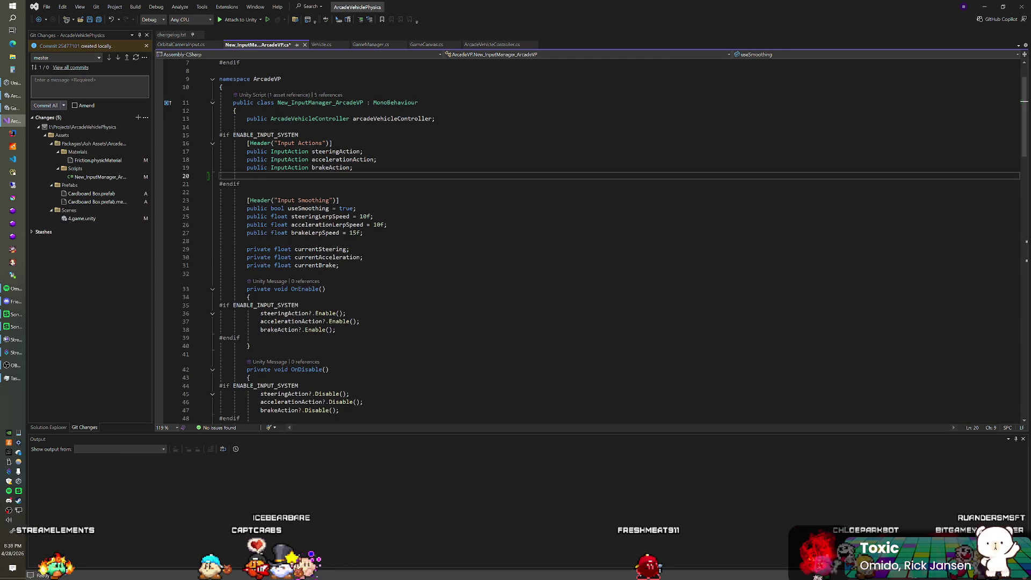
{"action": "type", "text": "public Input"}
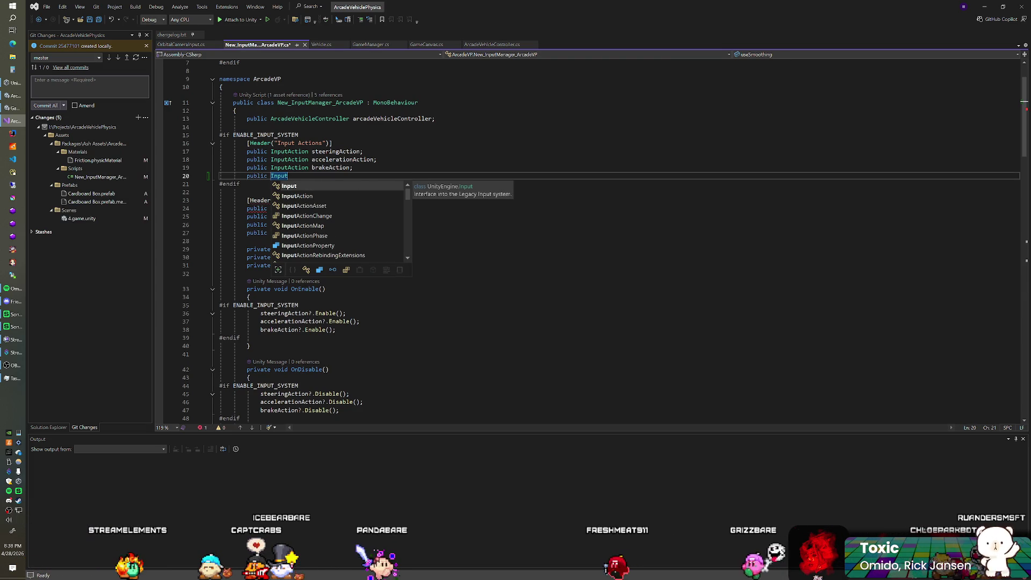
{"action": "type", "text": "Action"}
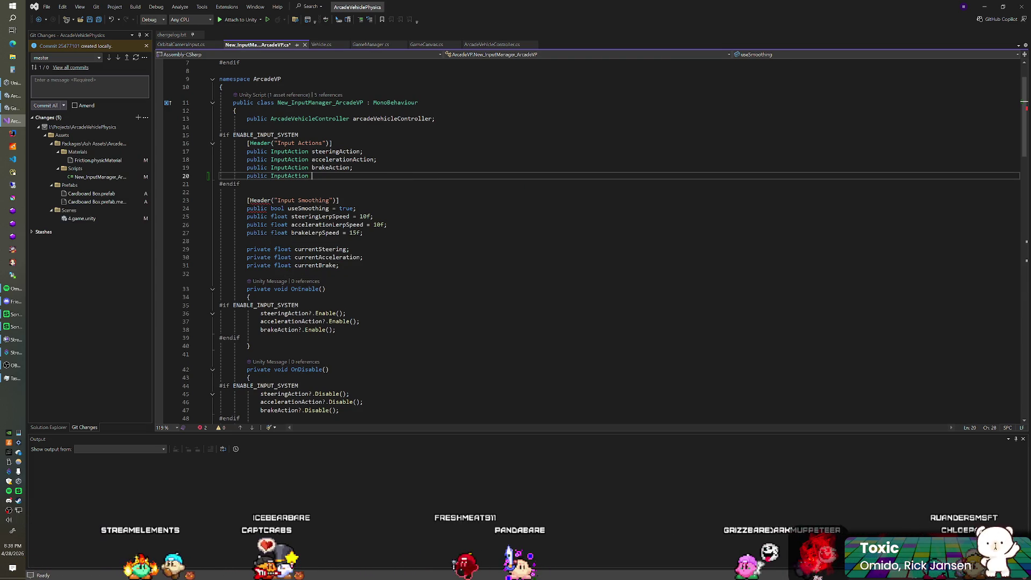
{"action": "type", "text": " nitroAction;"}
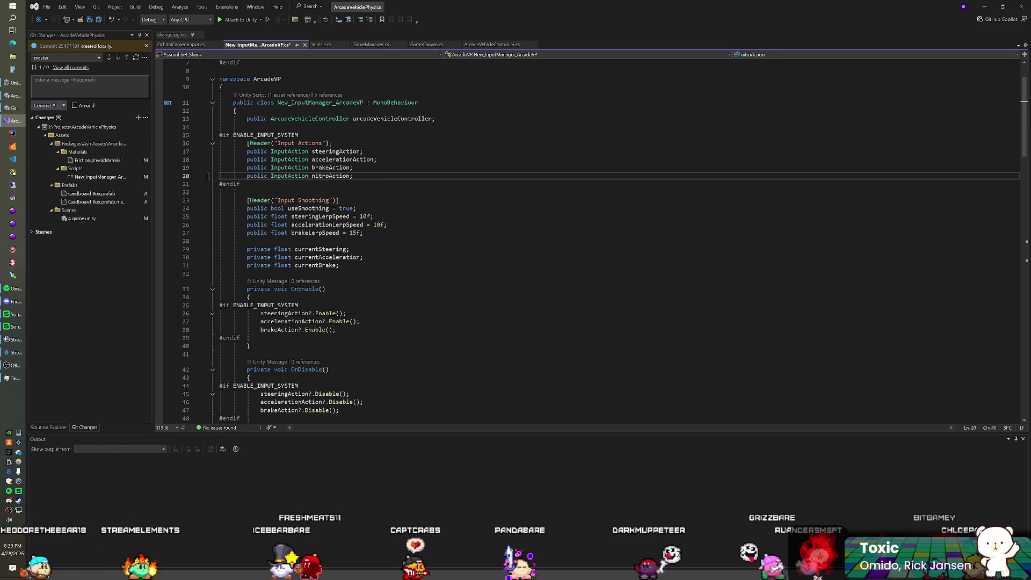
{"action": "scroll", "coordinate": [537, 242], "scroll_direction": "down", "scroll_amount": 15}
{"action": "scroll", "coordinate": [537, 242], "scroll_direction": "down", "scroll_amount": 10}
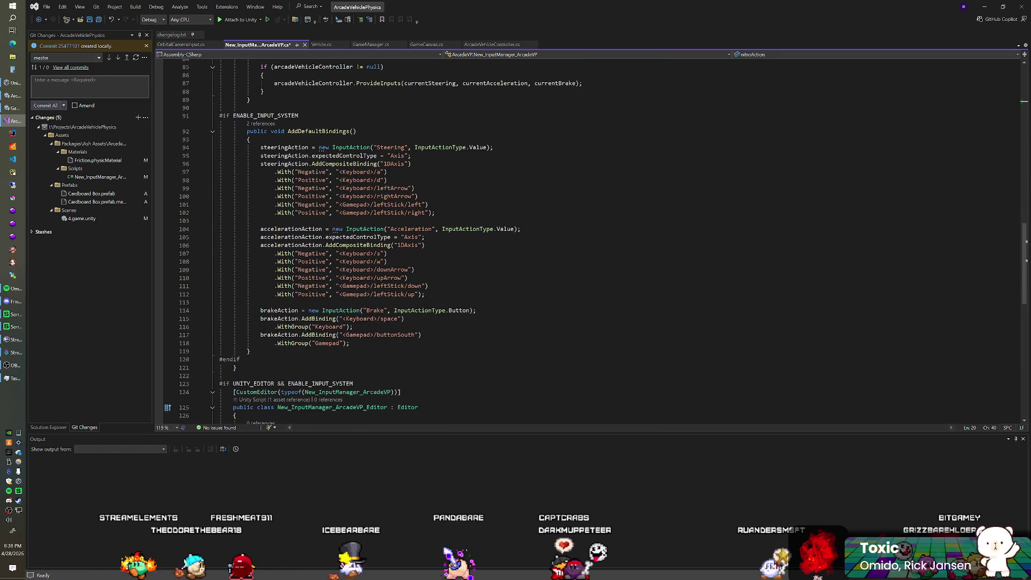
Add nitroAction.AddBinding("Positive", "<Keyboard>/leftShift"); at the end of AddDefaultBindings
{"action": "left_click", "coordinate": [350, 343]}
{"action": "key", "text": "Return"}
{"action": "key", "text": "Return"}
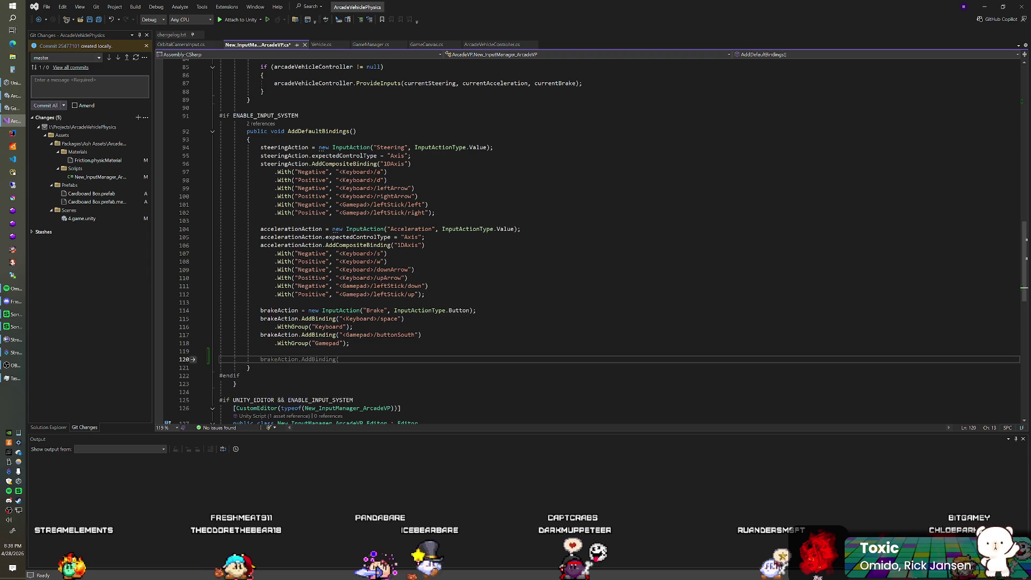
{"action": "type", "text": "nite"}
{"action": "key", "text": "BackSpace"}
{"action": "type", "text": "roAction."}
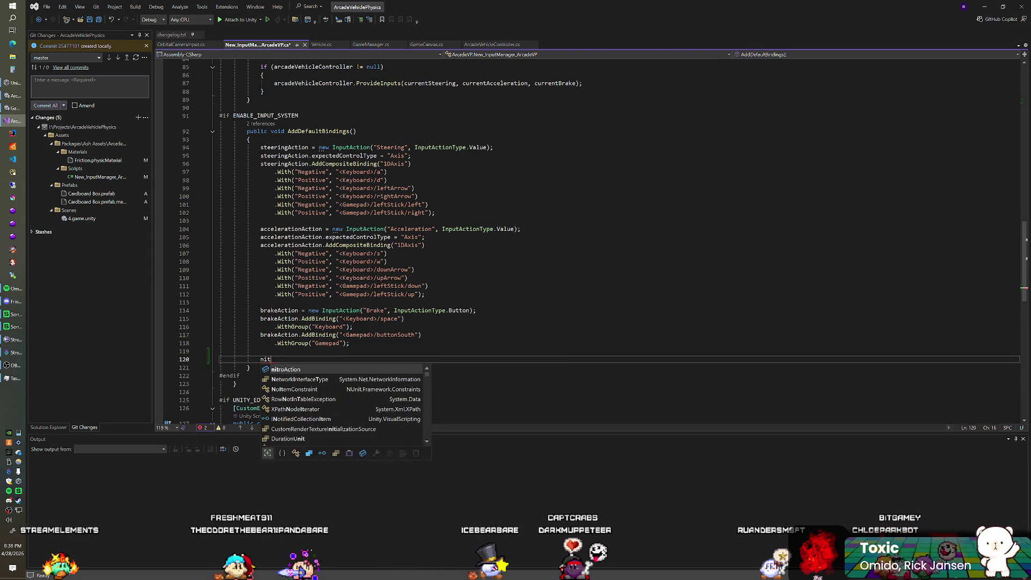
{"action": "type", "text": "AddBind"}
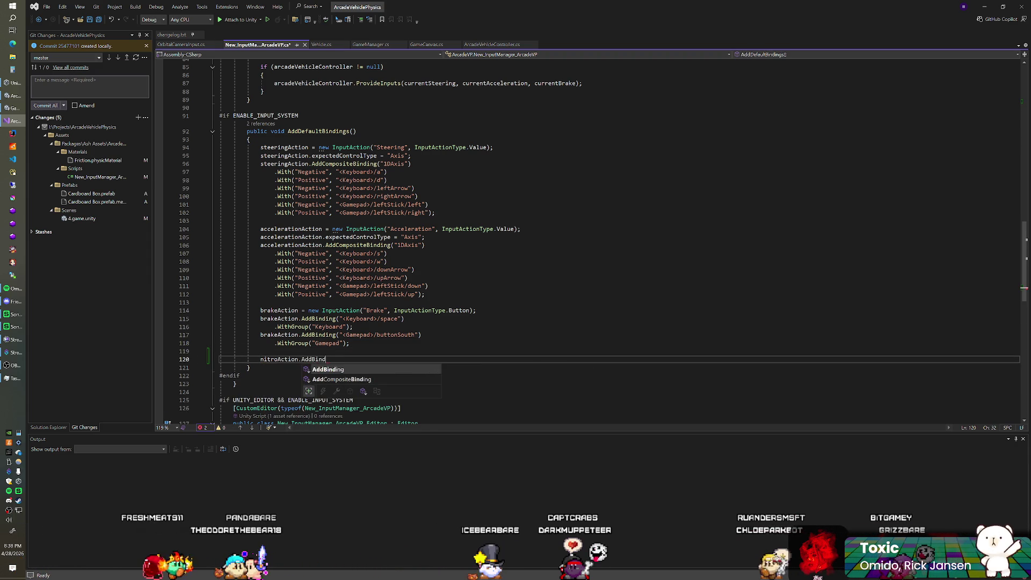
{"action": "key", "text": "Tab"}
{"action": "type", "text": "("}
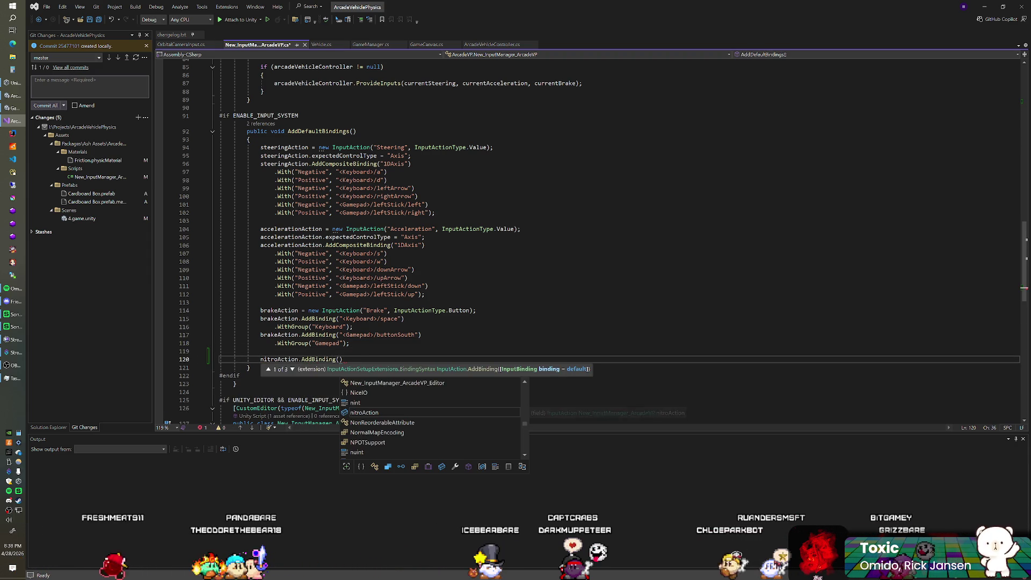
{"action": "type", "text": "\"Positive"}
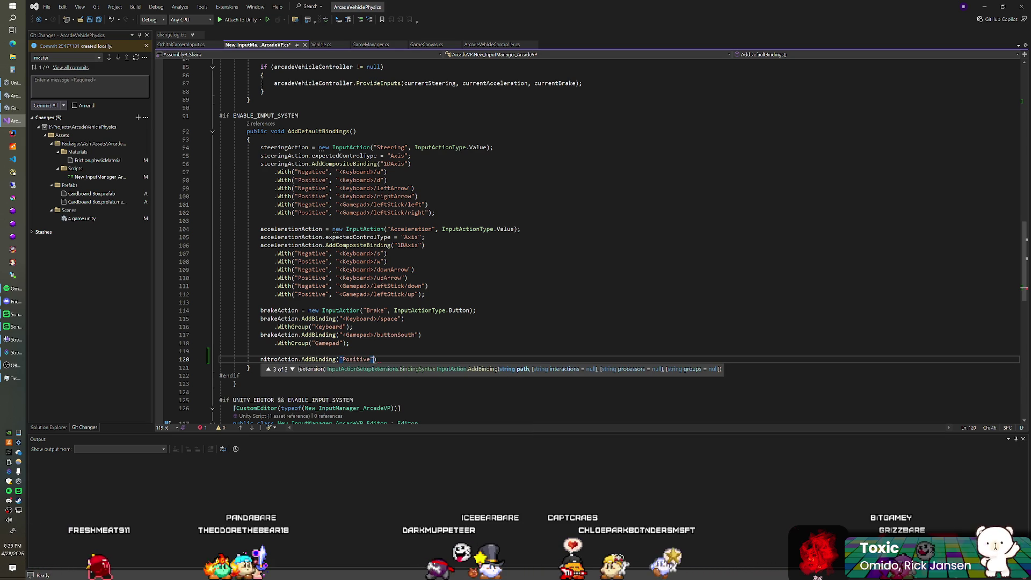
{"action": "type", "text": "\", "}
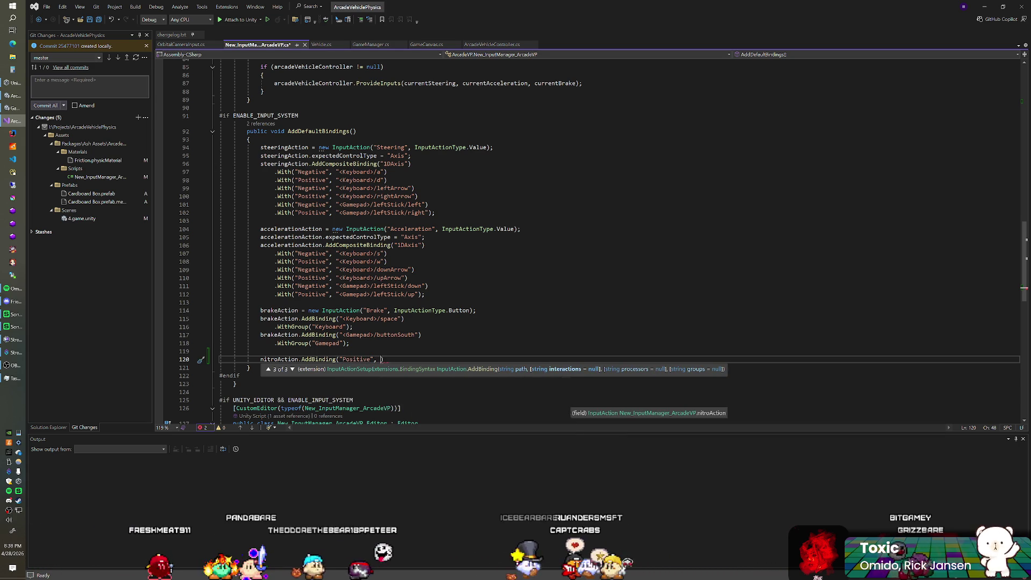
{"action": "type", "text": "<H"}
{"action": "key", "text": "BackSpace"}
{"action": "key", "text": "BackSpace"}
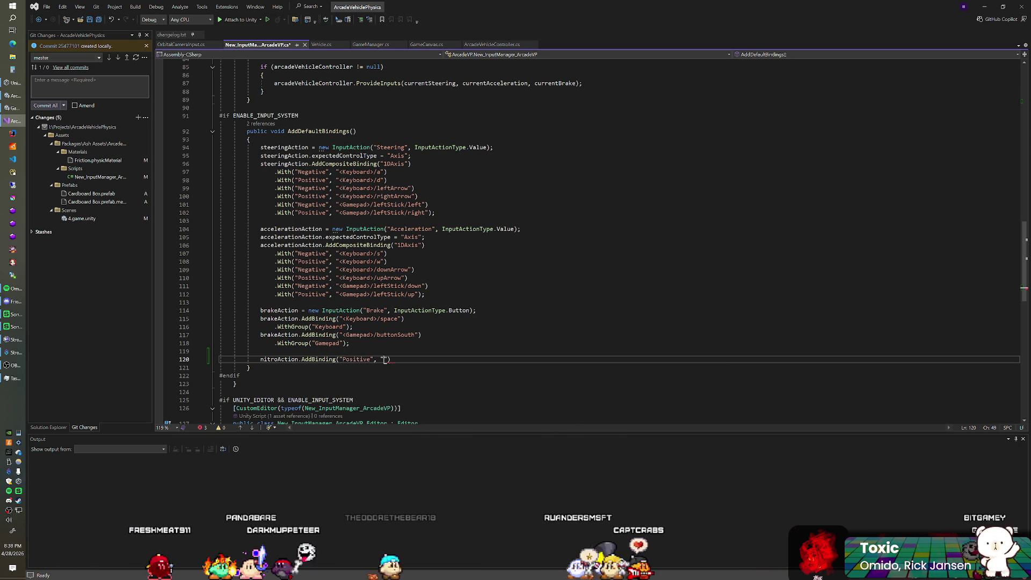
{"action": "type", "text": "\"Key"}
{"action": "key", "text": "BackSpace"}
{"action": "key", "text": "BackSpace"}
{"action": "key", "text": "BackSpace"}
{"action": "type", "text": "<Keyboar"}
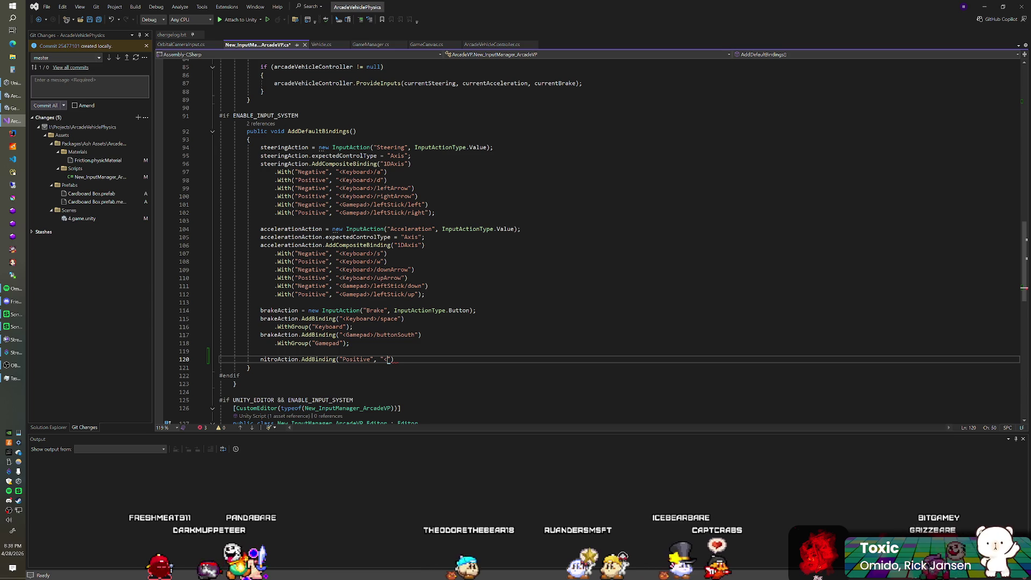
{"action": "type", "text": "d>/"}
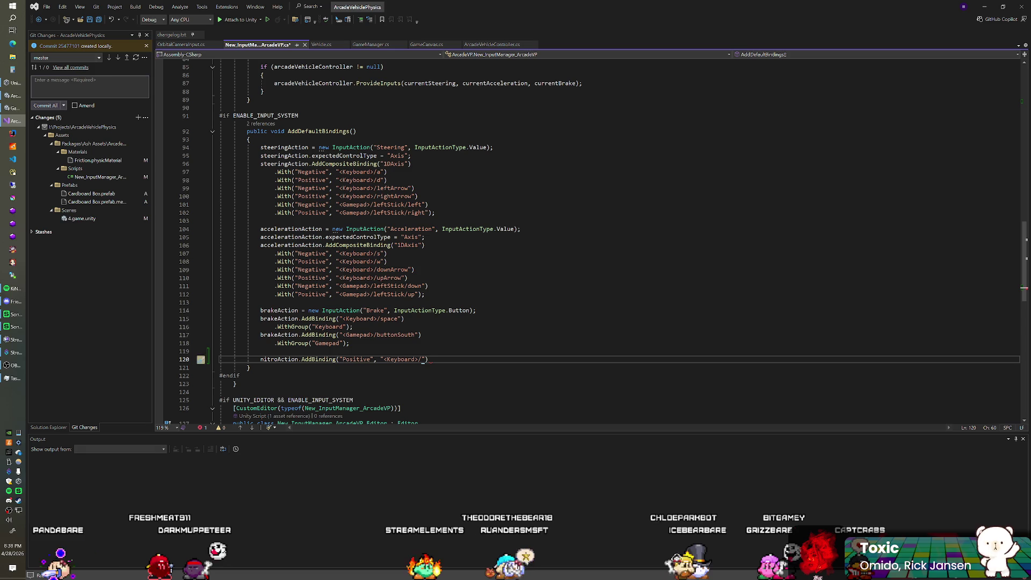
{"action": "type", "text": "tShif"}
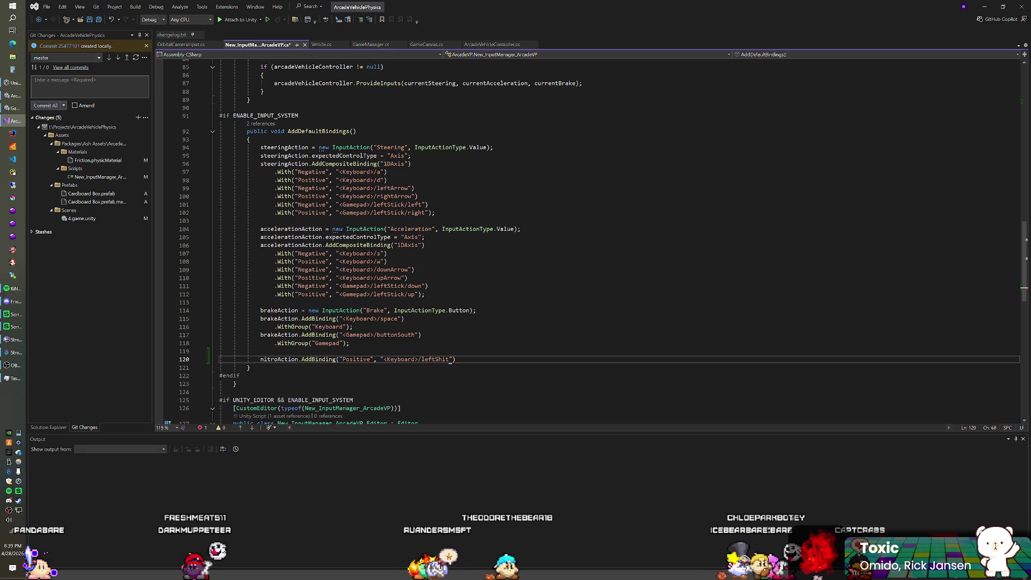
{"action": "type", "text": "t\");"}
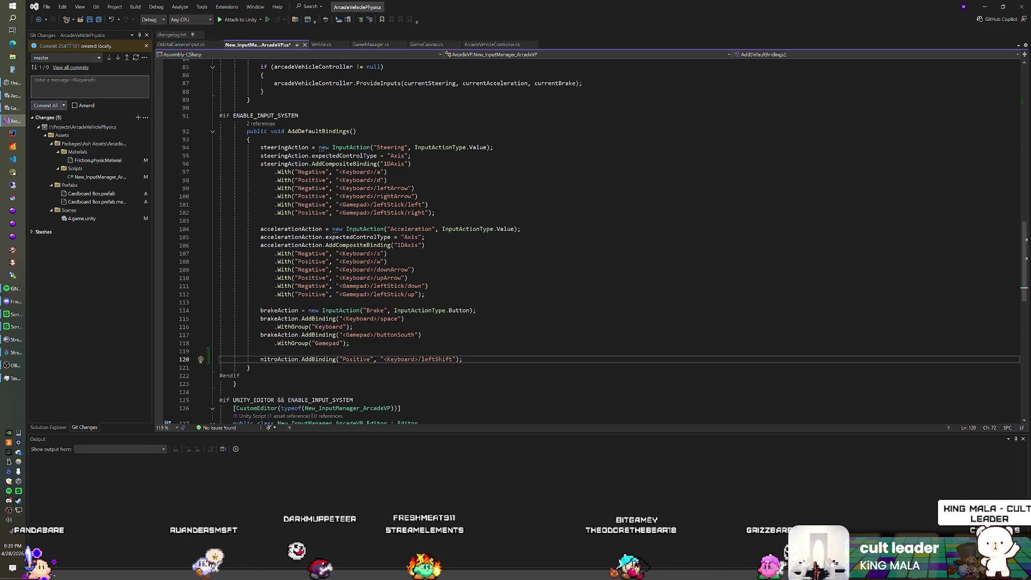
Look over the new binding line and switch to Unity to recompile
{"action": "left_click", "coordinate": [349, 342]}
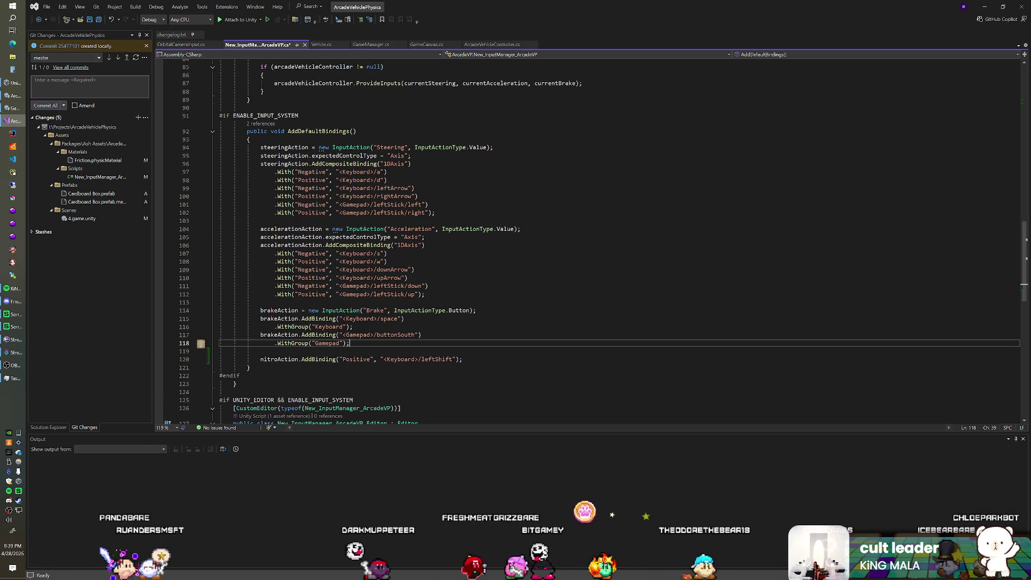
{"action": "scroll", "coordinate": [591, 241], "scroll_direction": "down", "scroll_amount": 1}
{"action": "scroll", "coordinate": [590, 242], "scroll_direction": "up", "scroll_amount": 3}
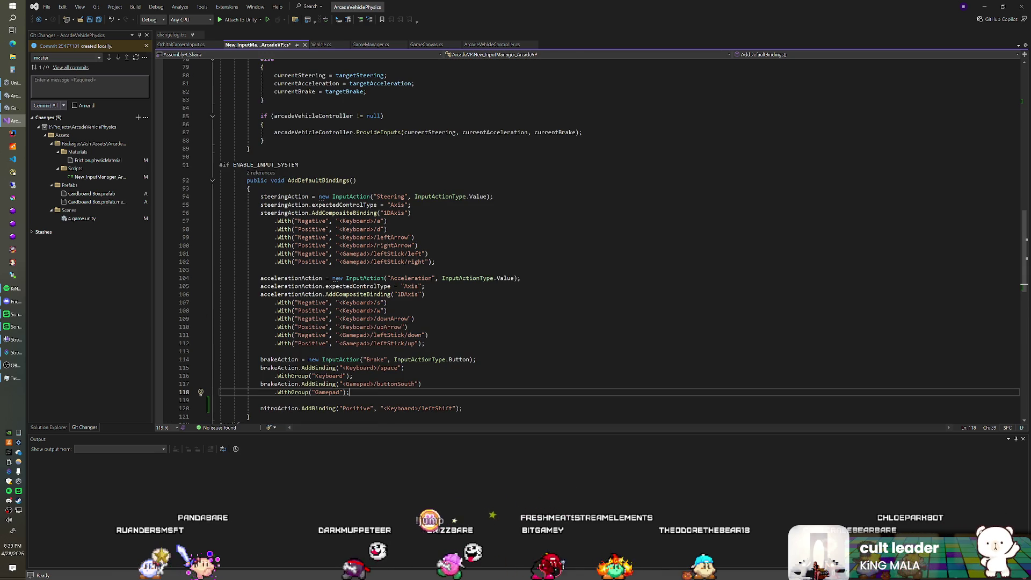
{"action": "key", "text": "alt+Tab"}
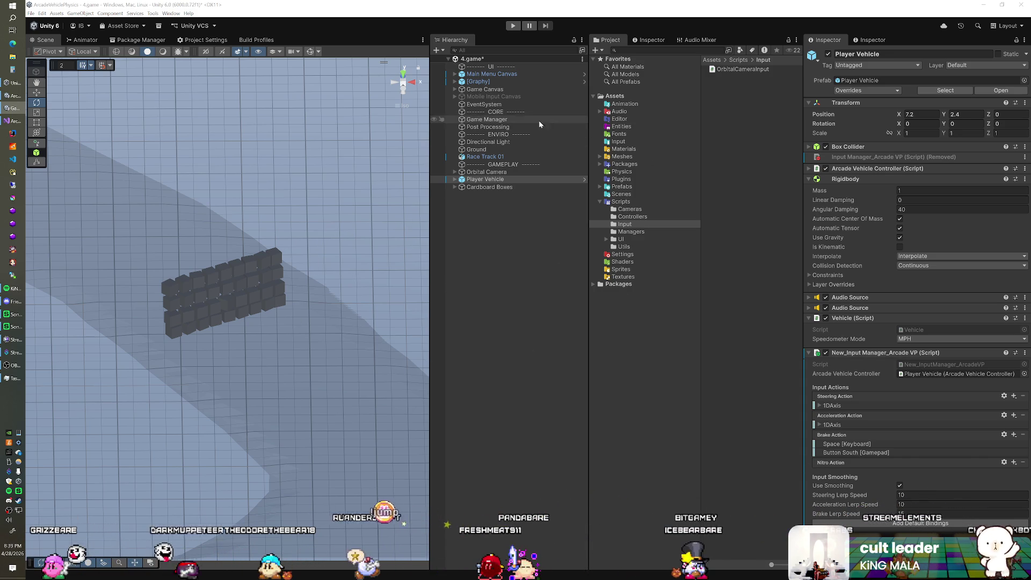
Activate the Mobile Input Canvas in the Inspector and enter Play mode
{"action": "left_click", "coordinate": [512, 97]}
{"action": "left_click", "coordinate": [829, 54]}
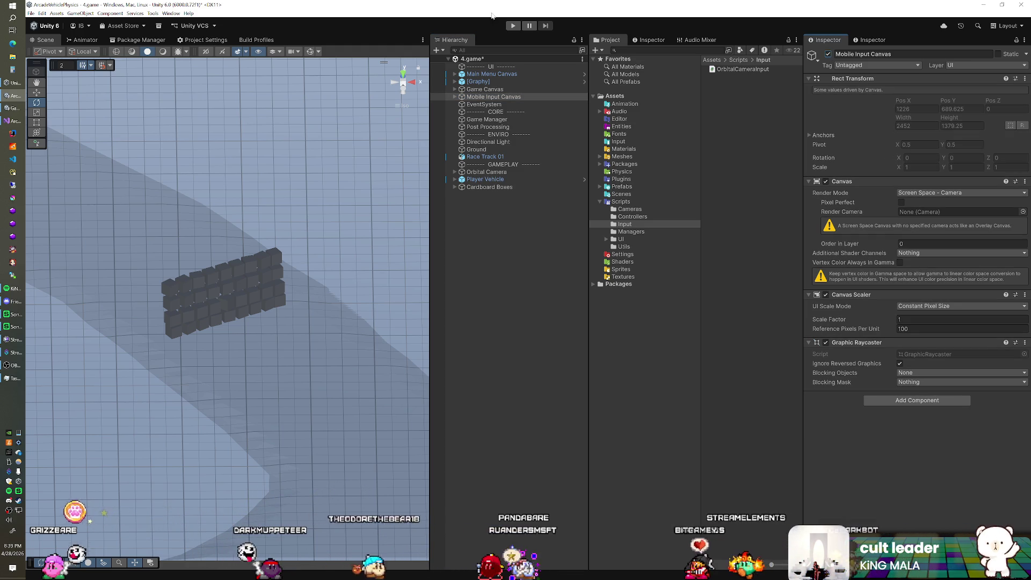
{"action": "left_click", "coordinate": [510, 27]}
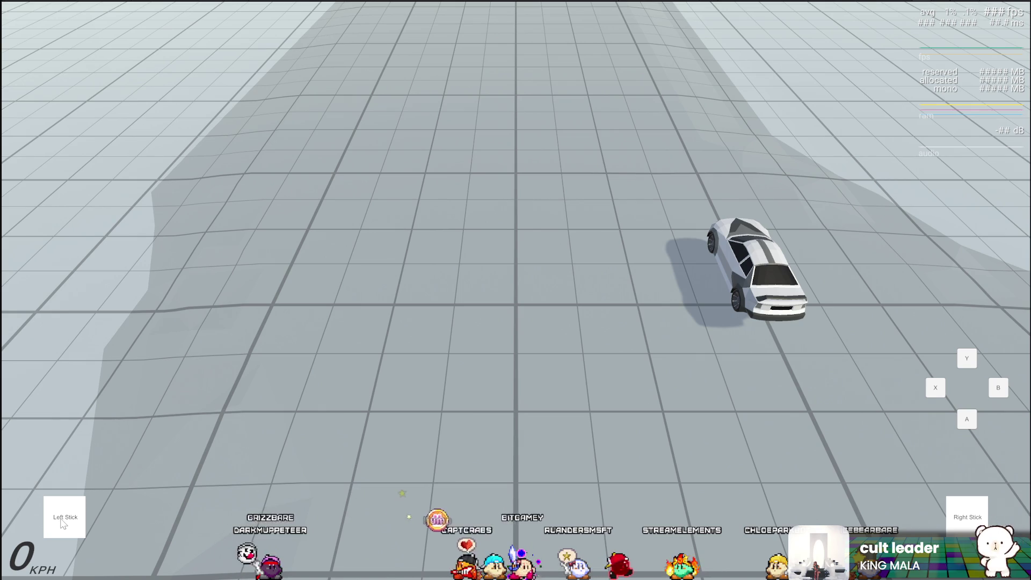
Drive the car using the on-screen left and right sticks, then exit Play mode
{"action": "mouse_move", "coordinate": [81, 500]}
{"action": "left_mouse_down"}
{"action": "mouse_move", "coordinate": [87, 481]}
{"action": "mouse_move", "coordinate": [67, 476]}
{"action": "mouse_move", "coordinate": [104, 515]}
{"action": "mouse_move", "coordinate": [56, 530]}
{"action": "mouse_move", "coordinate": [31, 488]}
{"action": "mouse_move", "coordinate": [70, 475]}
{"action": "mouse_move", "coordinate": [34, 484]}
{"action": "mouse_move", "coordinate": [55, 474]}
{"action": "mouse_move", "coordinate": [102, 492]}
{"action": "mouse_move", "coordinate": [75, 476]}
{"action": "mouse_move", "coordinate": [36, 486]}
{"action": "mouse_move", "coordinate": [76, 475]}
{"action": "mouse_move", "coordinate": [29, 495]}
{"action": "mouse_move", "coordinate": [34, 548]}
{"action": "mouse_move", "coordinate": [74, 558]}
{"action": "mouse_move", "coordinate": [90, 543]}
{"action": "mouse_move", "coordinate": [92, 483]}
{"action": "mouse_move", "coordinate": [69, 472]}
{"action": "mouse_move", "coordinate": [65, 516]}
{"action": "left_mouse_up"}
{"action": "mouse_move", "coordinate": [967, 516]}
{"action": "left_mouse_down"}
{"action": "mouse_move", "coordinate": [895, 467]}
{"action": "mouse_move", "coordinate": [642, 486]}
{"action": "mouse_move", "coordinate": [951, 496]}
{"action": "mouse_move", "coordinate": [661, 521]}
{"action": "mouse_move", "coordinate": [259, 500]}
{"action": "mouse_move", "coordinate": [301, 467]}
{"action": "left_mouse_up"}
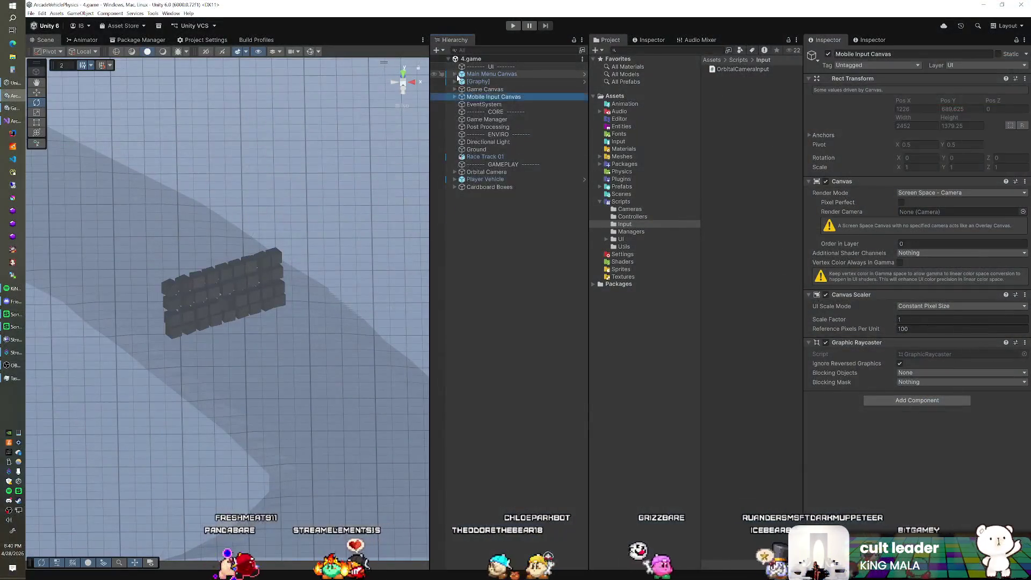
{"action": "left_click", "coordinate": [477, 76]}
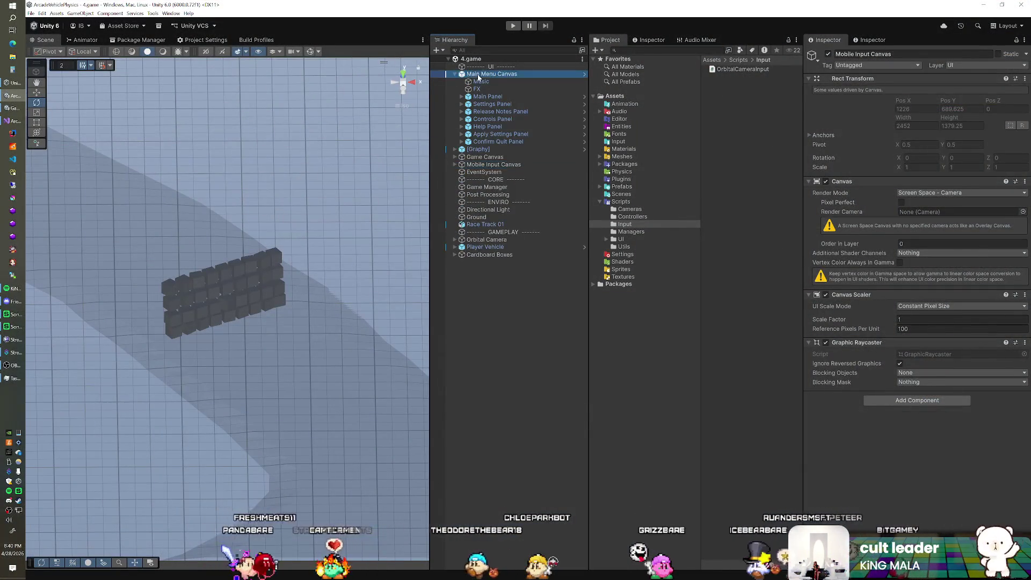
Expand the Controls Panel and switch on the Main Menu Canvas's Canvas component
{"action": "scroll", "coordinate": [882, 256], "scroll_direction": "down", "scroll_amount": 2}
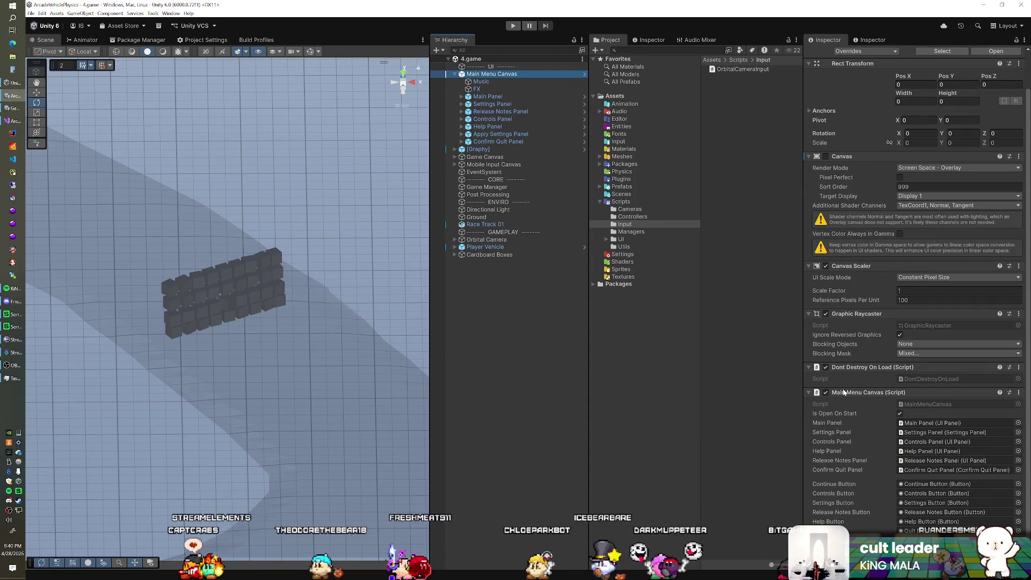
{"action": "left_click", "coordinate": [472, 120]}
{"action": "key", "text": "Right"}
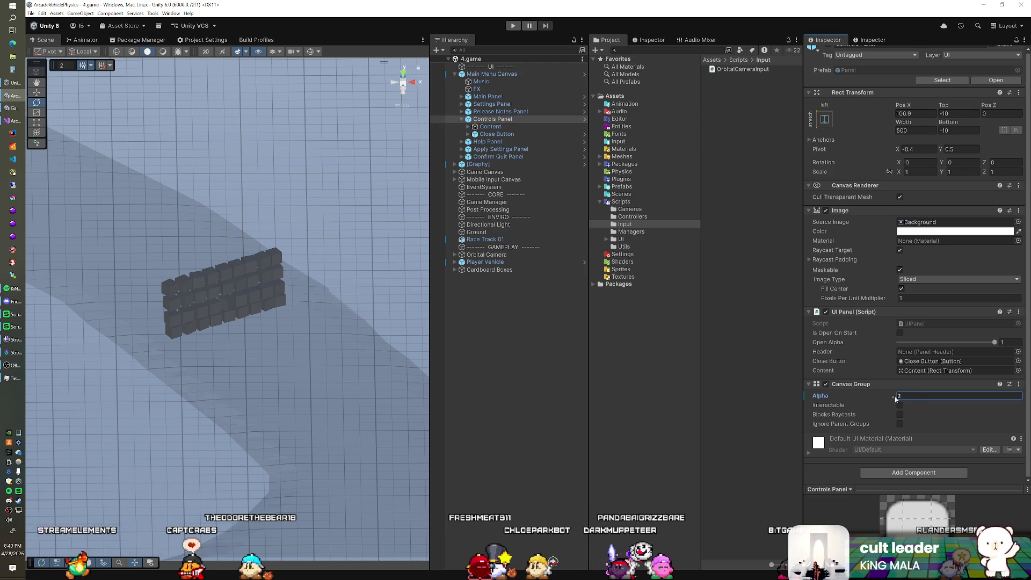
{"action": "left_click", "coordinate": [490, 74]}
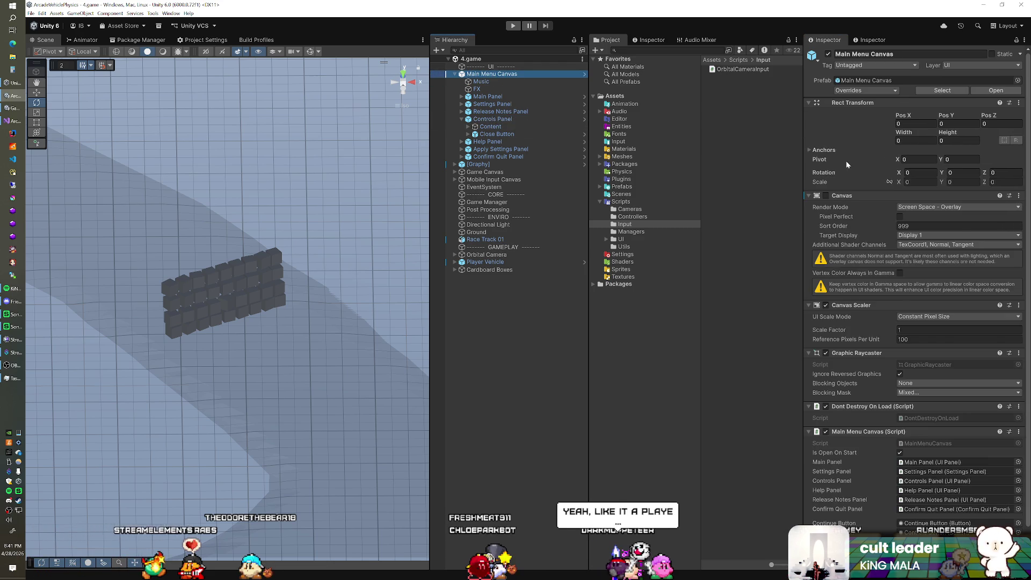
{"action": "left_click", "coordinate": [826, 196]}
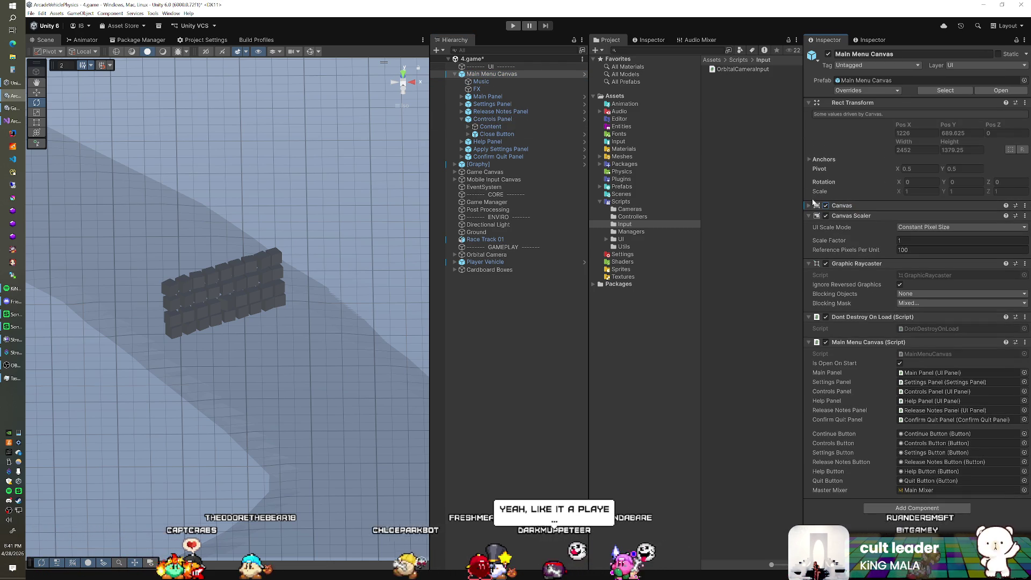
{"action": "left_click", "coordinate": [494, 120]}
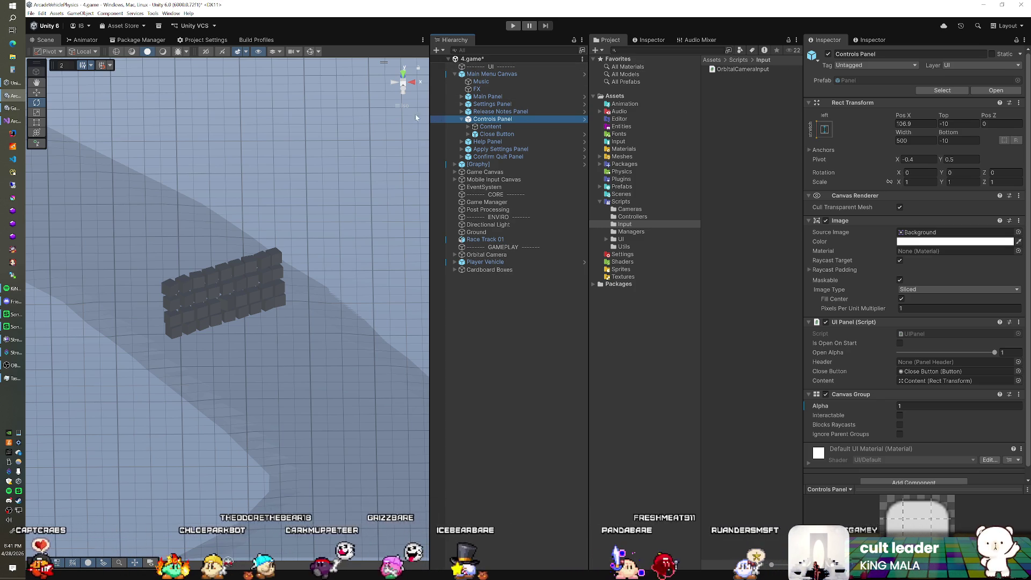
{"action": "left_click", "coordinate": [485, 126]}
{"action": "left_click", "coordinate": [486, 119]}
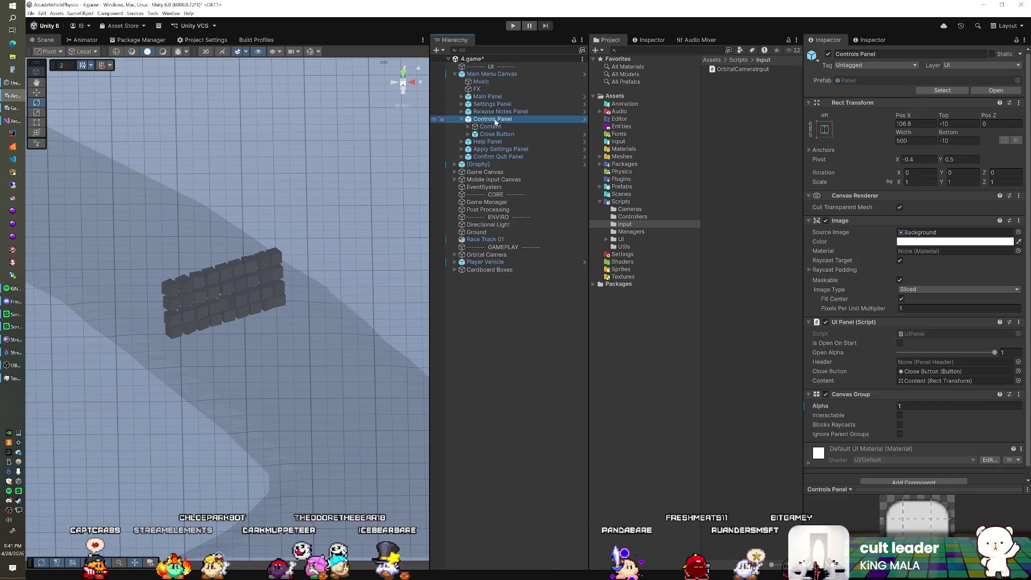
Make the Controls Panel interactable, turn the Main Menu Canvas off, and save 4.game
{"action": "left_click", "coordinate": [836, 416]}
{"action": "left_click", "coordinate": [900, 416]}
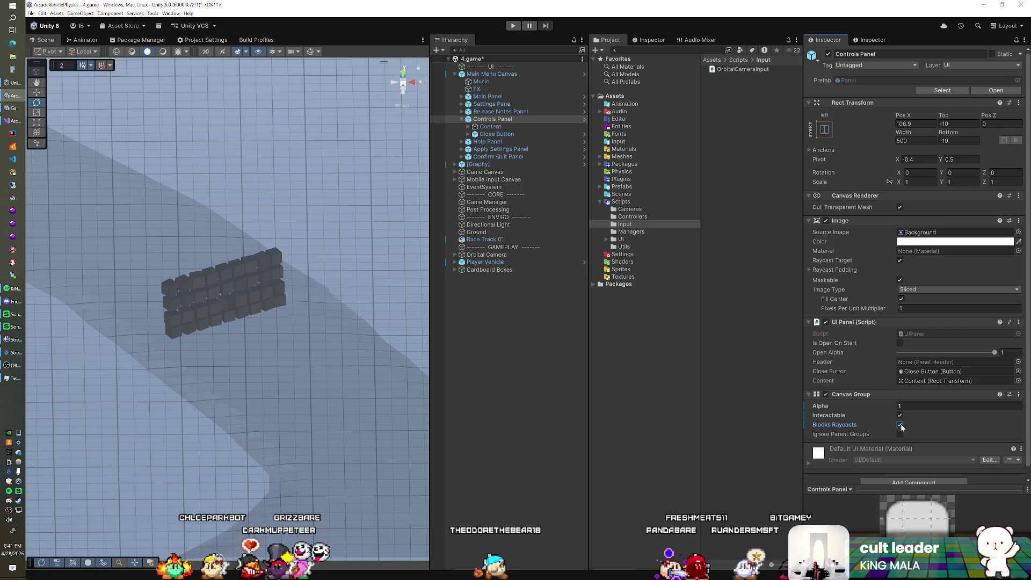
{"action": "left_click", "coordinate": [468, 134]}
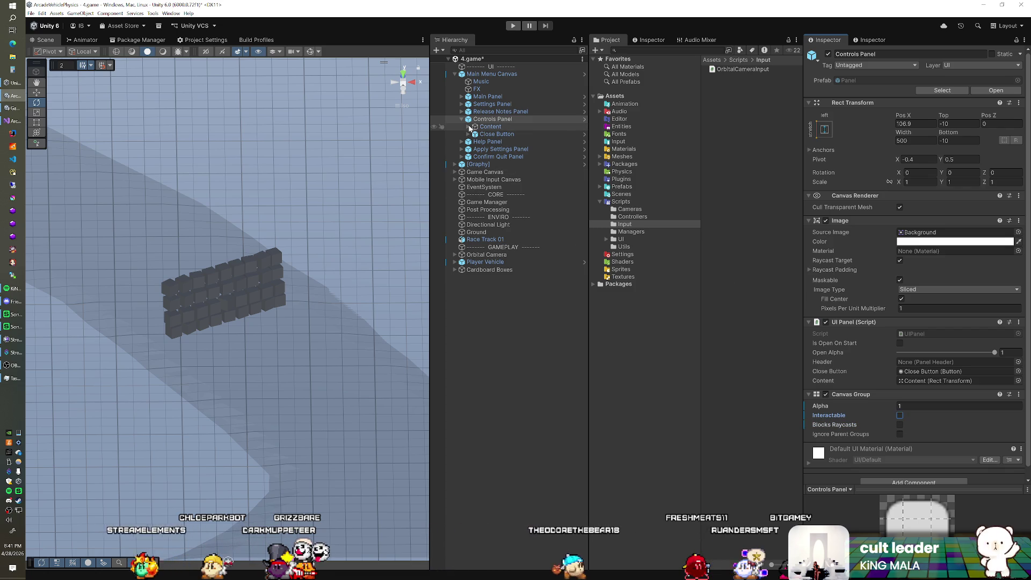
{"action": "left_click", "coordinate": [468, 127]}
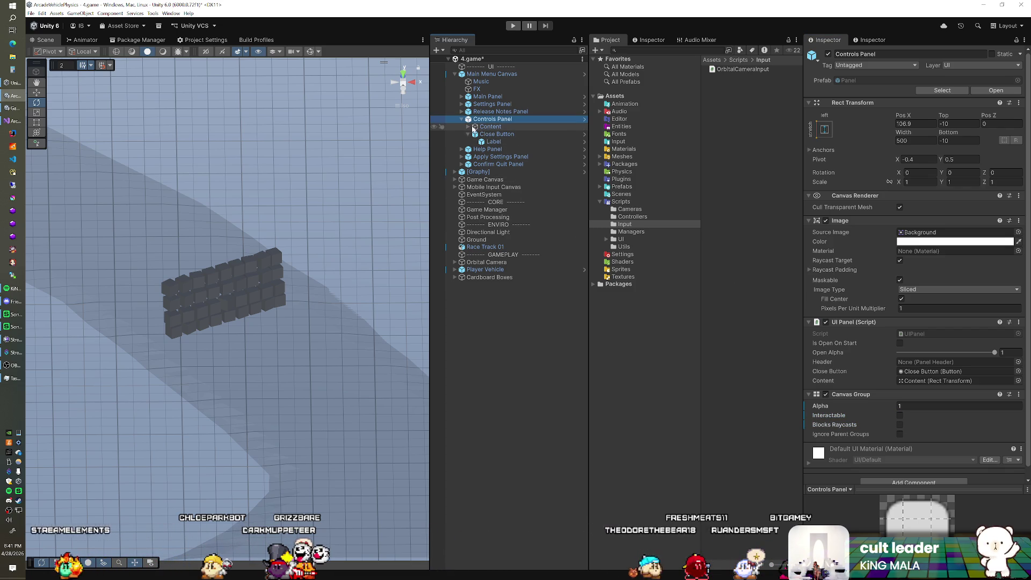
{"action": "left_click", "coordinate": [483, 135]}
{"action": "key", "text": "Up"}
{"action": "key", "text": "Up"}
{"action": "key", "text": "Up"}
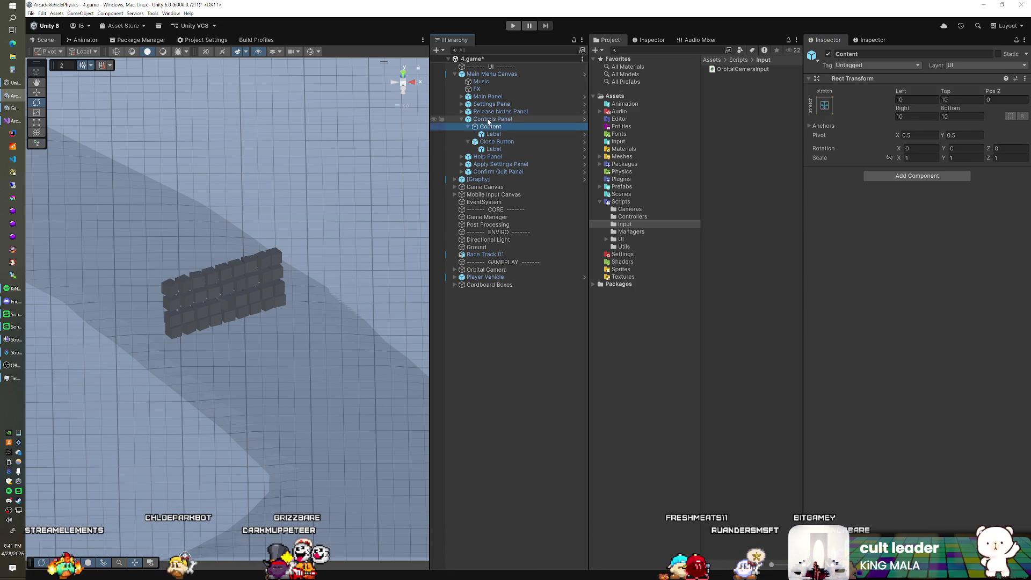
{"action": "left_click", "coordinate": [826, 205]}
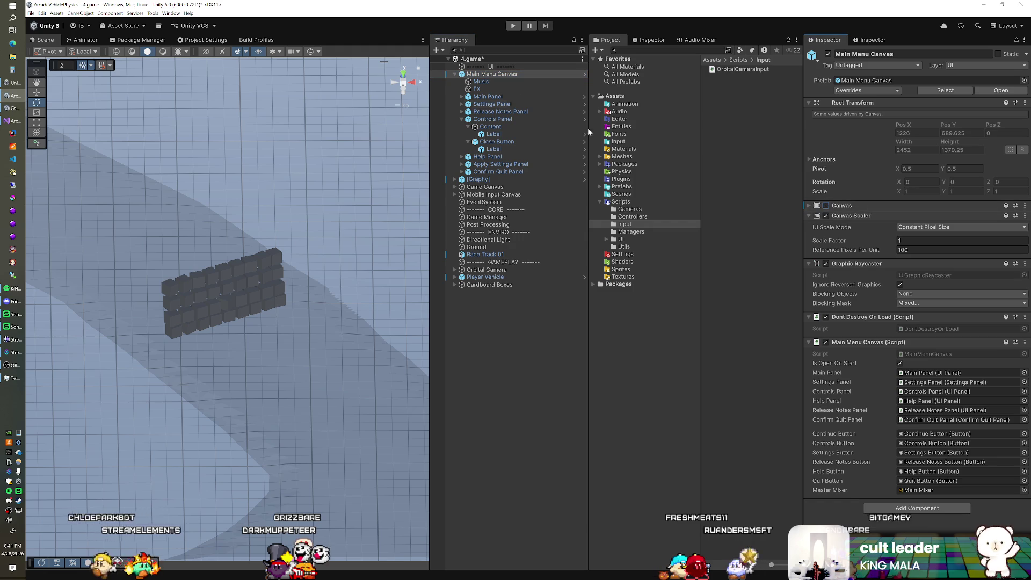
{"action": "key", "text": "ctrl+s"}
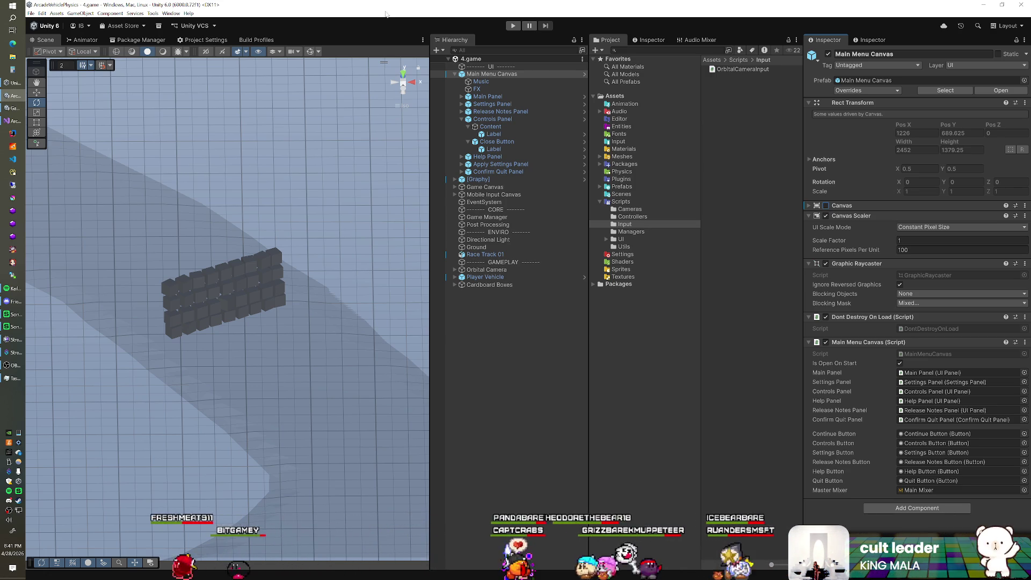
{"action": "left_click", "coordinate": [465, 39]}
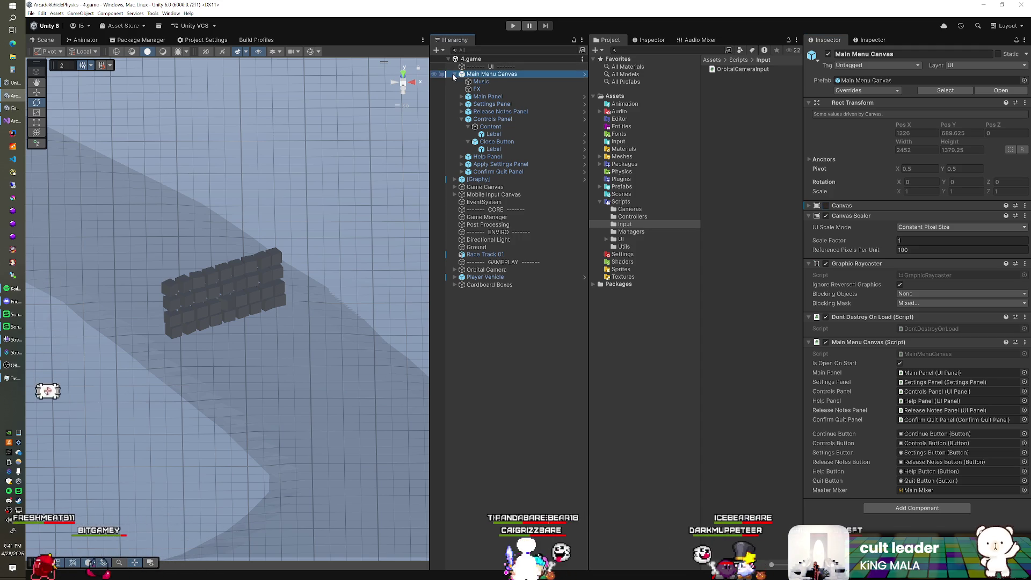
Select Player Vehicle and give its Nitro Action a new Left Shift keyboard binding
{"action": "key", "text": "Left"}
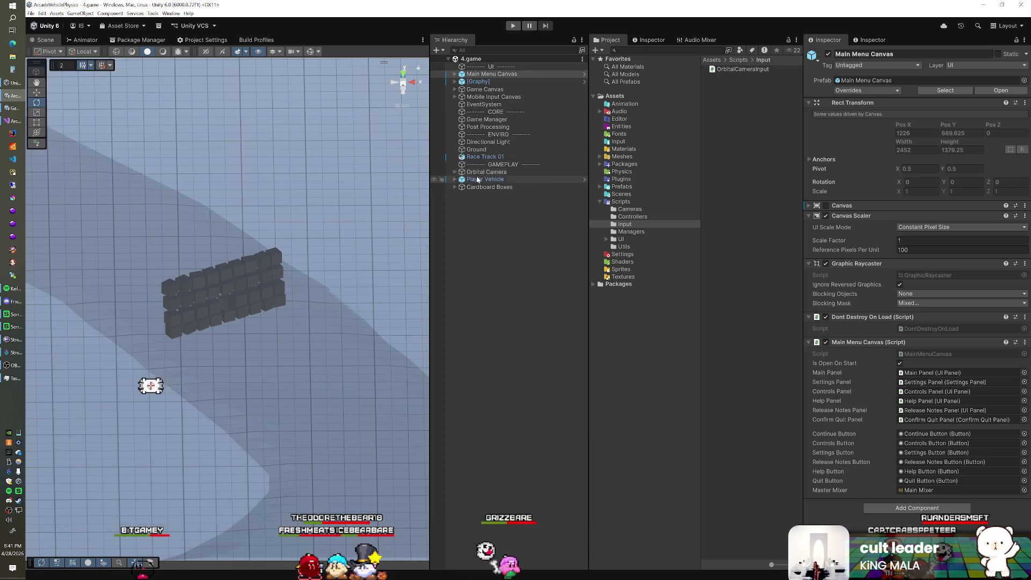
{"action": "left_click", "coordinate": [484, 179]}
{"action": "left_click", "coordinate": [857, 464]}
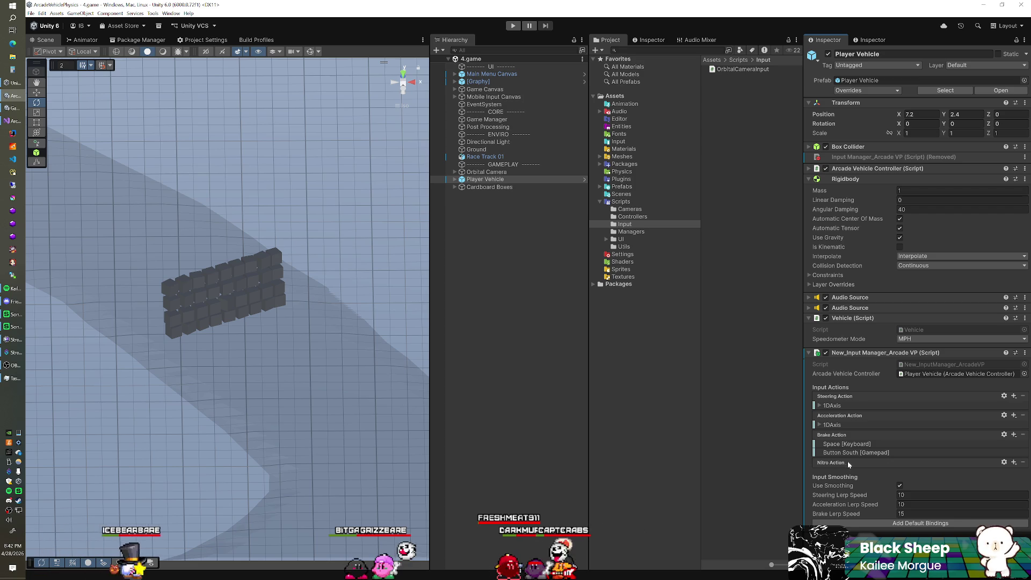
{"action": "left_click", "coordinate": [1013, 462]}
{"action": "left_click", "coordinate": [905, 469]}
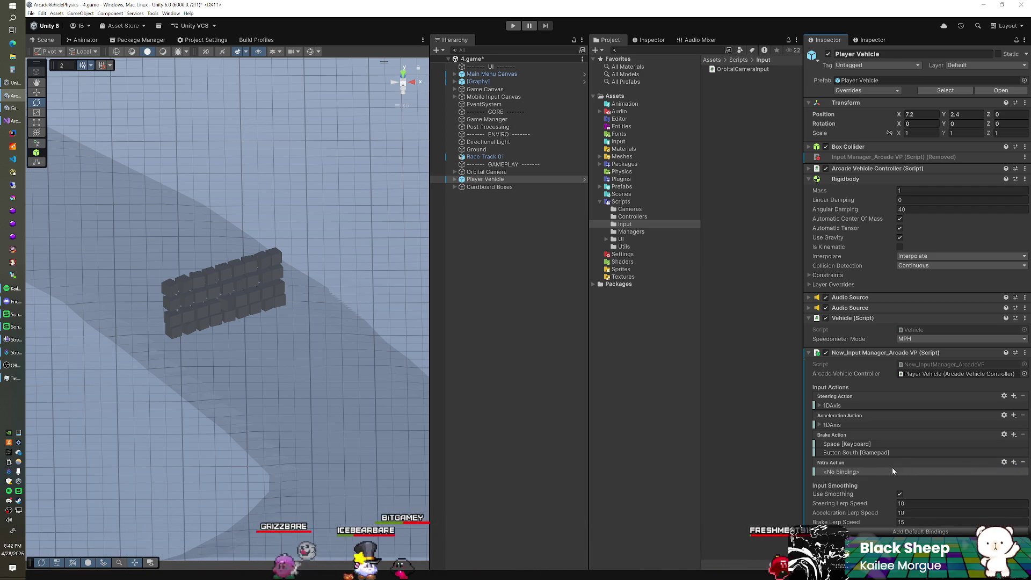
{"action": "double_click", "coordinate": [865, 472]}
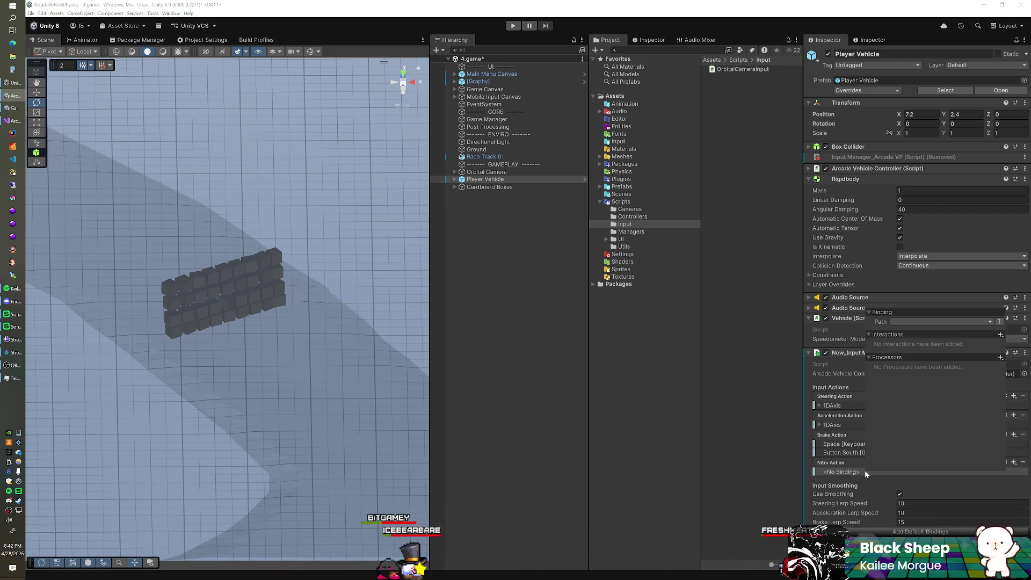
{"action": "left_click", "coordinate": [918, 321]}
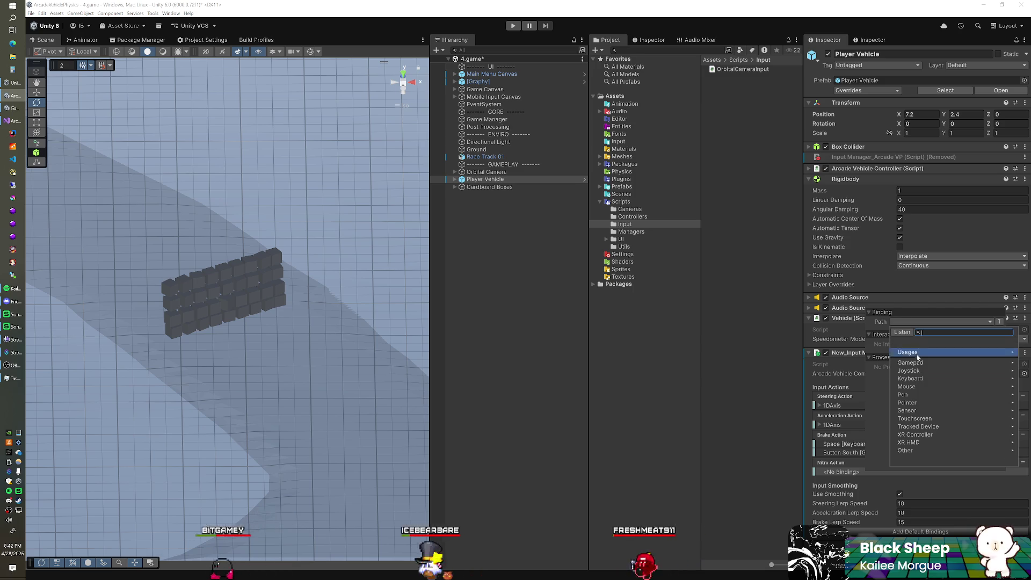
{"action": "left_click", "coordinate": [924, 379]}
{"action": "key", "text": "Up"}
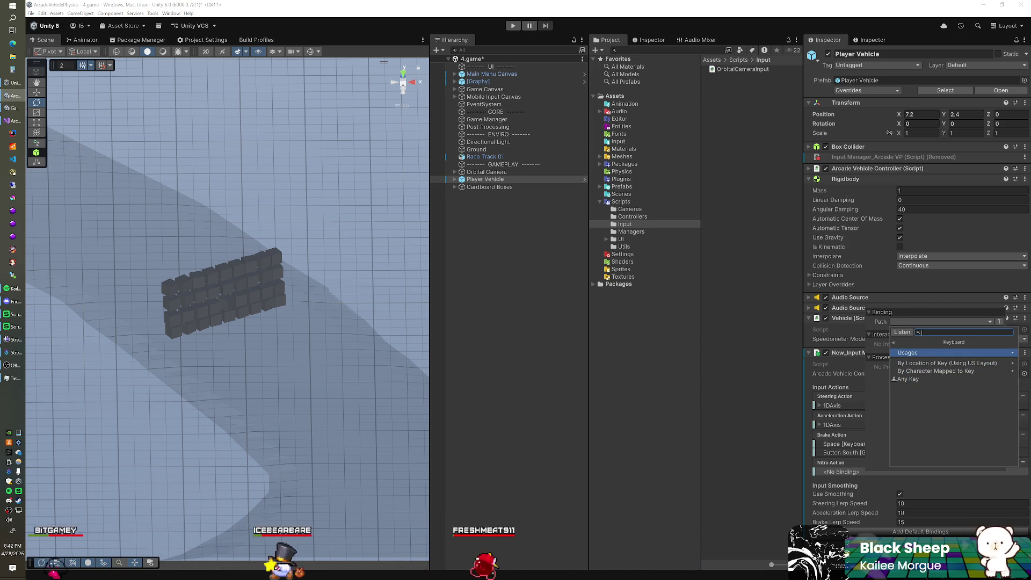
{"action": "type", "text": "left shi"}
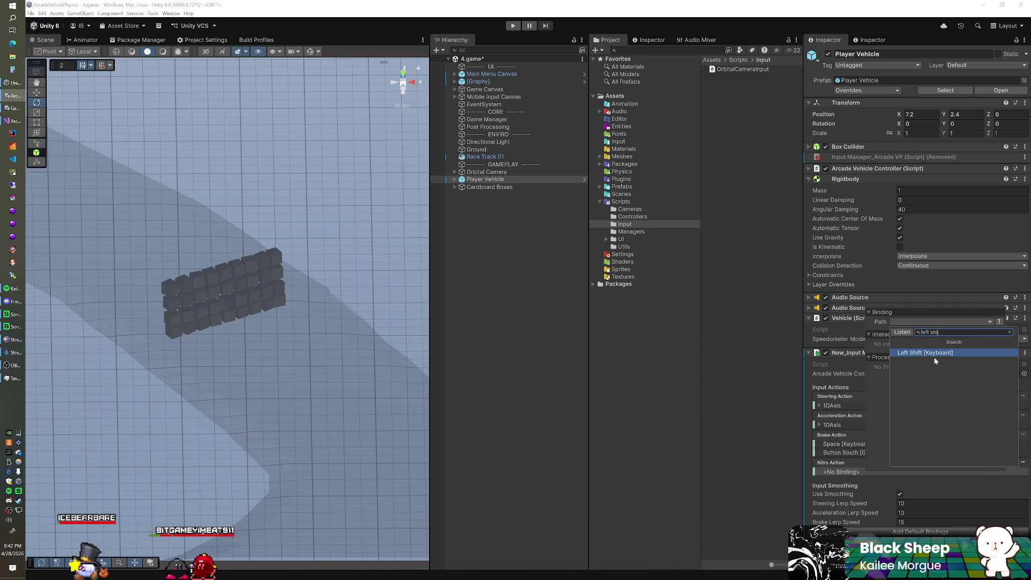
{"action": "left_click", "coordinate": [933, 353]}
{"action": "left_click", "coordinate": [849, 470]}
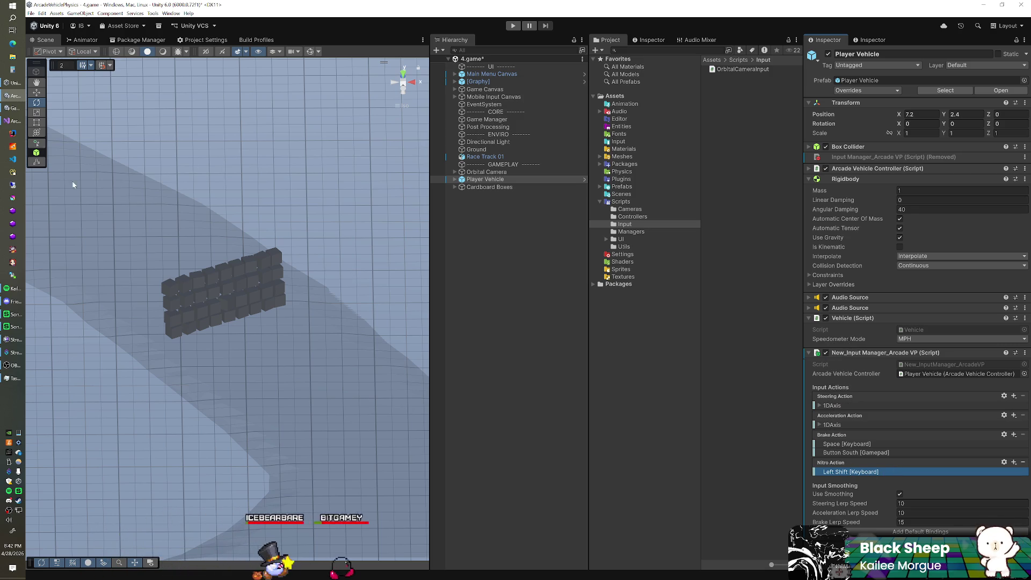
Replace Nitro Action's Left Shift binding with a [Positive] binding
{"action": "left_click", "coordinate": [14, 120]}
{"action": "key", "text": "alt+Tab"}
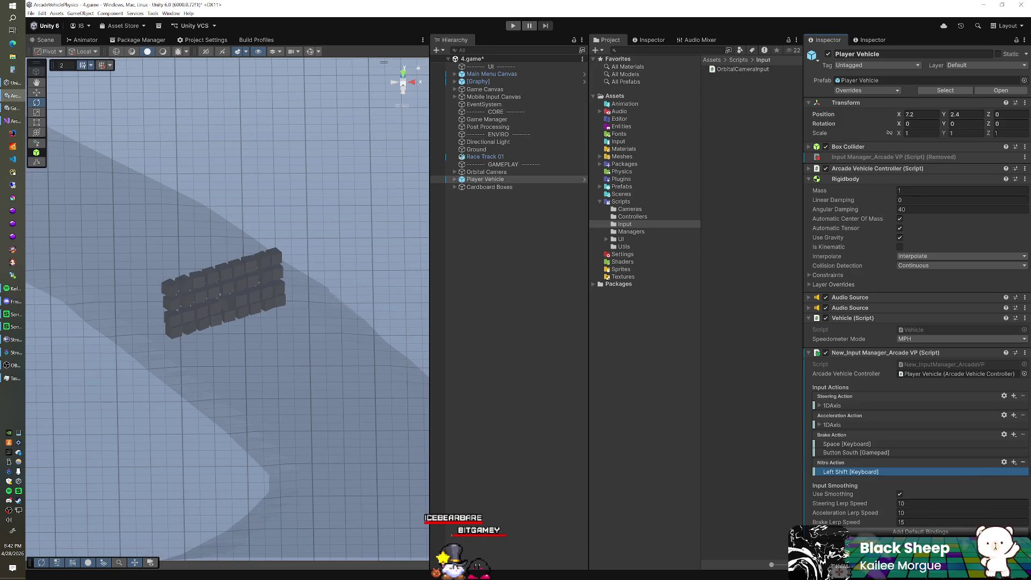
{"action": "left_click", "coordinate": [1024, 463]}
{"action": "left_click", "coordinate": [921, 525]}
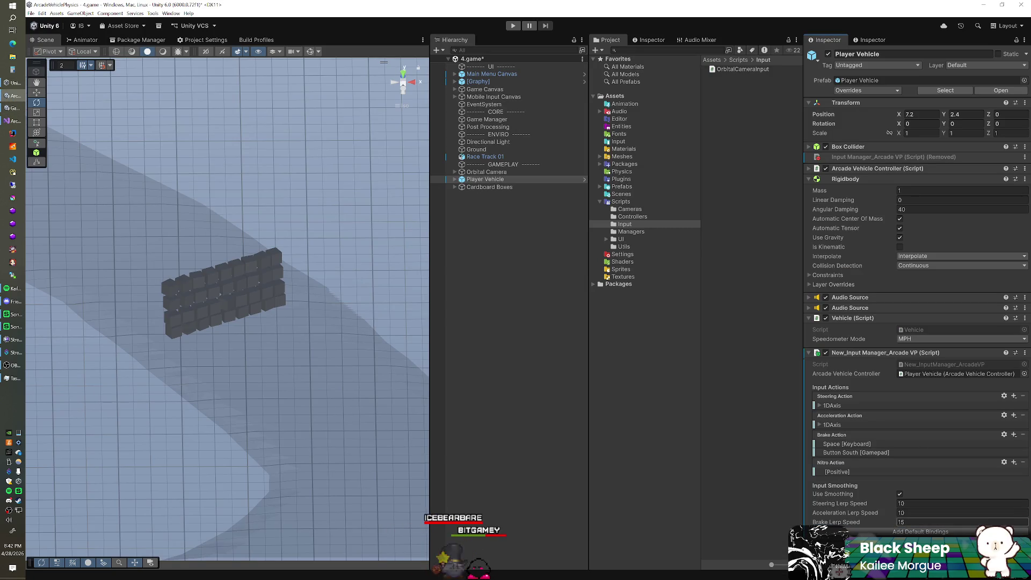
{"action": "double_click", "coordinate": [831, 473]}
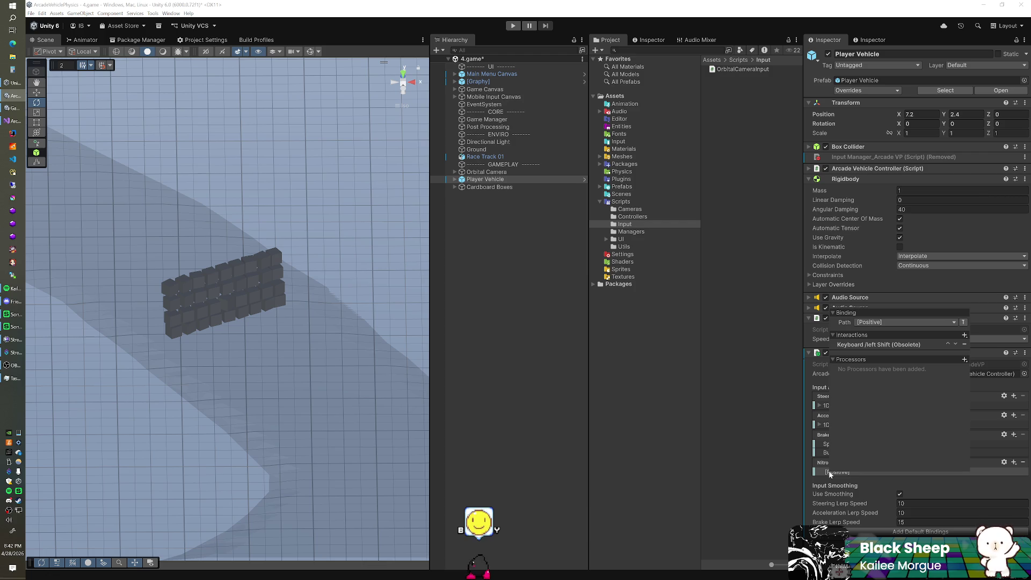
{"action": "key", "text": "Escape"}
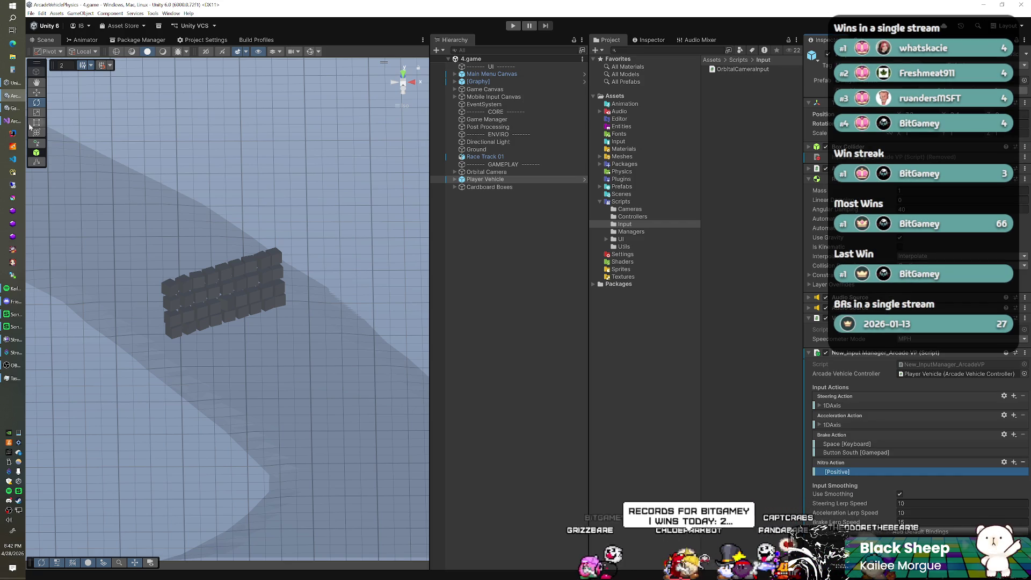
{"action": "key", "text": "alt+Tab"}
Scroll New_InputManager_ArcadeVP.cs to review the ProvideInputs call on line 87
{"action": "left_click", "coordinate": [414, 237]}
{"action": "scroll", "coordinate": [414, 236], "scroll_direction": "down", "scroll_amount": 4}
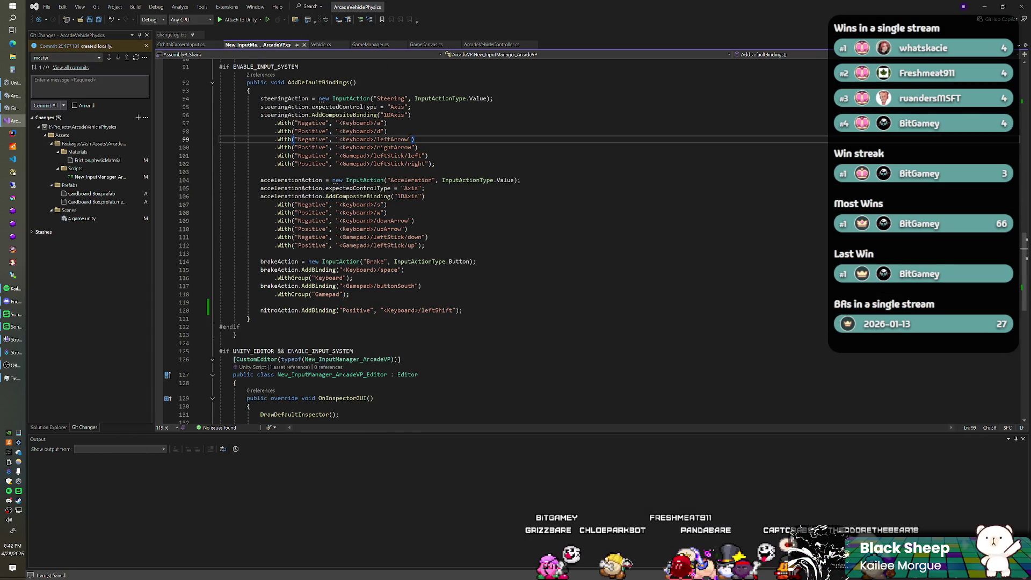
{"action": "scroll", "coordinate": [414, 237], "scroll_direction": "down", "scroll_amount": 3}
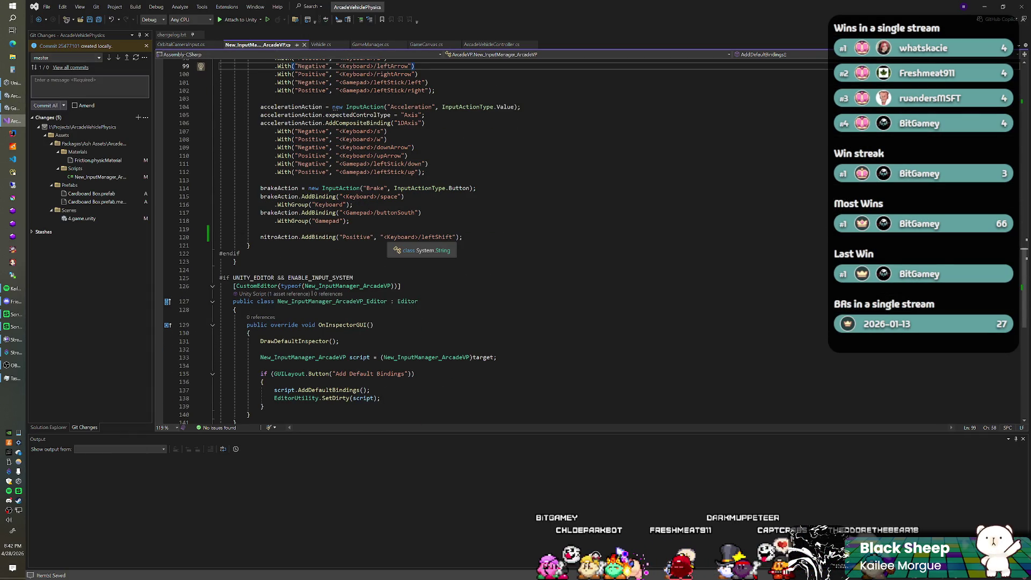
{"action": "scroll", "coordinate": [414, 237], "scroll_direction": "down", "scroll_amount": 3}
{"action": "scroll", "coordinate": [414, 237], "scroll_direction": "up", "scroll_amount": 15}
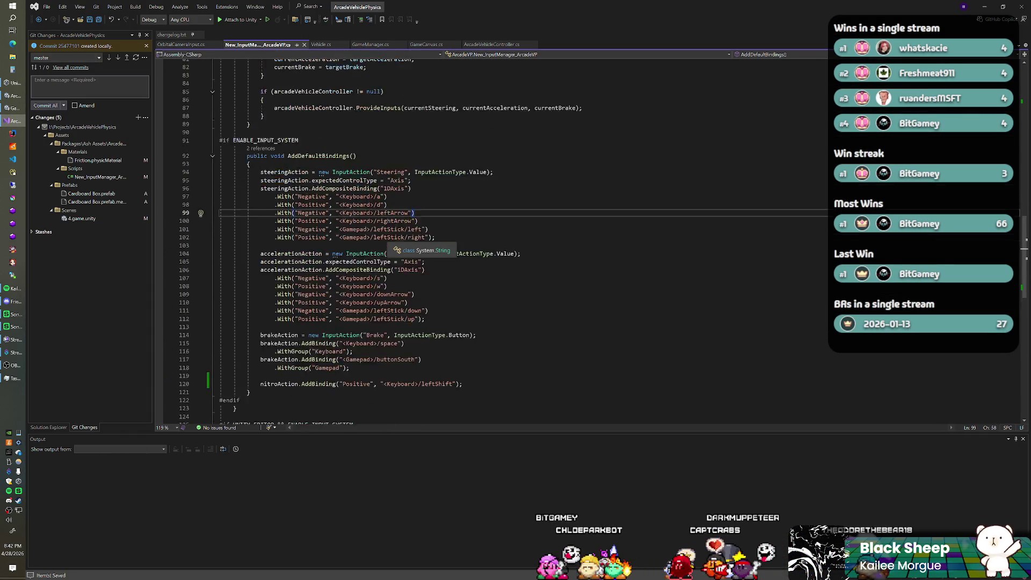
{"action": "scroll", "coordinate": [398, 247], "scroll_direction": "up", "scroll_amount": 2}
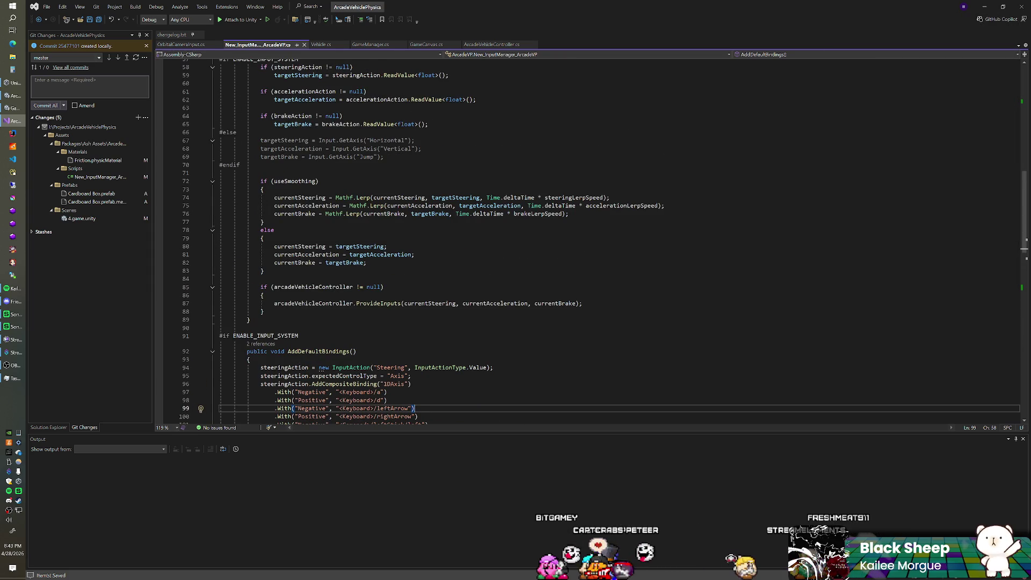
{"action": "mouse_move", "coordinate": [274, 303]}
{"action": "left_mouse_down"}
{"action": "mouse_move", "coordinate": [219, 303]}
{"action": "mouse_move", "coordinate": [582, 303]}
{"action": "left_mouse_up"}
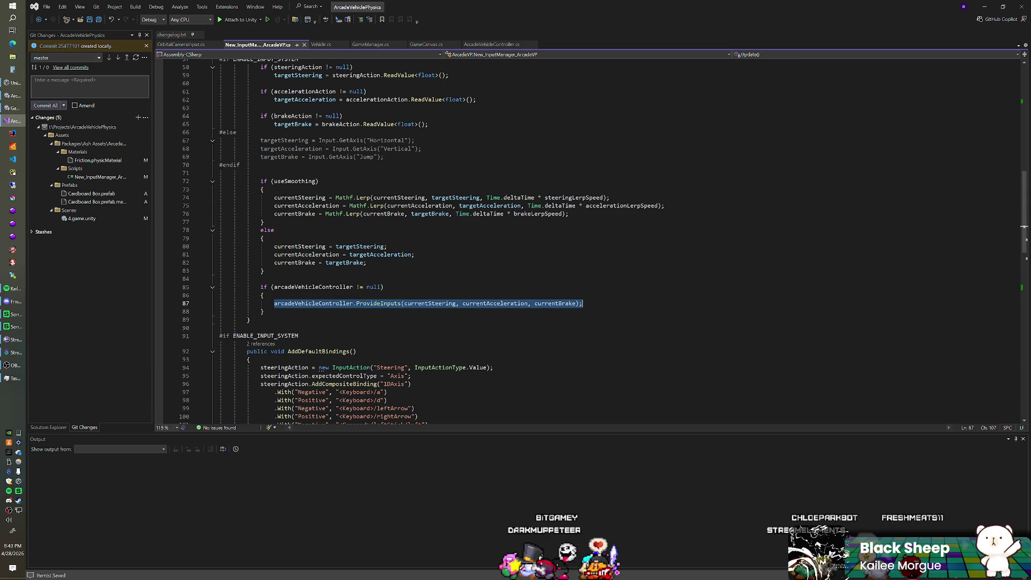
{"action": "left_click", "coordinate": [582, 304]}
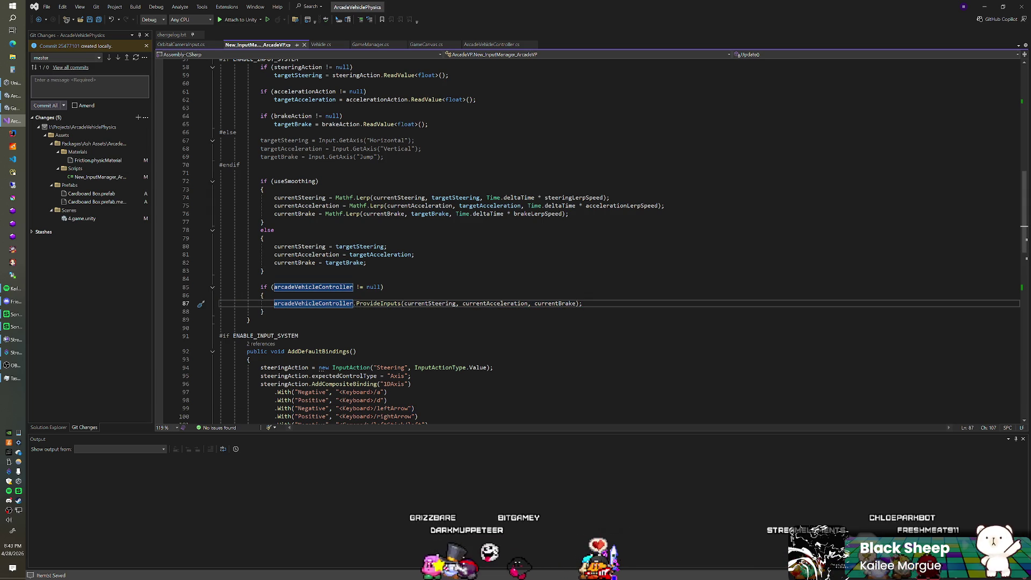
Compare Vehicle.cs and ArcadeVehicleController.cs's FixedUpdate, ending on Vehicle.cs
{"action": "left_click", "coordinate": [318, 45]}
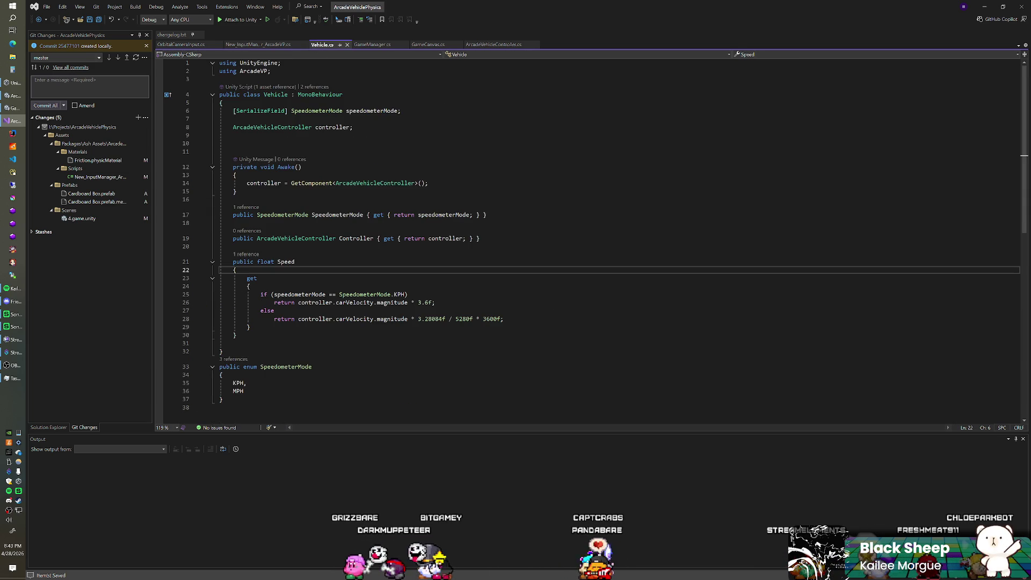
{"action": "left_click", "coordinate": [254, 46]}
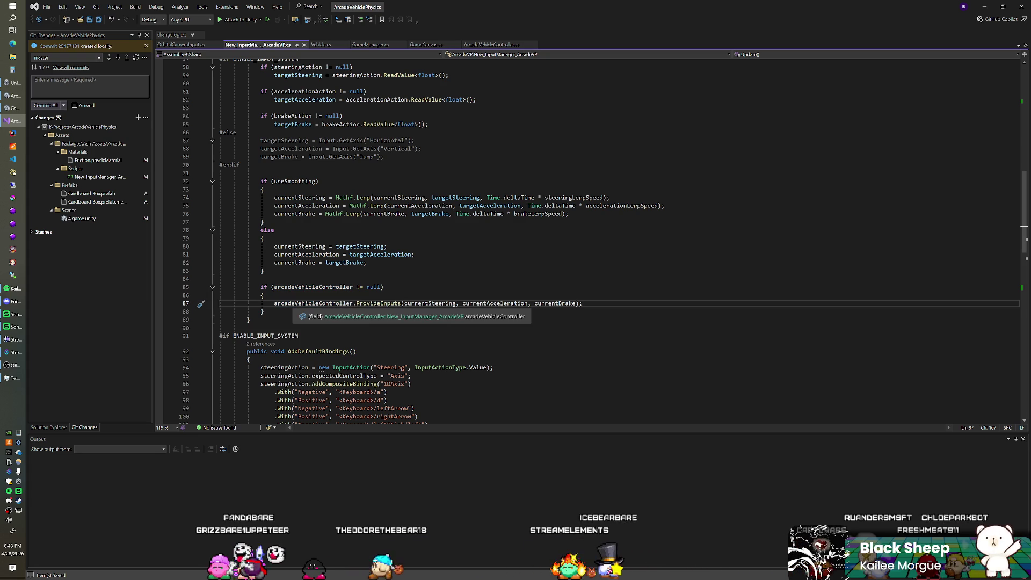
{"action": "left_click", "coordinate": [488, 44]}
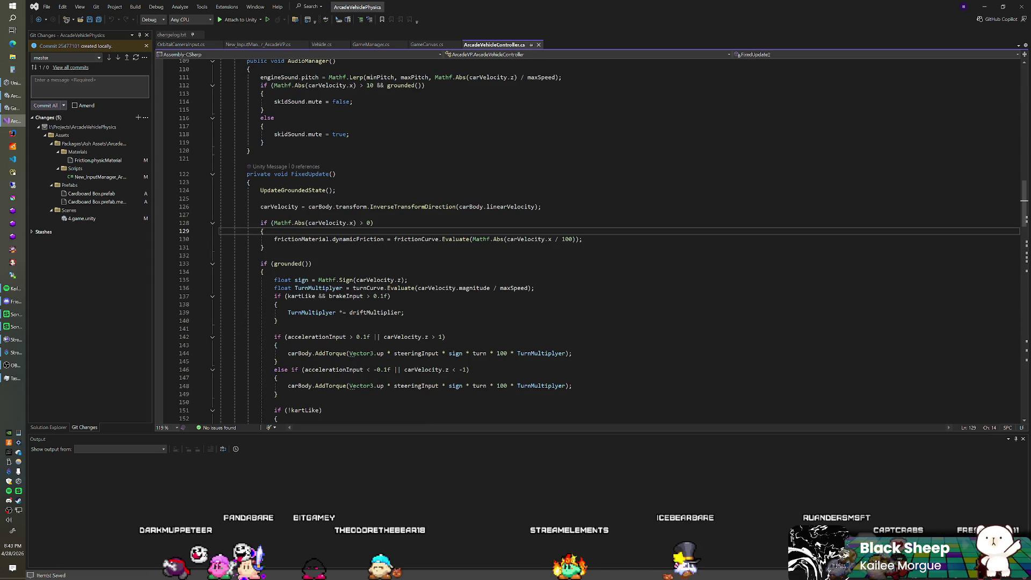
{"action": "key", "text": "ctrl+Tab"}
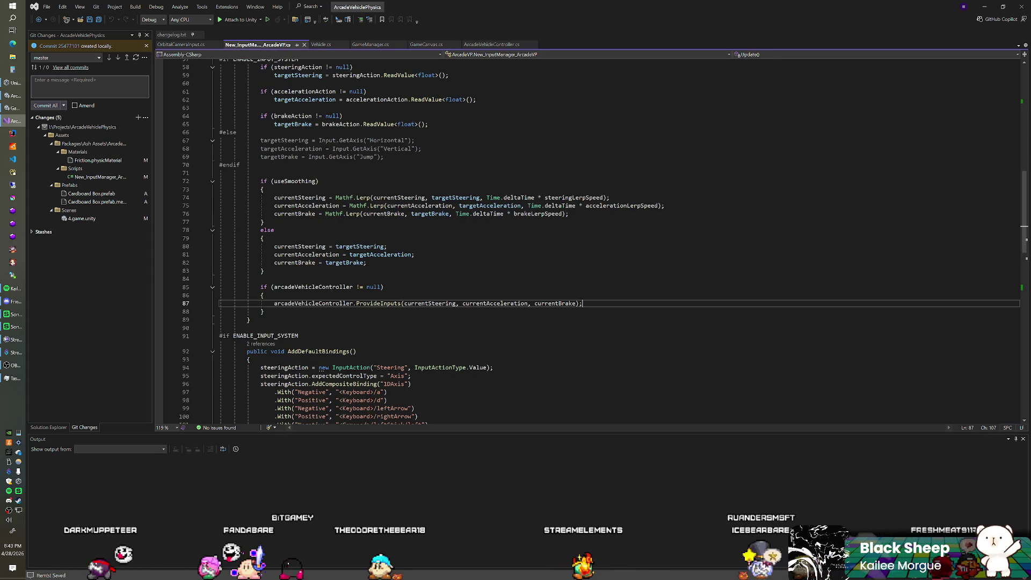
{"action": "left_click", "coordinate": [321, 44]}
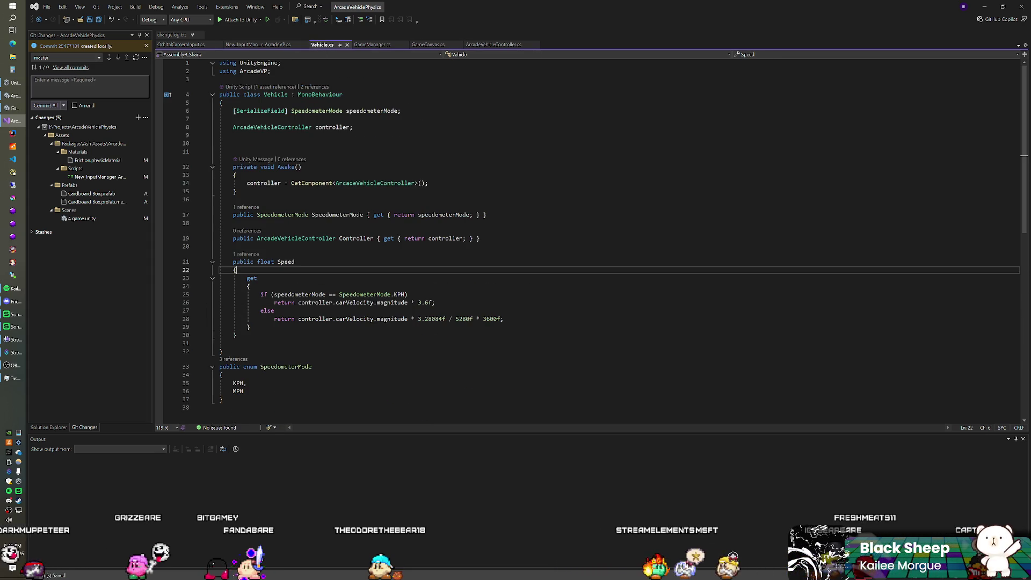
Make the ProvideInputs call on line 87 use vehicle instead of arcadeVehicleController
{"action": "left_click", "coordinate": [257, 44]}
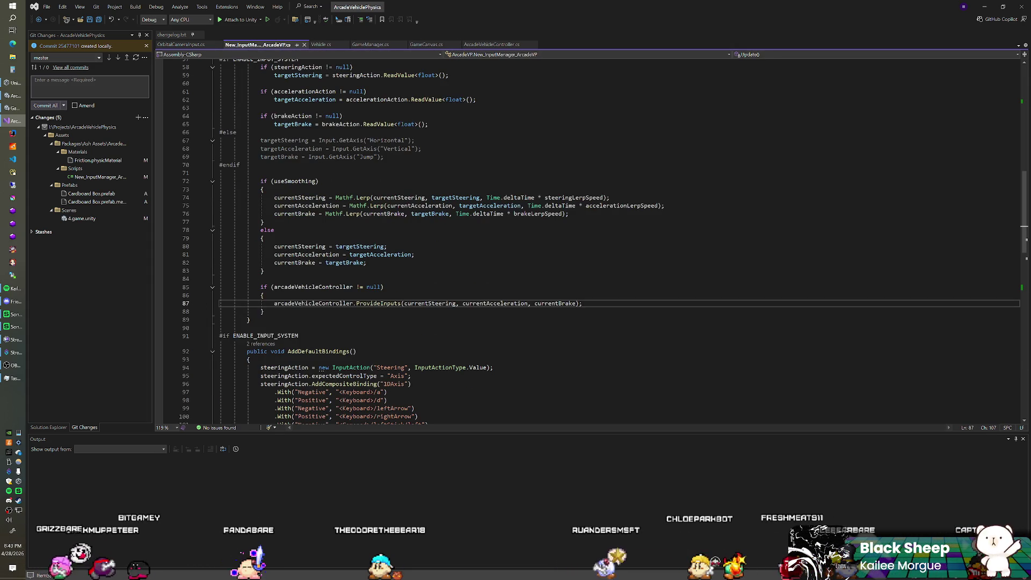
{"action": "key", "text": "shift+End"}
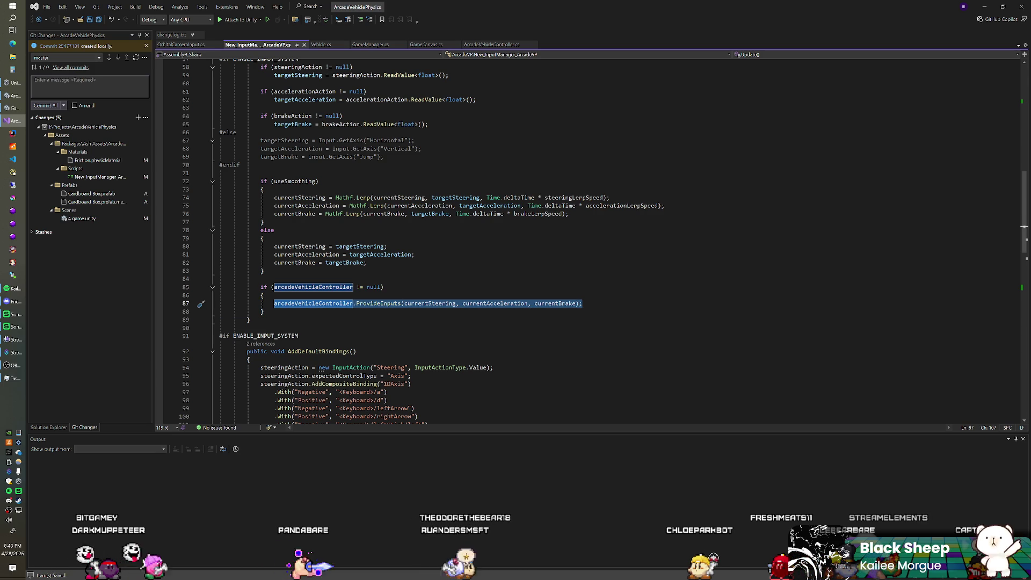
{"action": "key", "text": "Delete"}
{"action": "type", "text": "a"}
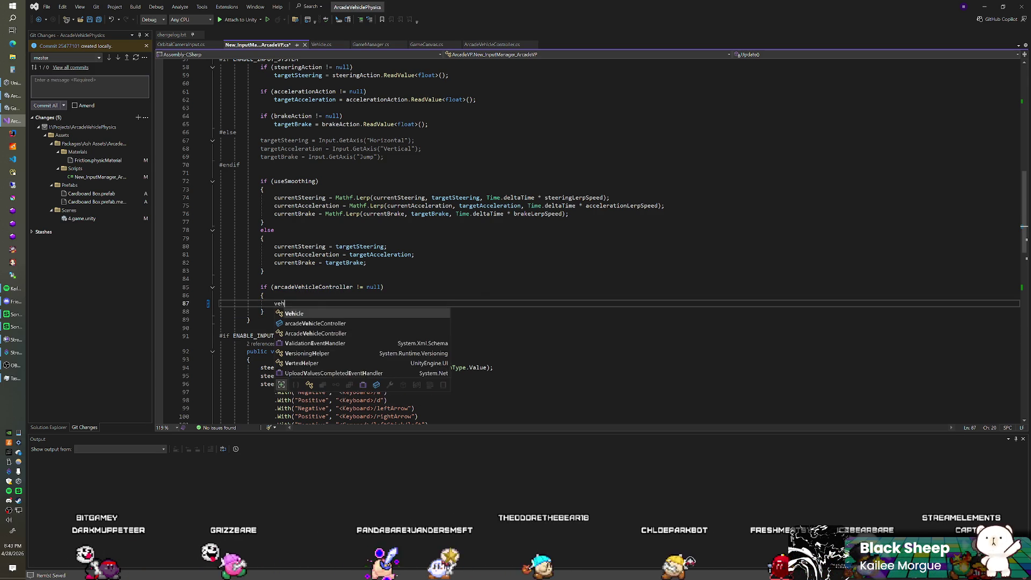
{"action": "key", "text": "ctrl+z"}
{"action": "key", "text": "ctrl+z"}
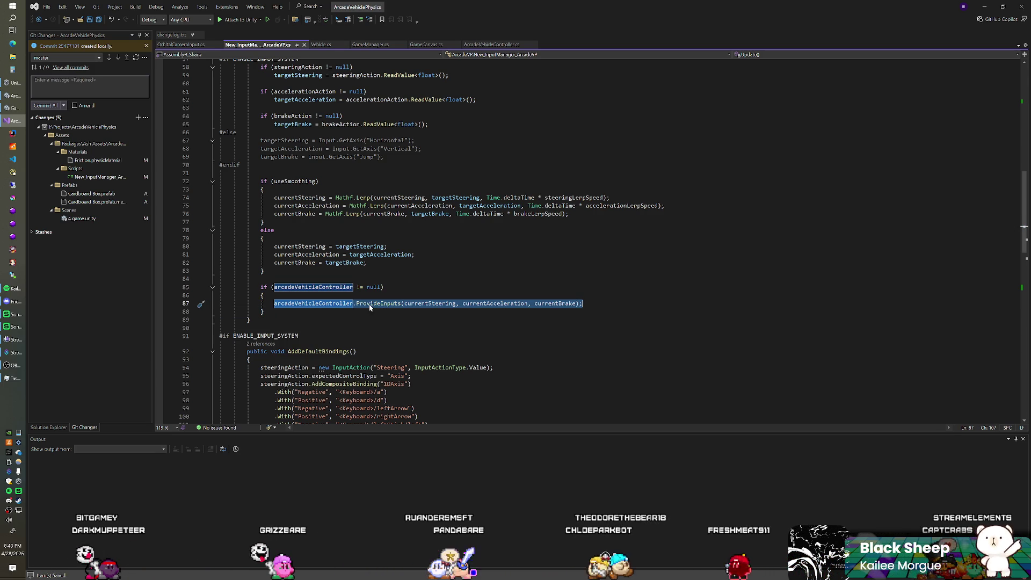
{"action": "left_click", "coordinate": [370, 305]}
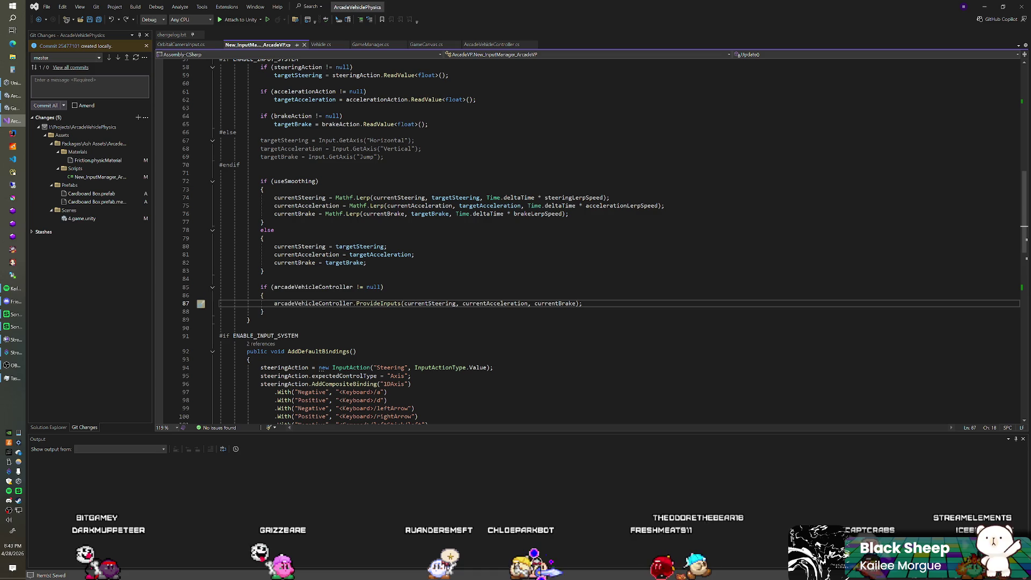
{"action": "double_click", "coordinate": [322, 304]}
{"action": "type", "text": "vehic"}
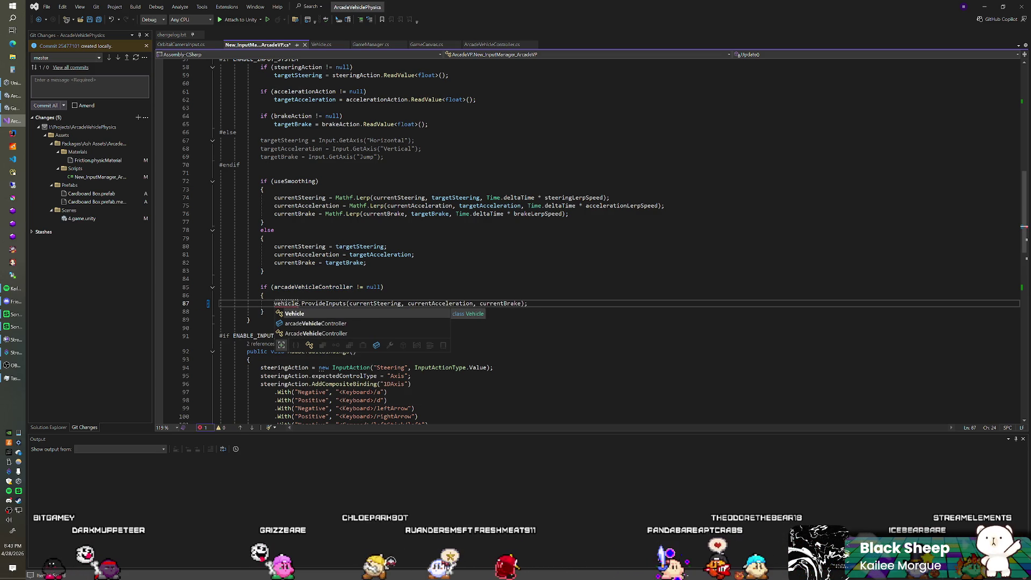
{"action": "left_click", "coordinate": [261, 279]}
Retype the controller field near the file top as 'public Vehicle vehicle;'
{"action": "scroll", "coordinate": [261, 279], "scroll_direction": "up", "scroll_amount": 17}
{"action": "scroll", "coordinate": [261, 279], "scroll_direction": "up", "scroll_amount": 2}
{"action": "left_click_drag", "start_coordinate": [270, 167], "coordinate": [284, 167]}
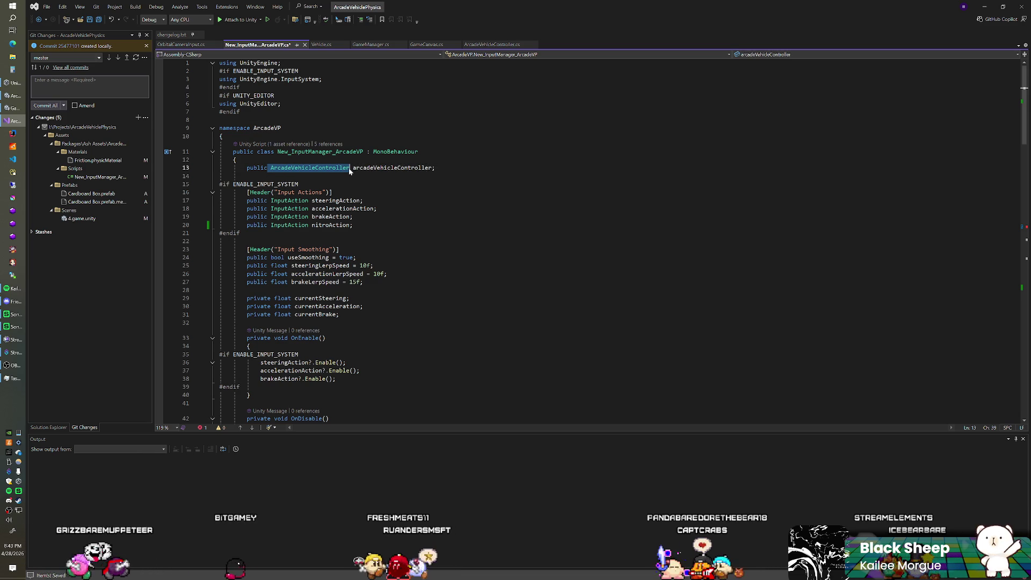
{"action": "type", "text": "Veh"}
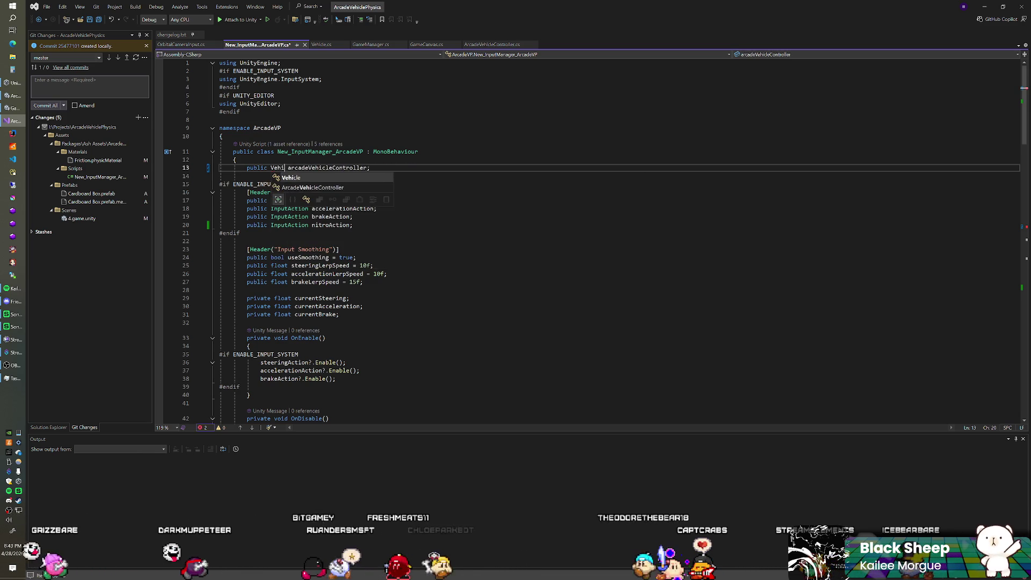
{"action": "key", "text": "Tab"}
{"action": "key", "text": "ctrl+shift+Right"}
{"action": "type", "text": "v"}
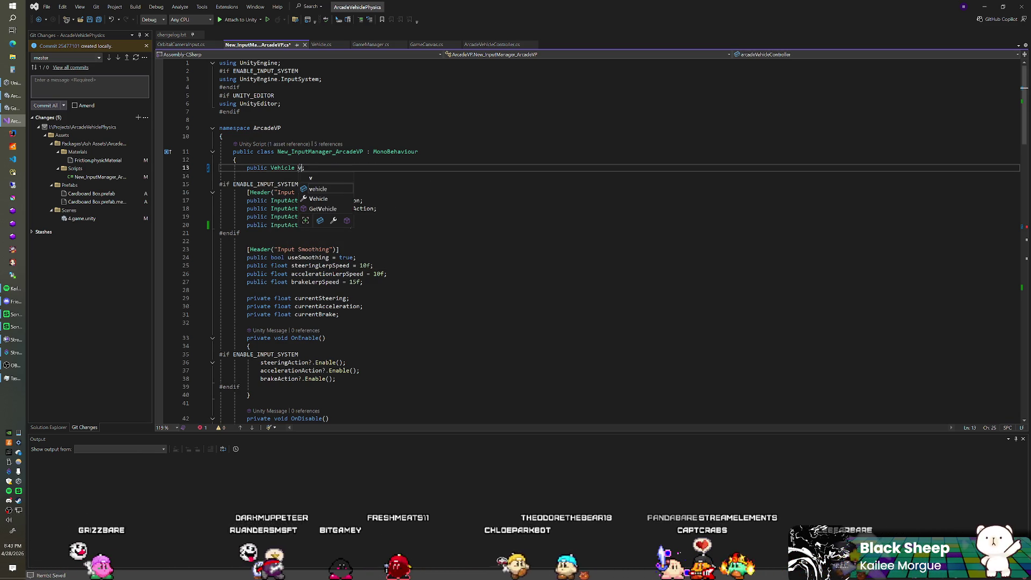
{"action": "type", "text": ";"}
Change the null check before ProvideInputs to test vehicle instead of arcadeVehicleController
{"action": "scroll", "coordinate": [537, 242], "scroll_direction": "down", "scroll_amount": 6}
{"action": "scroll", "coordinate": [537, 241], "scroll_direction": "down", "scroll_amount": 14}
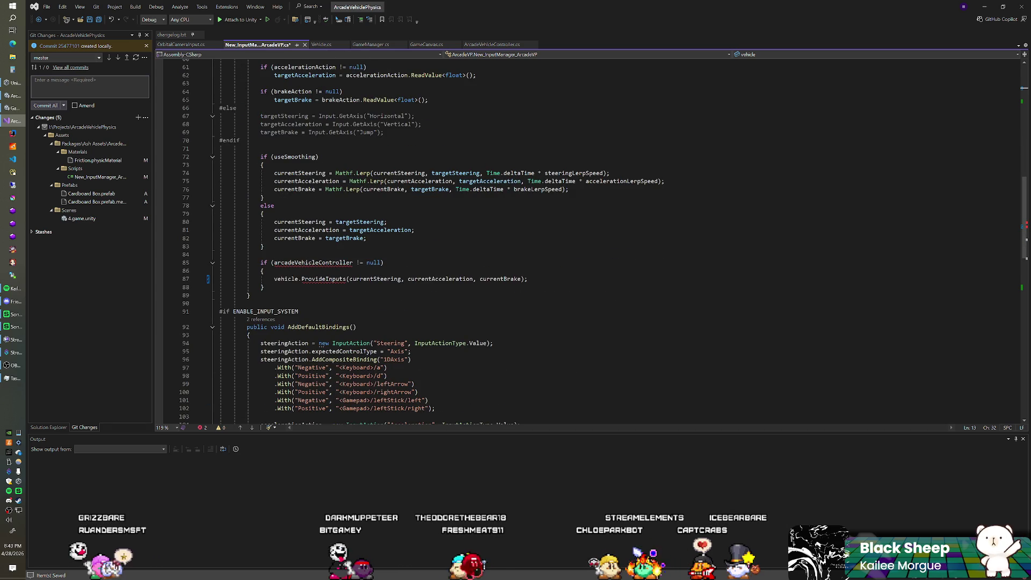
{"action": "left_click_drag", "start_coordinate": [274, 262], "coordinate": [264, 271]}
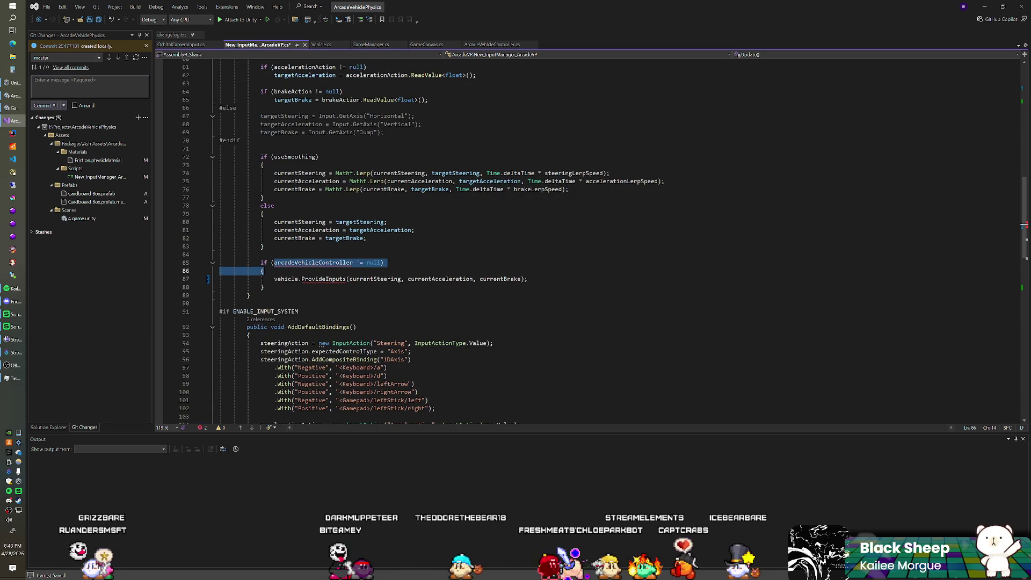
{"action": "type", "text": "vehicle"}
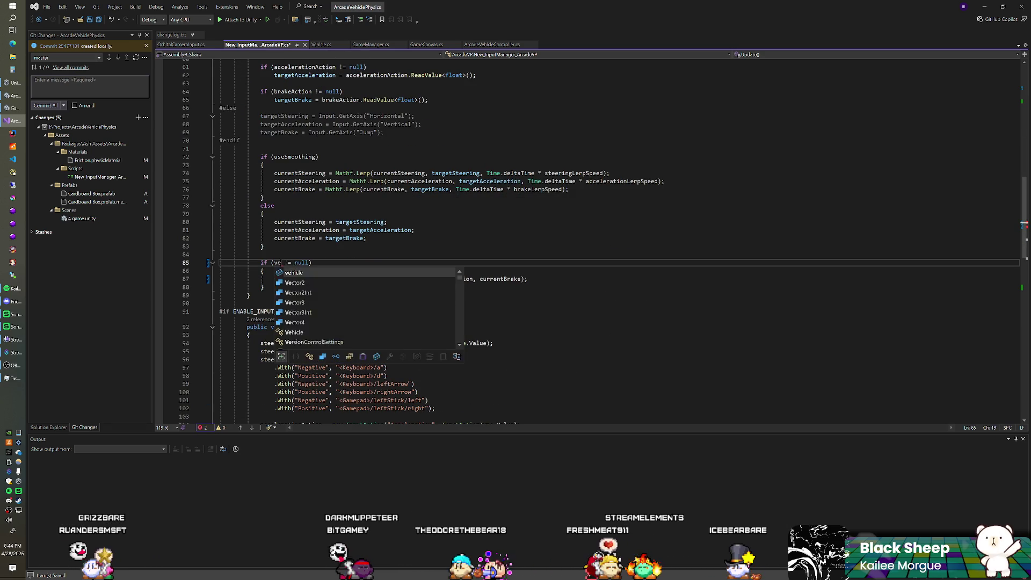
{"action": "left_click", "coordinate": [330, 263]}
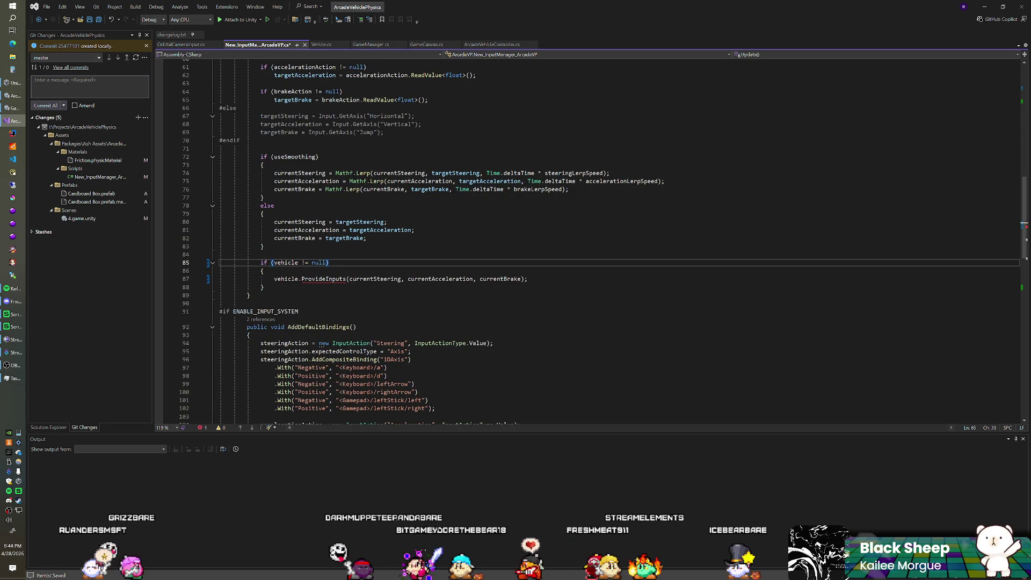
{"action": "scroll", "coordinate": [591, 241], "scroll_direction": "down", "scroll_amount": 14}
{"action": "scroll", "coordinate": [591, 241], "scroll_direction": "up", "scroll_amount": 20}
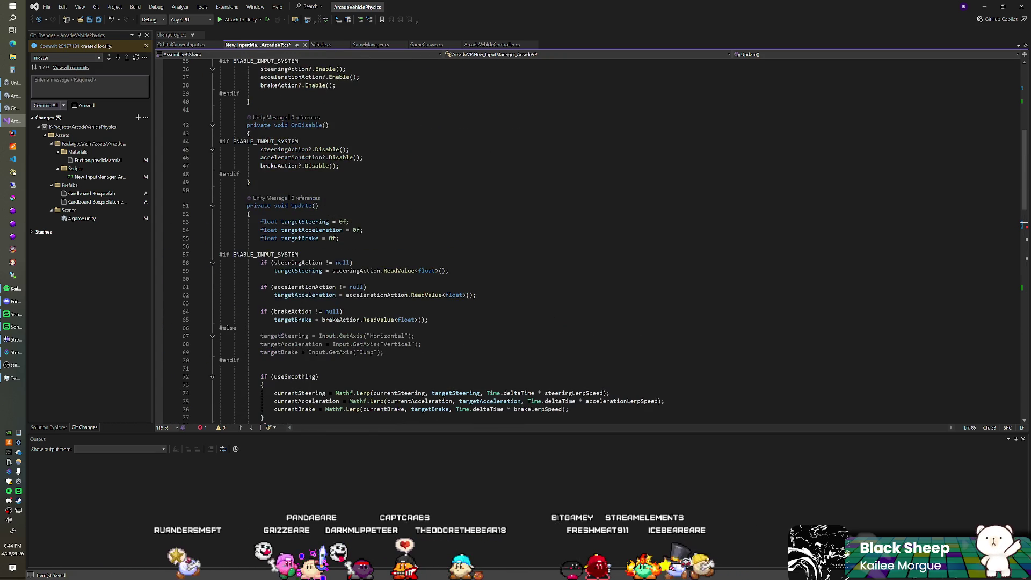
{"action": "scroll", "coordinate": [591, 242], "scroll_direction": "up", "scroll_amount": 7}
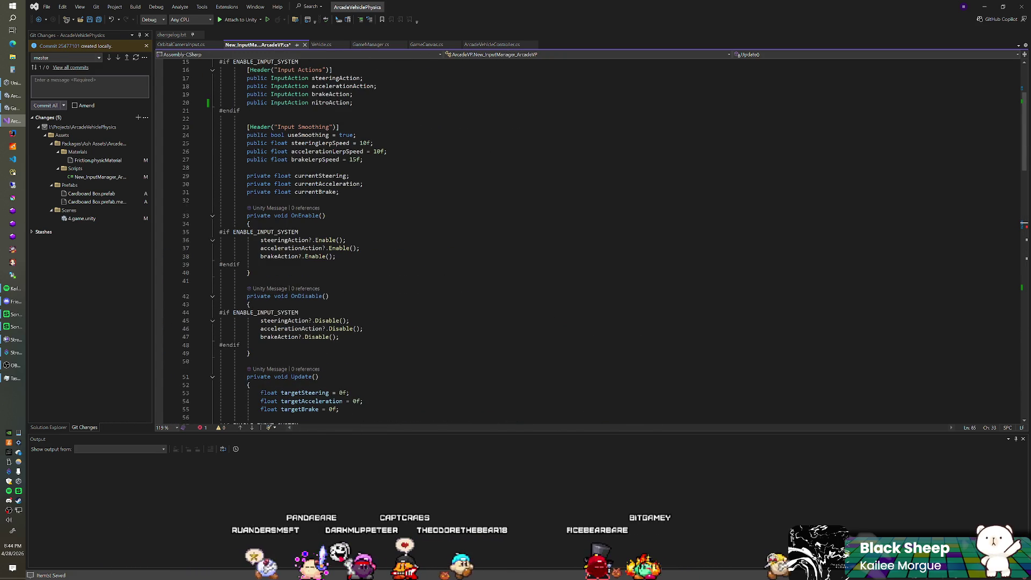
{"action": "left_click", "coordinate": [320, 45]}
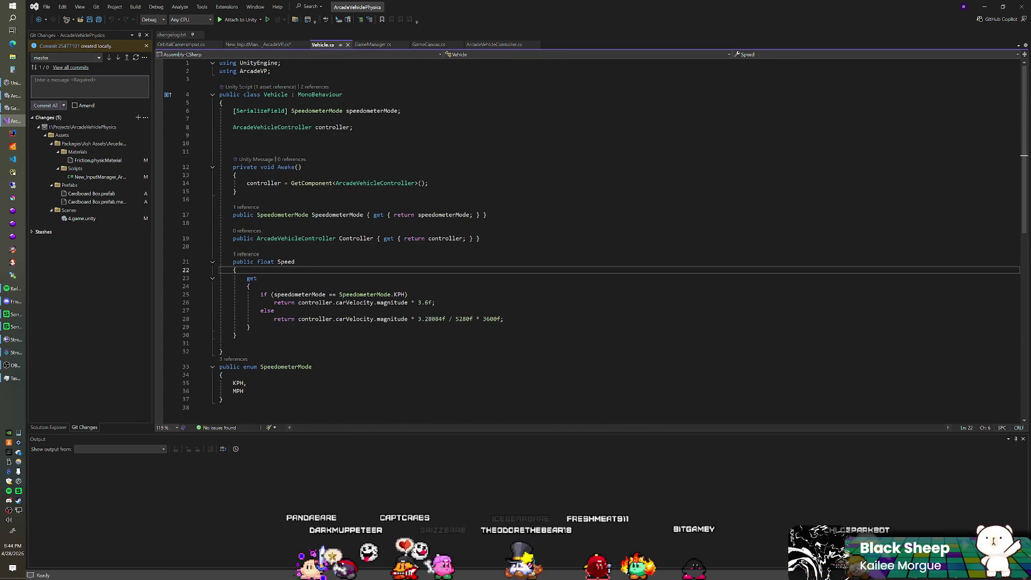
Below Awake, declare 'public void ProvideInputs(float ...)' and open its method body
{"action": "left_click", "coordinate": [479, 238]}
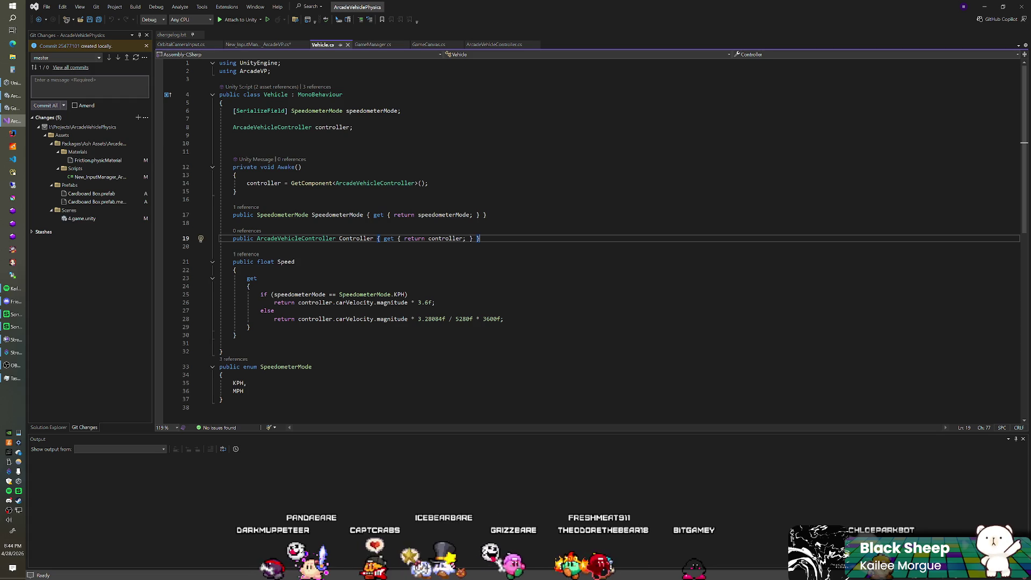
{"action": "left_click", "coordinate": [235, 192]}
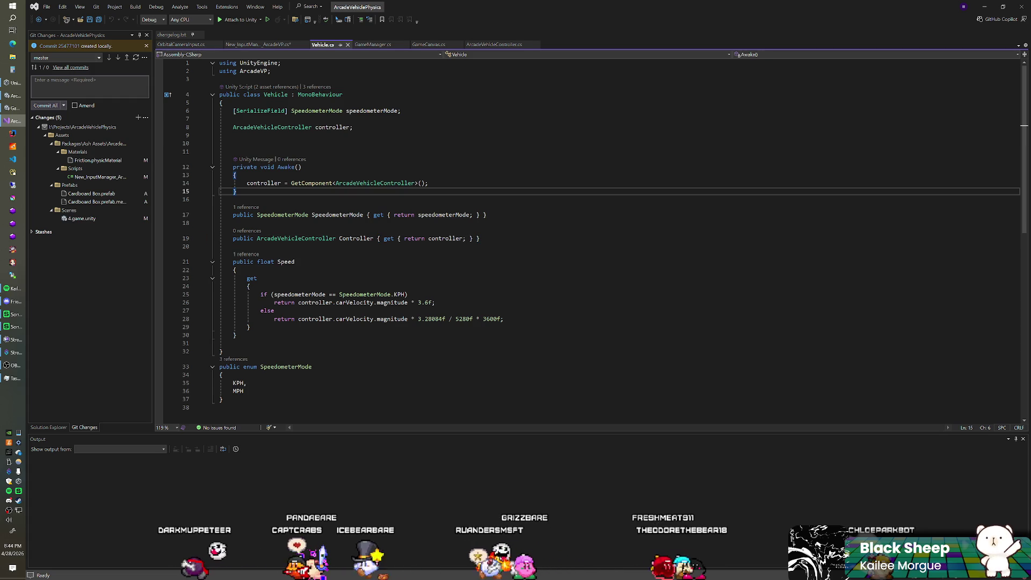
{"action": "key", "text": "Return"}
{"action": "key", "text": "Return"}
{"action": "type", "text": "public void Provid"}
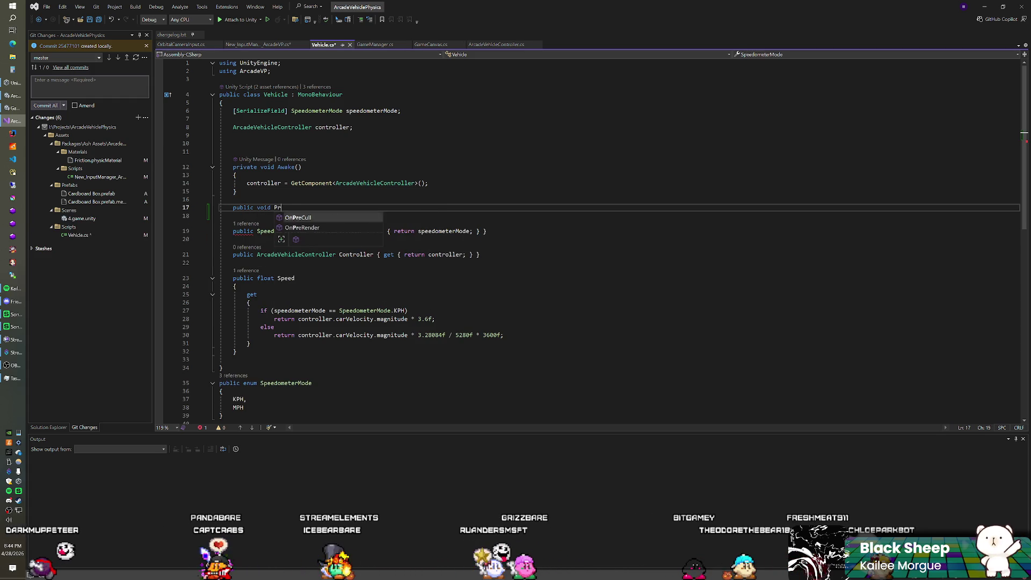
{"action": "type", "text": "eInputs(float"}
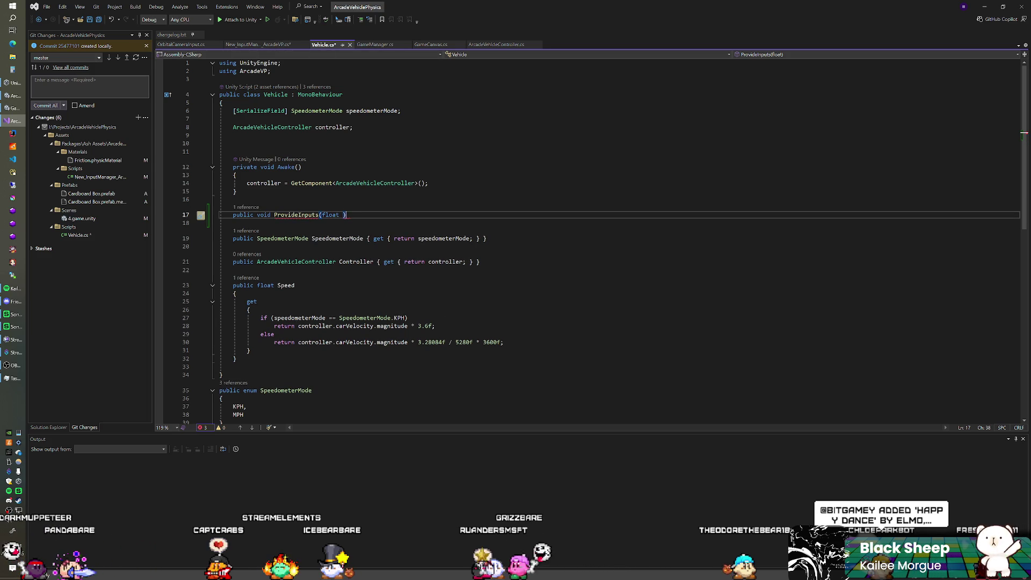
{"action": "key", "text": "Return"}
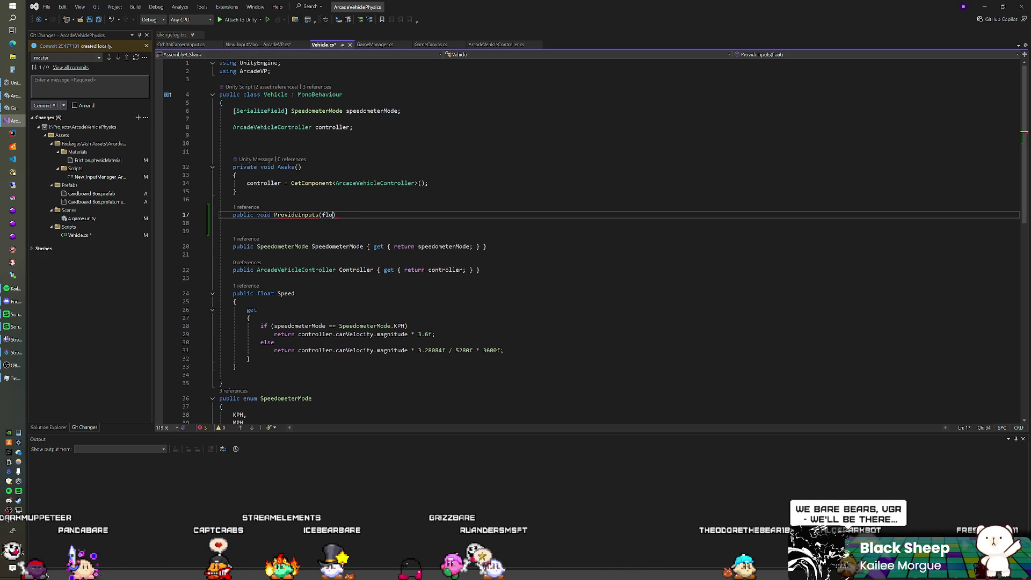
{"action": "key", "text": "ctrl+End"}
{"action": "key", "text": "ctrl+minus"}
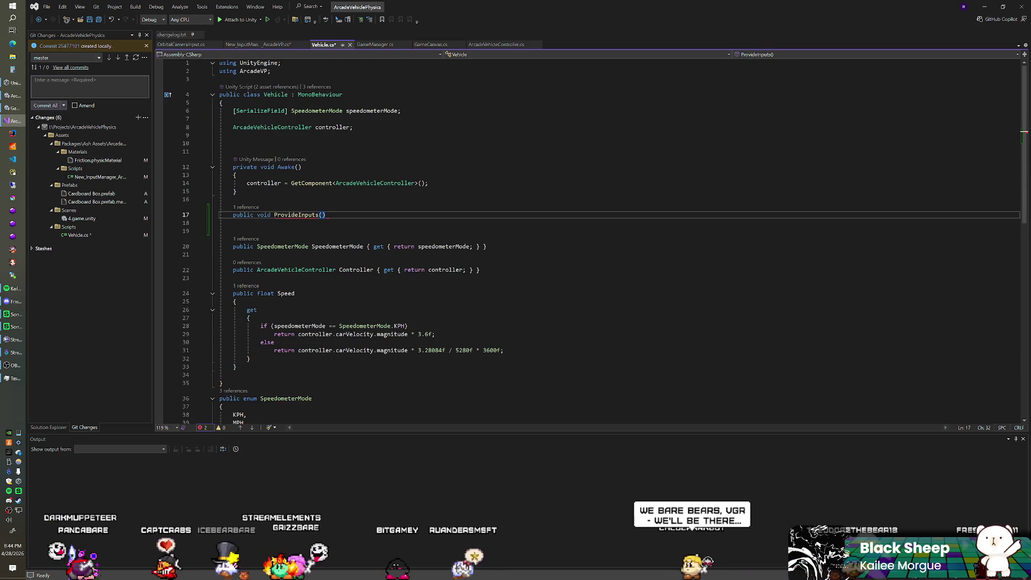
{"action": "key", "text": "Return"}
{"action": "type", "text": "{"}
{"action": "key", "text": "Return"}
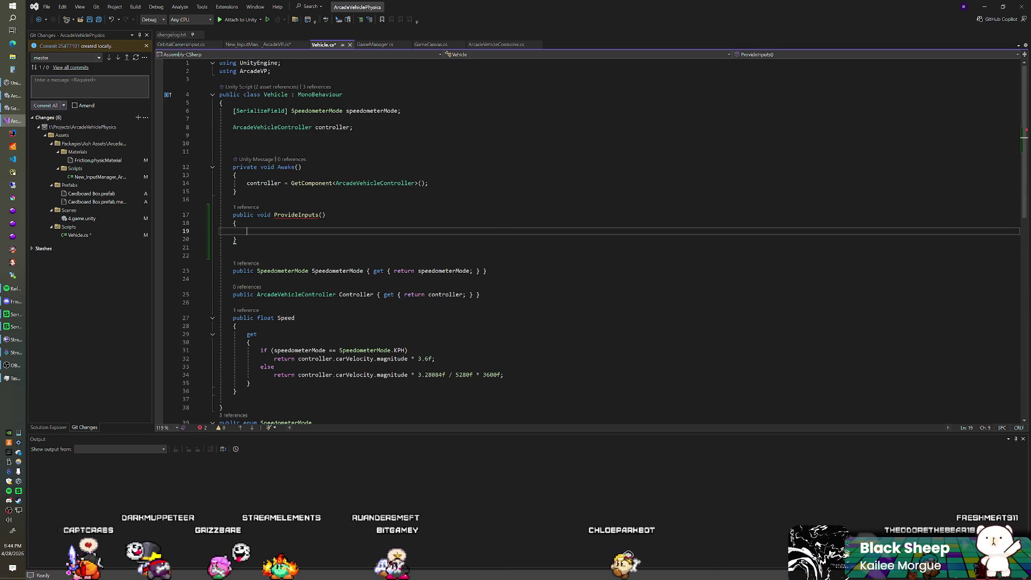
Add a controller.ProvideInputs call in the body and start typing the float parameters
{"action": "left_click", "coordinate": [325, 215]}
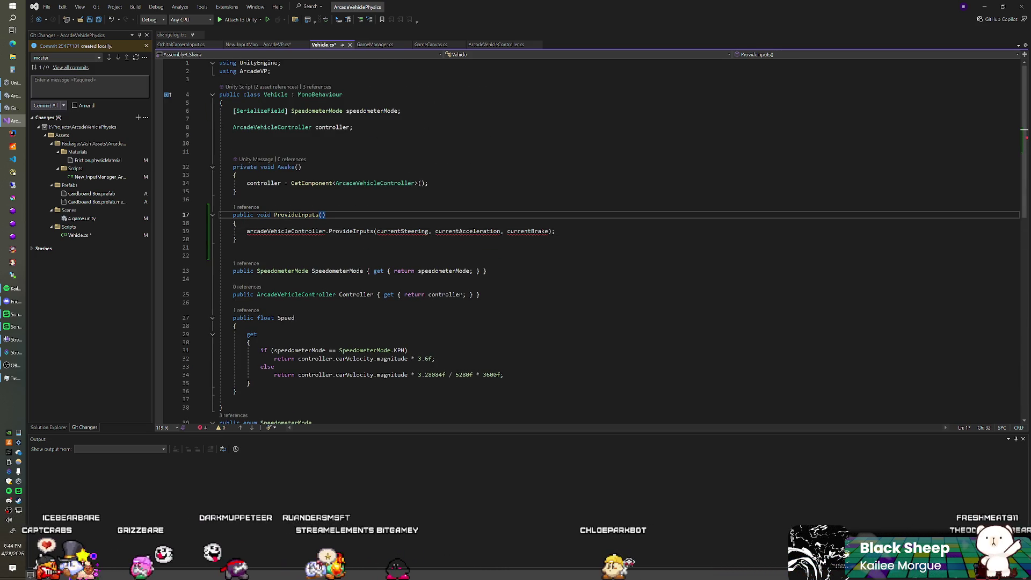
{"action": "key", "text": "BackSpace"}
{"action": "type", "text": "controller"}
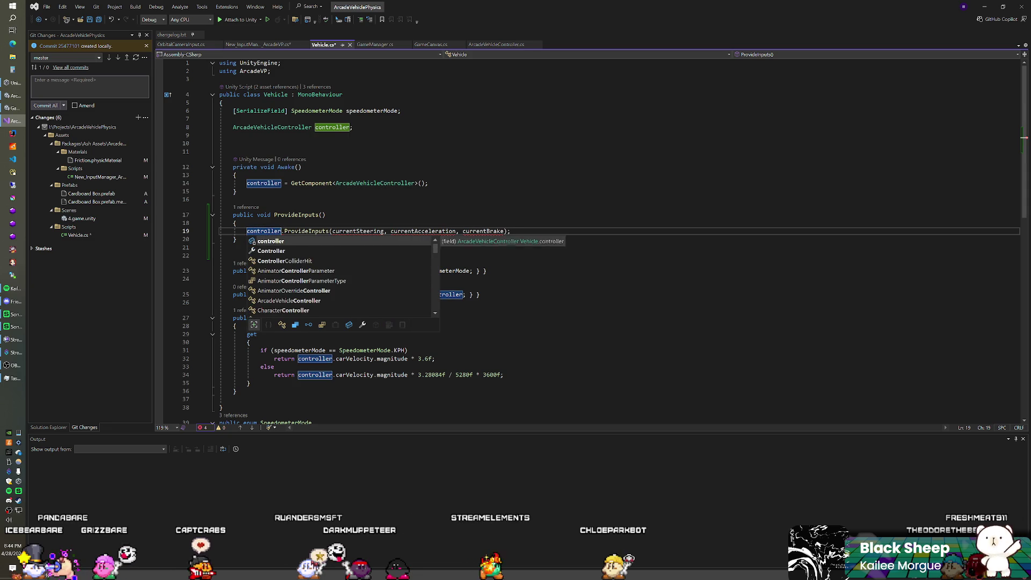
{"action": "left_click", "coordinate": [233, 199]}
{"action": "left_click", "coordinate": [322, 215]}
{"action": "type", "text": "float currentSt"}
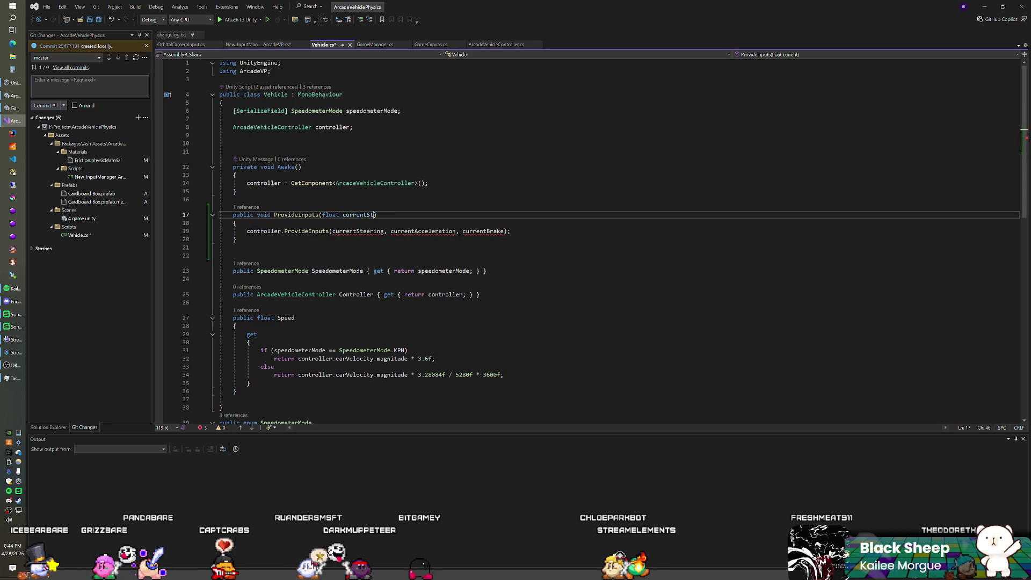
{"action": "type", "text": "loat "}
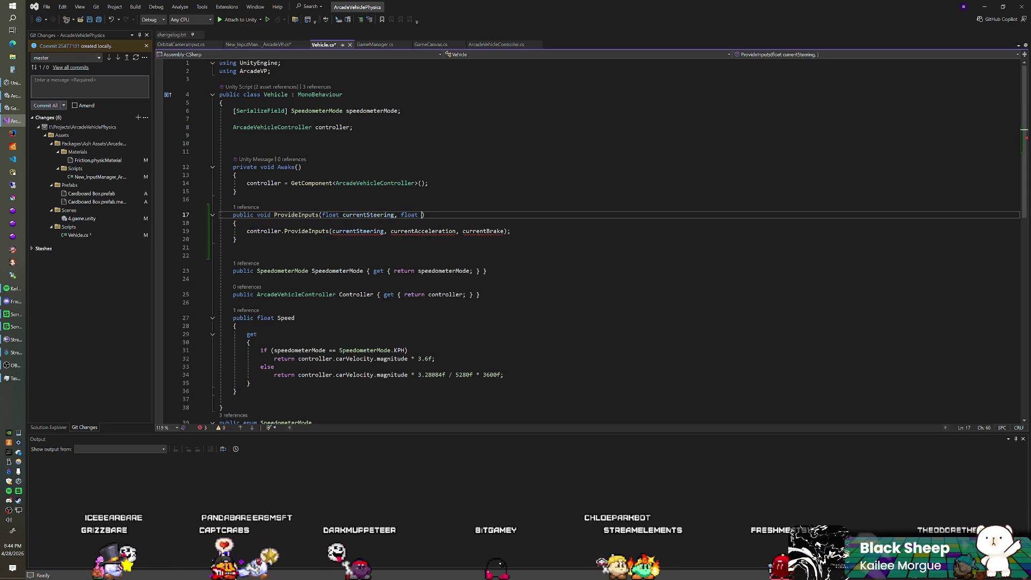
{"action": "type", "text": "eration, float"}
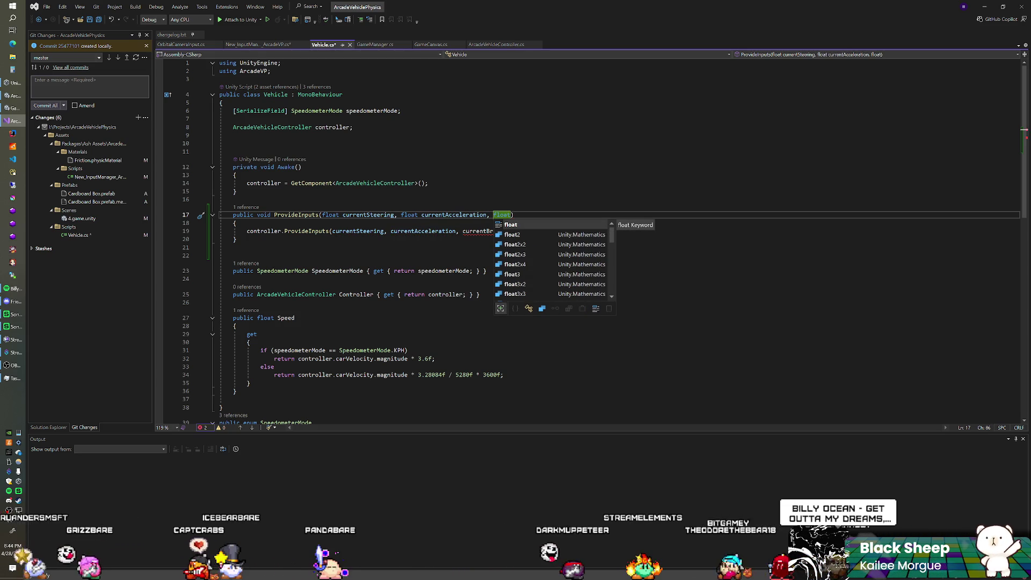
Finish the call with the brake argument, save Vehicle.cs, and move below Awake
{"action": "left_click", "coordinate": [258, 45]}
{"action": "scroll", "coordinate": [591, 241], "scroll_direction": "down", "scroll_amount": 10}
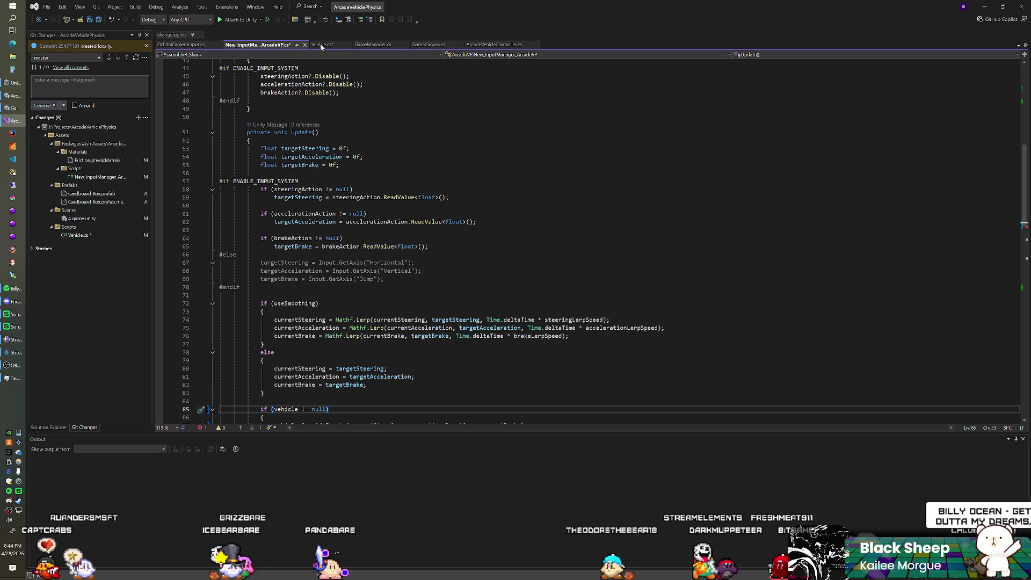
{"action": "key", "text": "ctrl+Tab"}
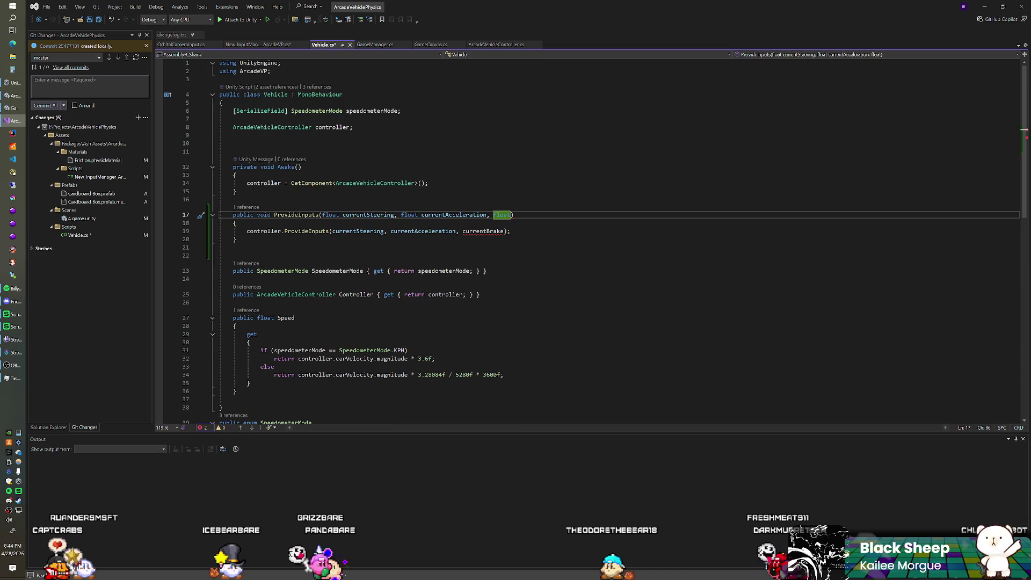
{"action": "type", "text": " currentBrake)"}
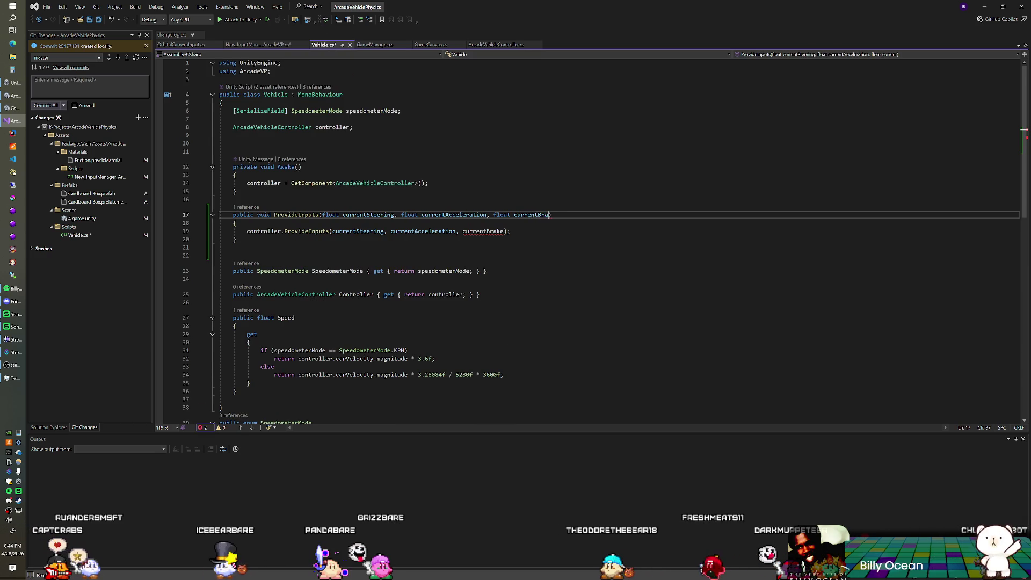
{"action": "type", "text": ";"}
{"action": "key", "text": "ctrl+s"}
{"action": "left_click", "coordinate": [233, 151]}
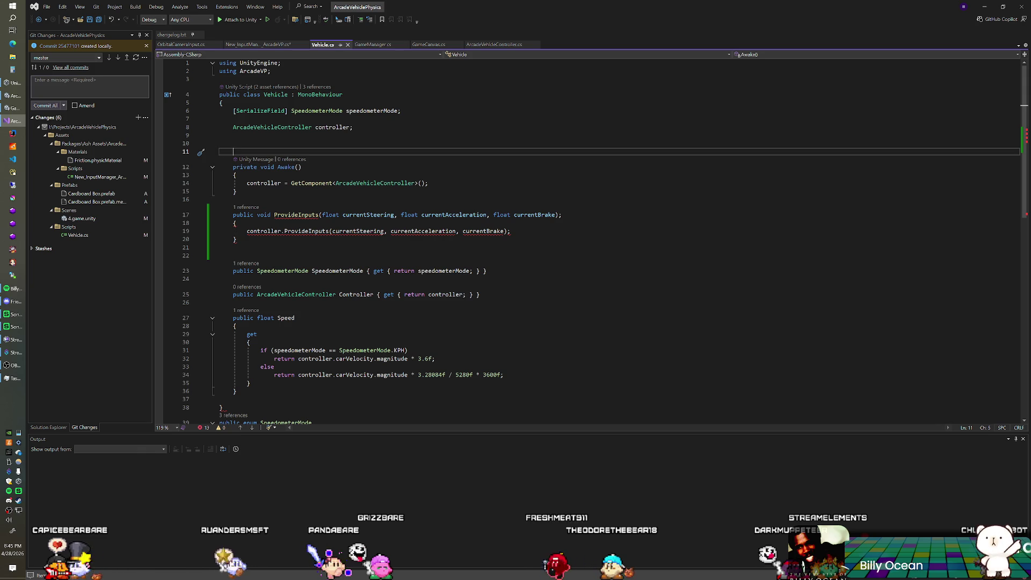
{"action": "left_click", "coordinate": [237, 191]}
{"action": "mouse_move", "coordinate": [300, 215]}
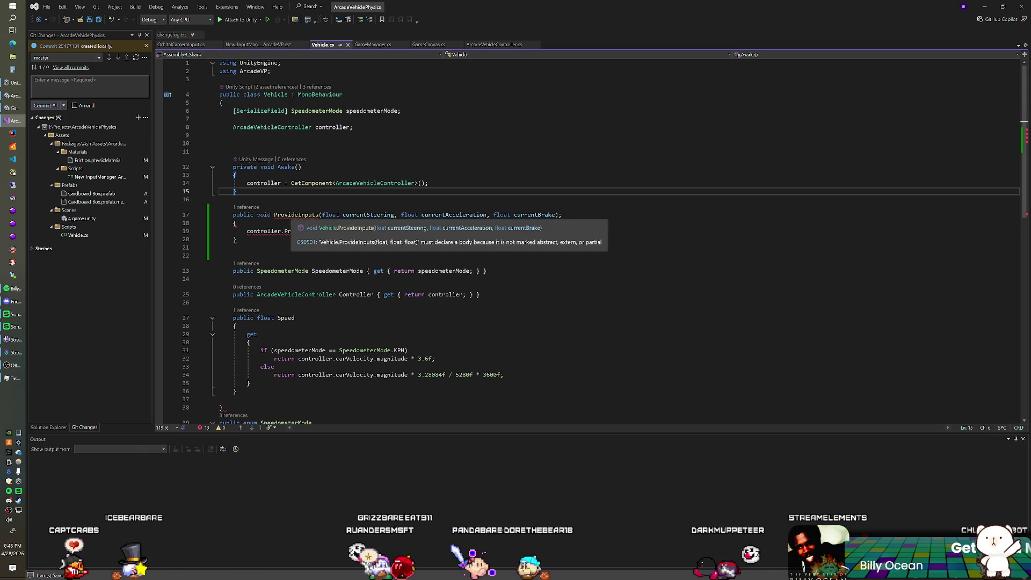
{"action": "key", "text": "Down"}
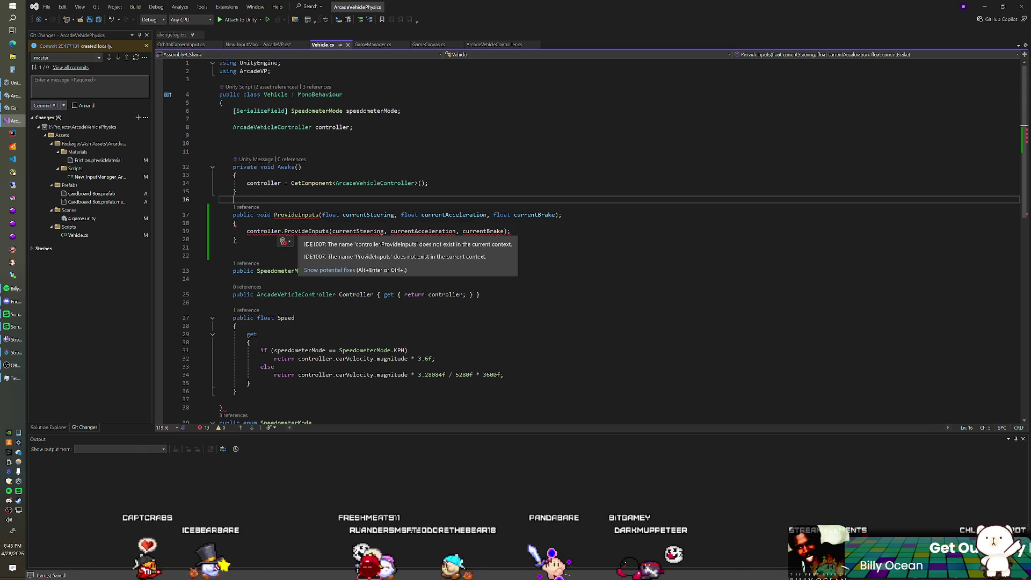
Change the steering parameter of Vehicle's ProvideInputs from float to Vector2
{"action": "right_click", "coordinate": [299, 232]}
{"action": "key", "text": "Escape"}
{"action": "key", "text": "F12"}
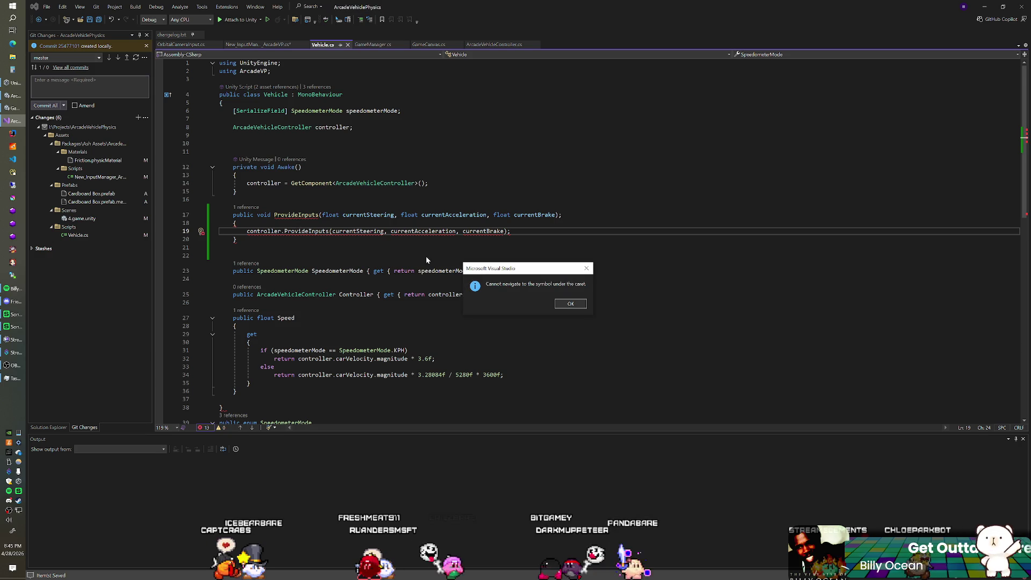
{"action": "left_click", "coordinate": [562, 302]}
{"action": "left_click", "coordinate": [325, 215]}
{"action": "double_click", "coordinate": [325, 215]}
{"action": "type", "text": "Vector2"}
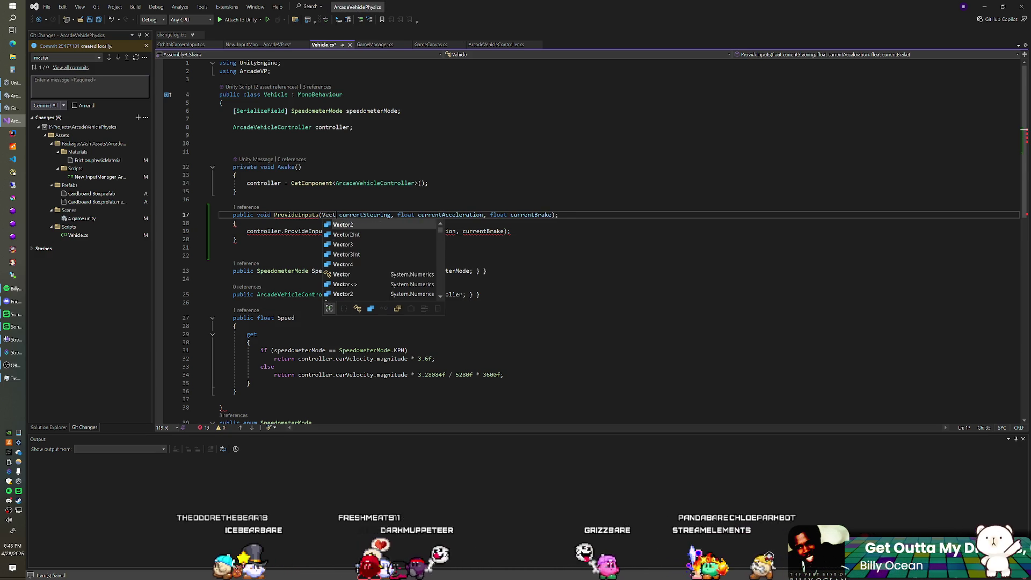
{"action": "left_click", "coordinate": [233, 199]}
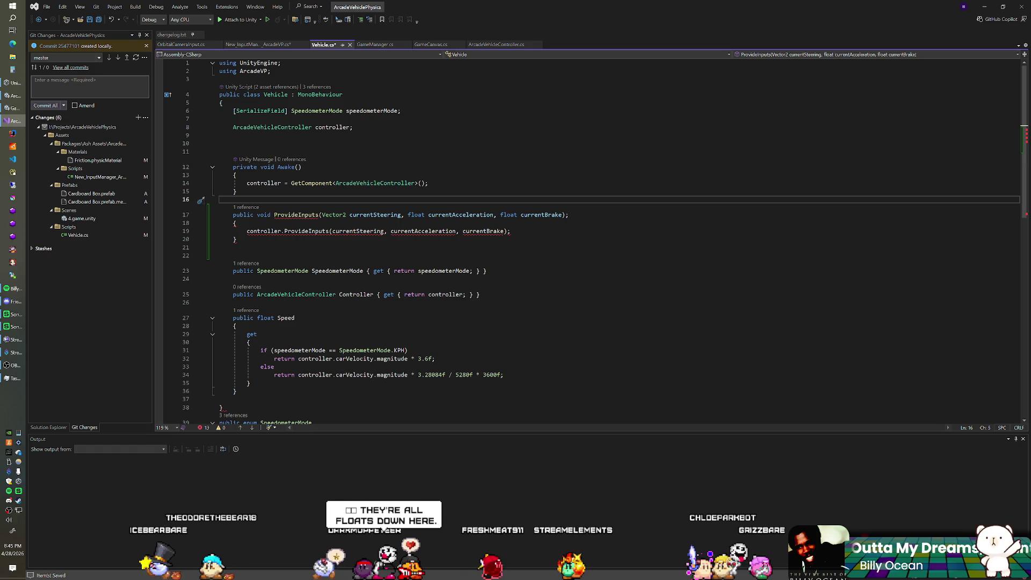
In New_InputManager_ArcadeVP.cs, save and rename the arcadeVehicleController reference on line 85 to vehicle
{"action": "left_click", "coordinate": [265, 46]}
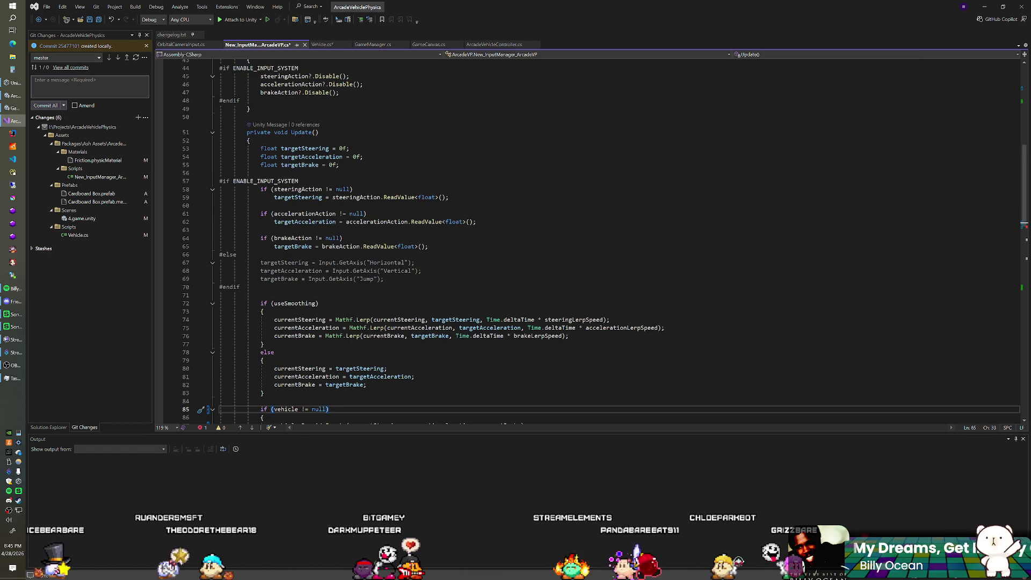
{"action": "scroll", "coordinate": [590, 241], "scroll_direction": "down", "scroll_amount": 5}
{"action": "type", "text": "arcadeVehicleController"}
{"action": "scroll", "coordinate": [591, 242], "scroll_direction": "up", "scroll_amount": 15}
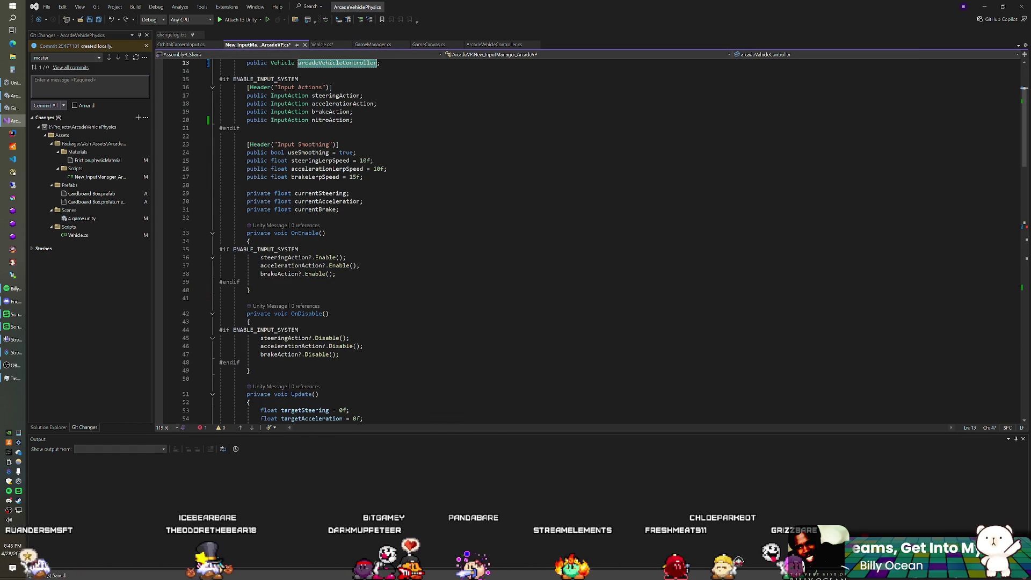
{"action": "left_click", "coordinate": [324, 63]}
{"action": "key", "text": "ctrl+s"}
{"action": "scroll", "coordinate": [590, 242], "scroll_direction": "down", "scroll_amount": 10}
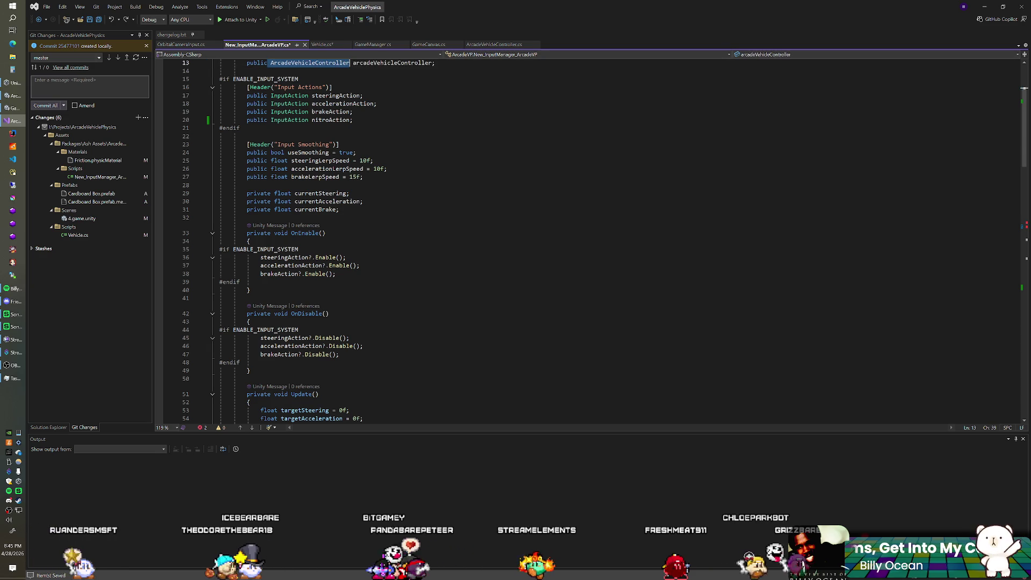
{"action": "double_click", "coordinate": [313, 420]}
{"action": "scroll", "coordinate": [590, 242], "scroll_direction": "down", "scroll_amount": 6}
{"action": "left_click", "coordinate": [247, 297]}
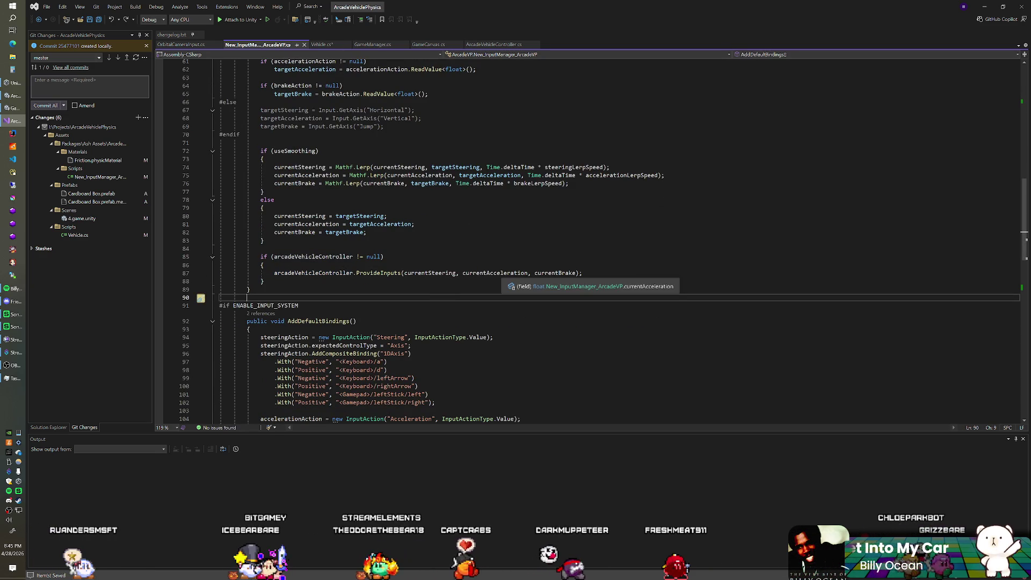
{"action": "double_click", "coordinate": [313, 257]}
{"action": "type", "text": "vehicle"}
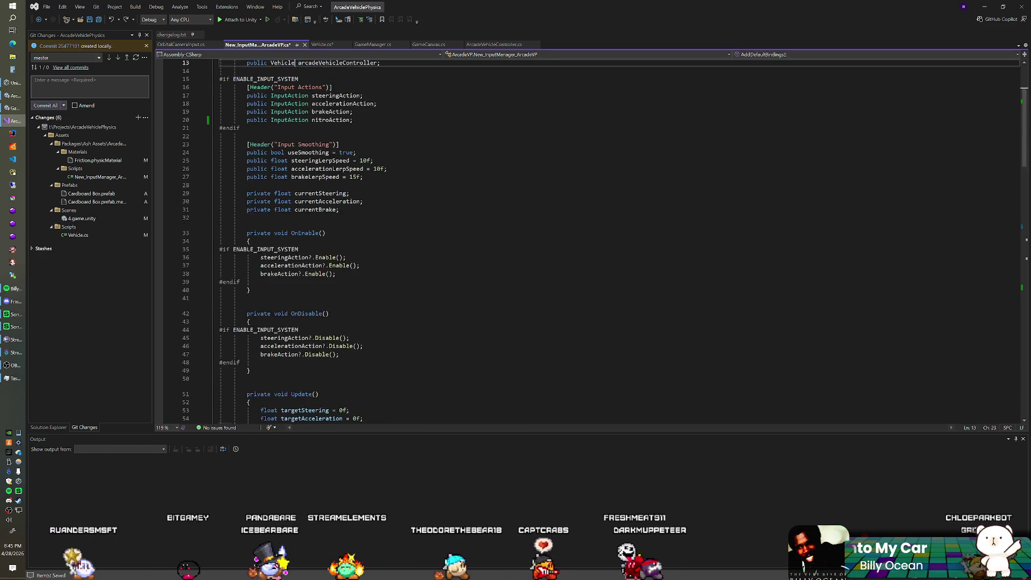
{"action": "left_click", "coordinate": [299, 192]}
{"action": "key", "text": "ctrl+Tab"}
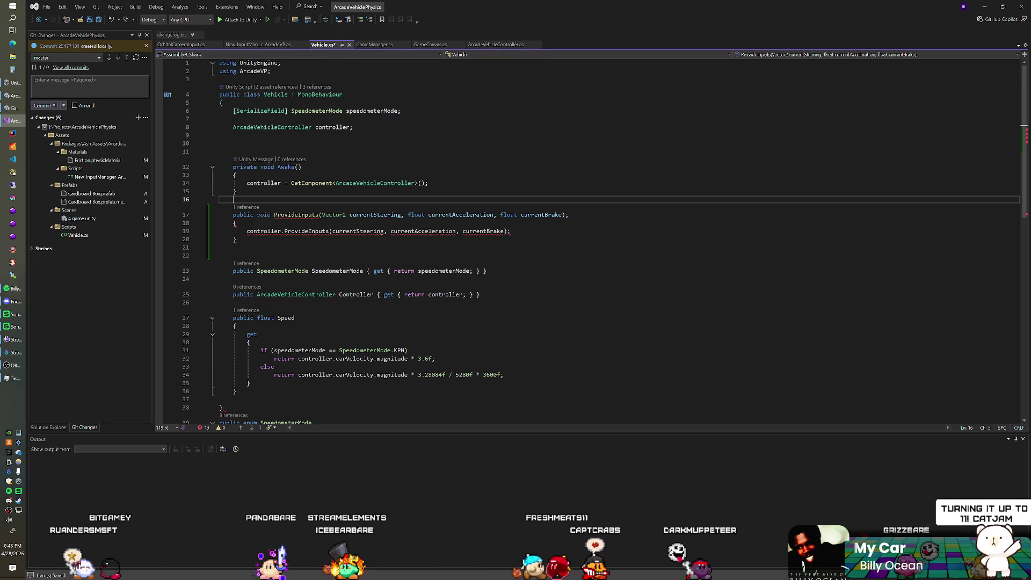
Set the currentSteering parameter type back from Vector2 to float
{"action": "left_click", "coordinate": [237, 240]}
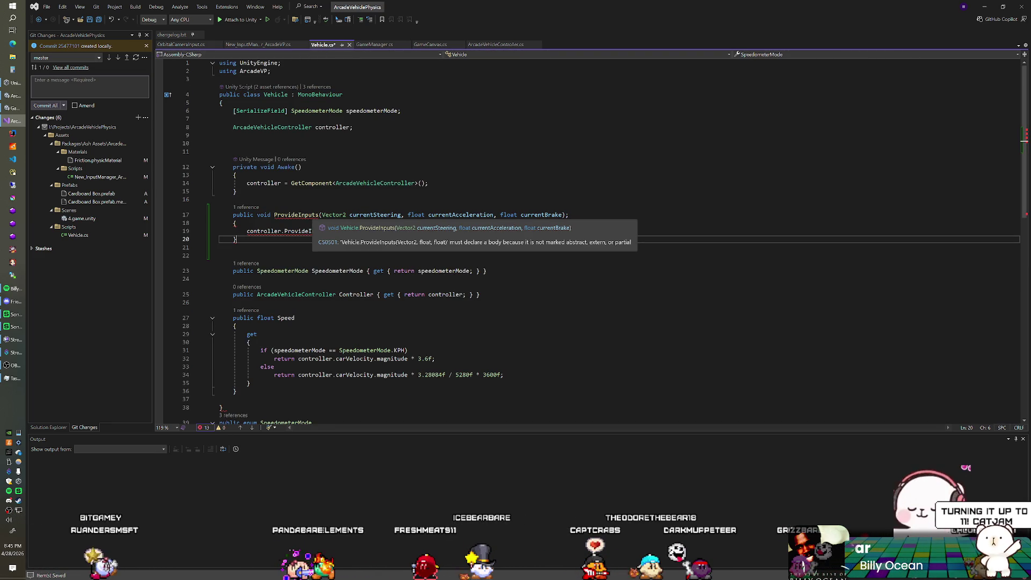
{"action": "double_click", "coordinate": [346, 232]}
{"action": "left_click", "coordinate": [335, 215]}
{"action": "double_click", "coordinate": [336, 214]}
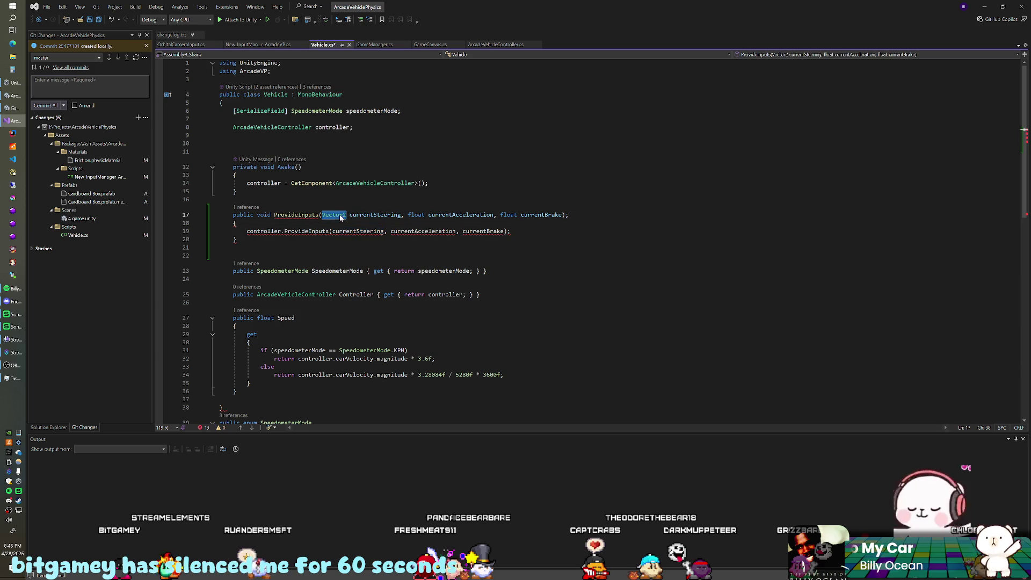
{"action": "type", "text": "float"}
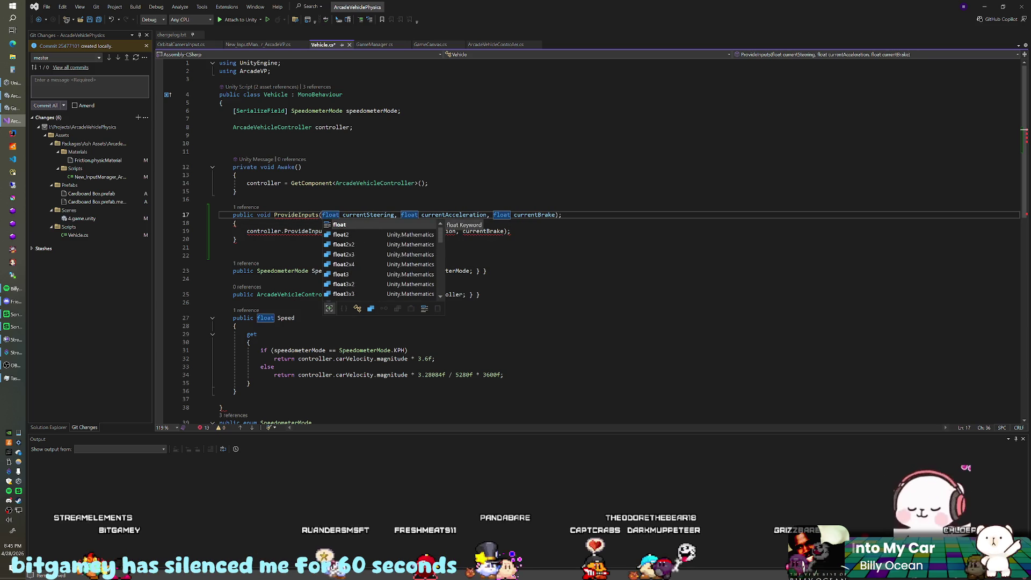
{"action": "left_click", "coordinate": [234, 199]}
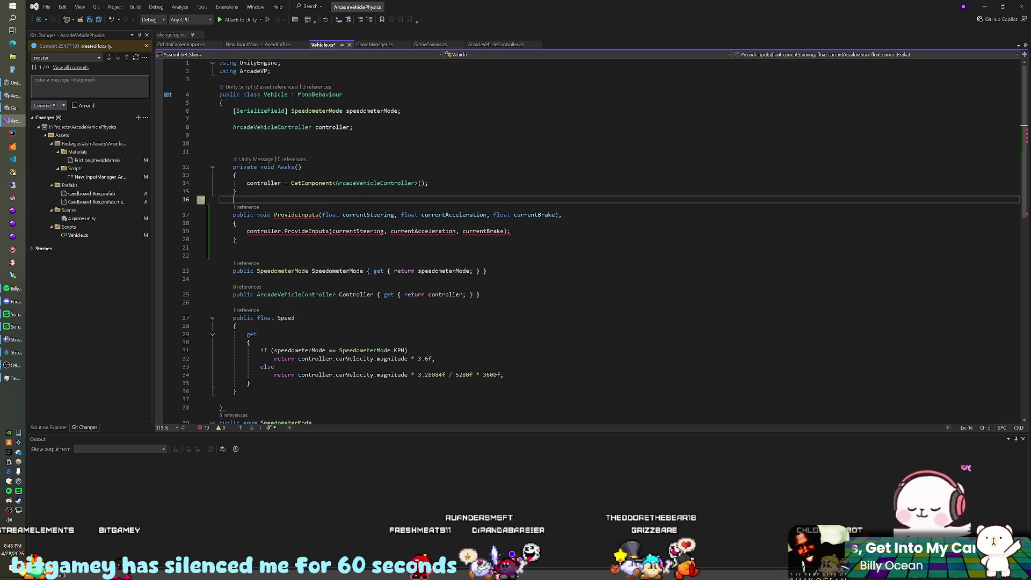
{"action": "mouse_move", "coordinate": [300, 231]}
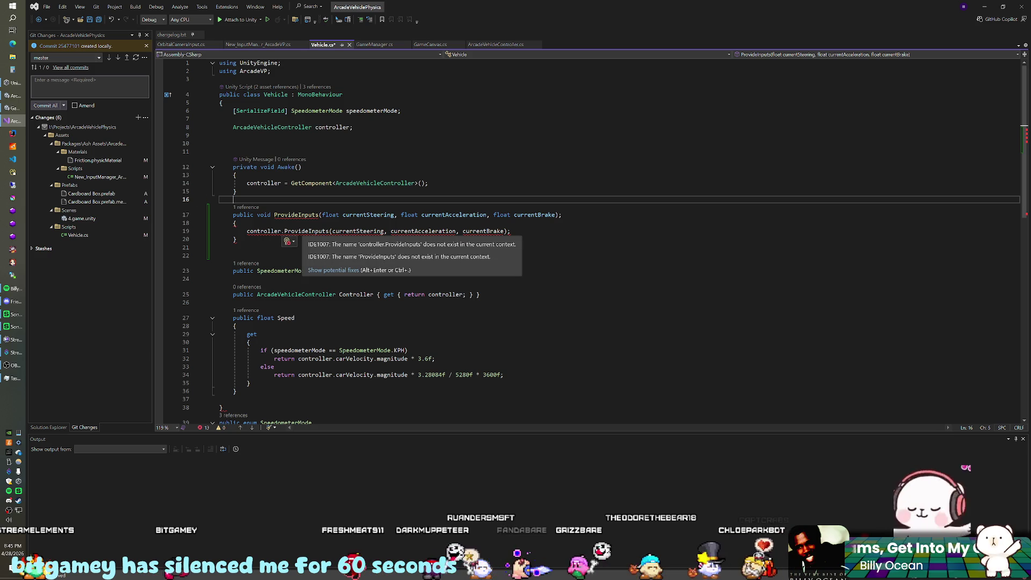
{"action": "left_click", "coordinate": [237, 223]}
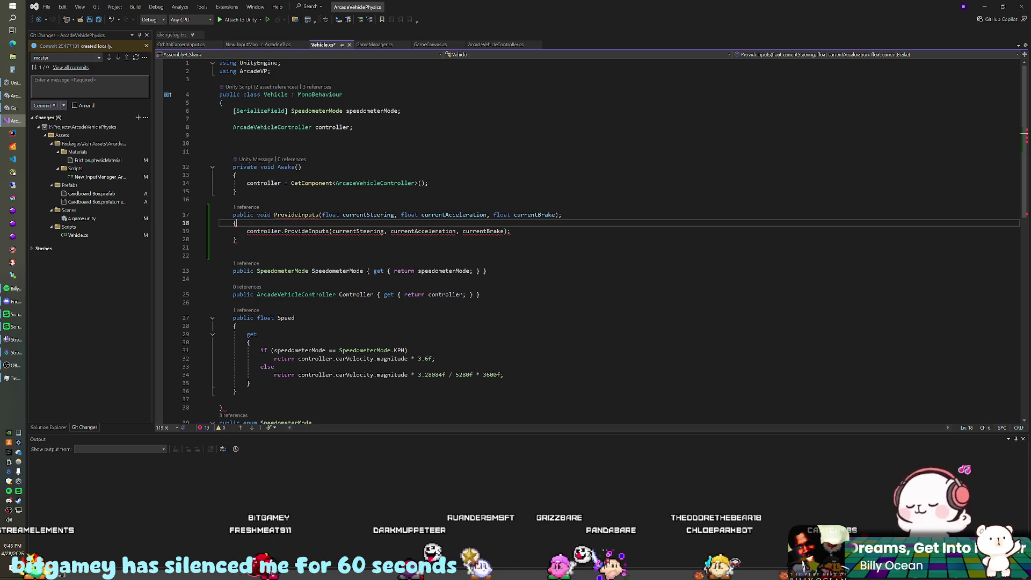
Check ArcadeVehicleController.ProvideInputs' three float parameters, revisit Vehicle.cs, then start Play mode in Unity
{"action": "left_click", "coordinate": [497, 45]}
{"action": "scroll", "coordinate": [590, 241], "scroll_direction": "up", "scroll_amount": 10}
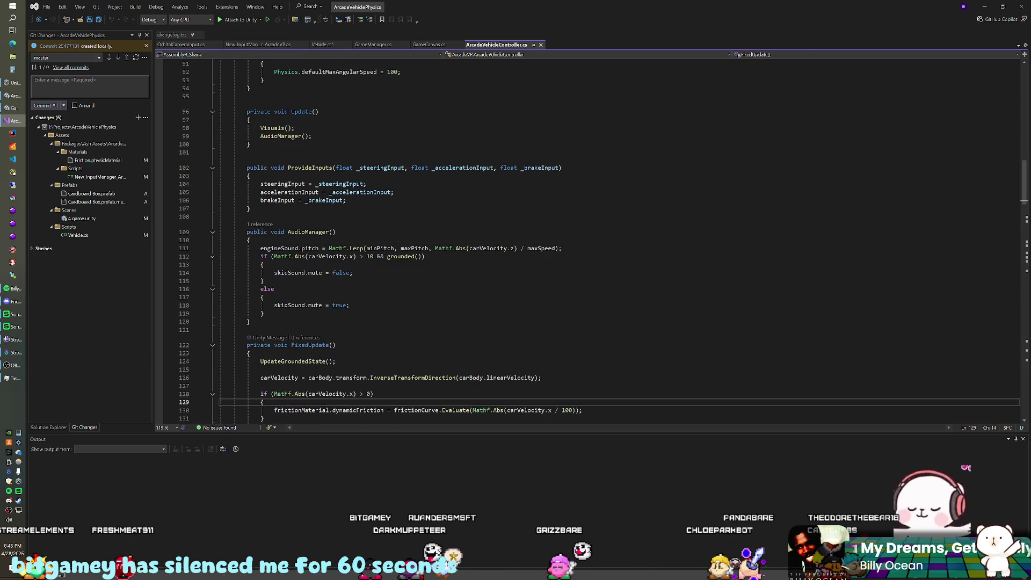
{"action": "scroll", "coordinate": [590, 242], "scroll_direction": "down", "scroll_amount": 2}
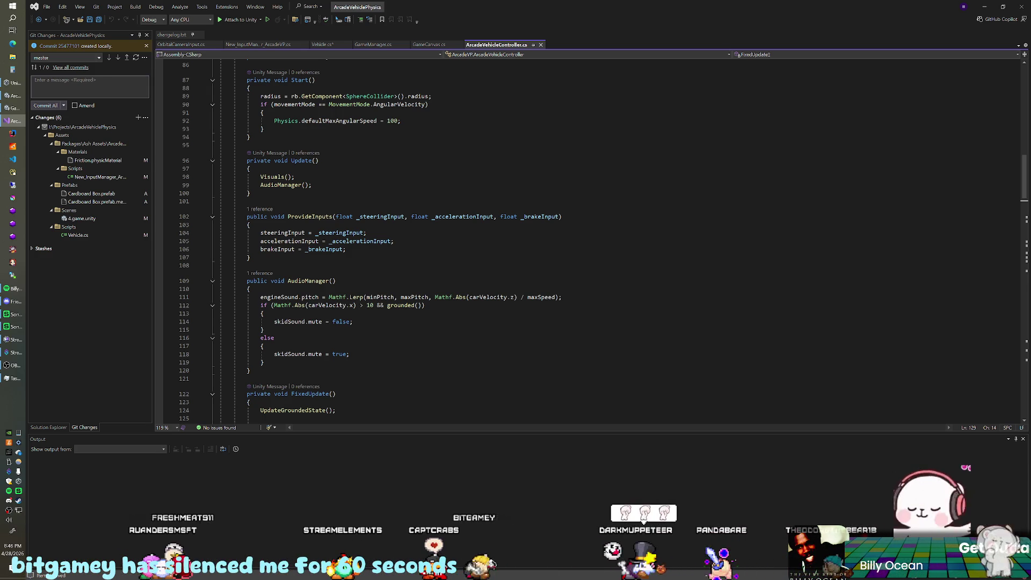
{"action": "key", "text": "ctrl+Tab"}
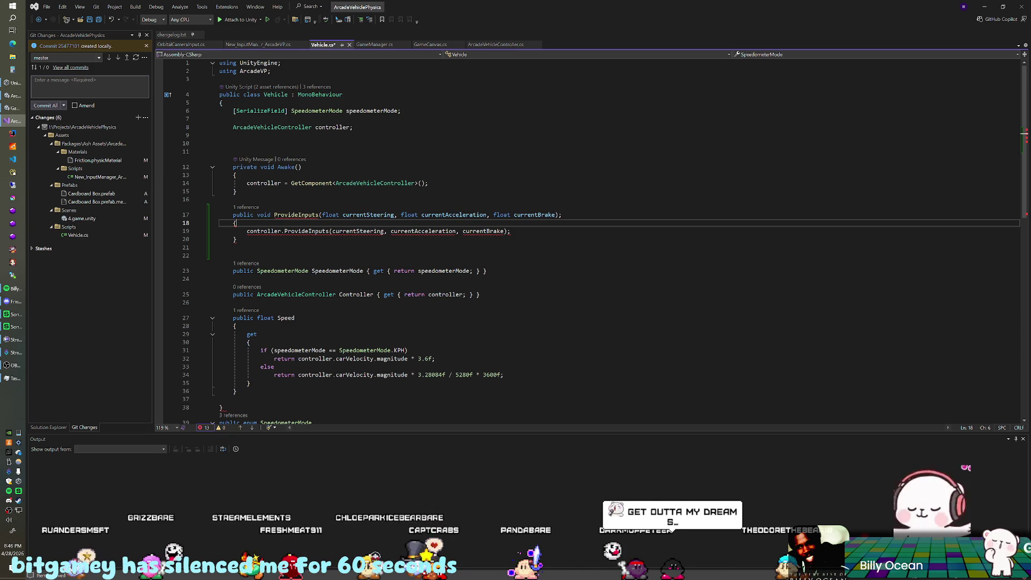
{"action": "left_click", "coordinate": [562, 215]}
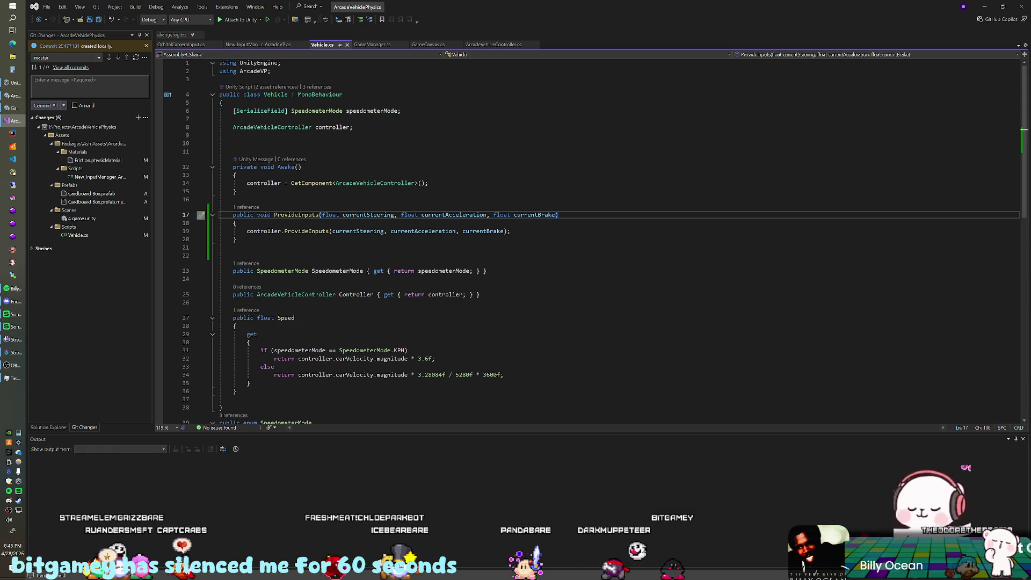
{"action": "key", "text": "alt+Tab"}
{"action": "key", "text": "ctrl+p"}
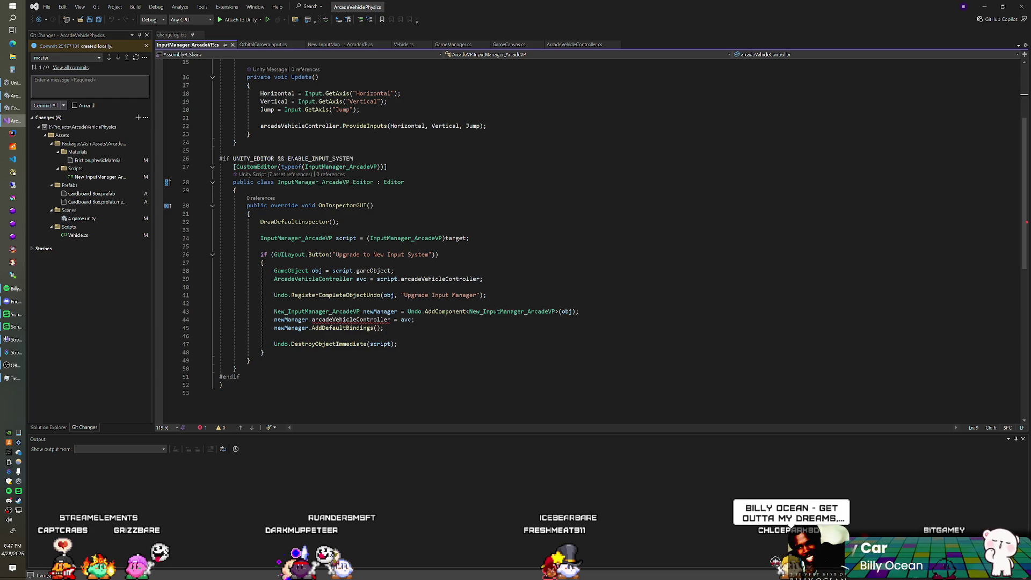
Delete the #if UNITY_EDITOR InputManager_ArcadeVP_Editor upgrade block, save, and return to Unity
{"action": "mouse_move", "coordinate": [236, 143]}
{"action": "left_mouse_down"}
{"action": "mouse_move", "coordinate": [387, 167]}
{"action": "mouse_move", "coordinate": [240, 377]}
{"action": "left_mouse_up"}
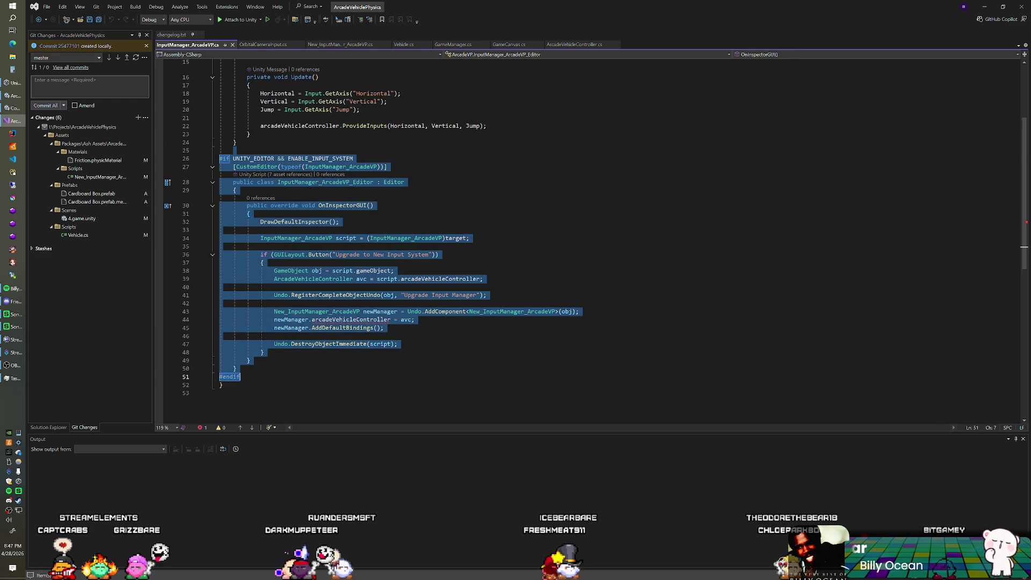
{"action": "key", "text": "Delete"}
{"action": "key", "text": "ctrl+s"}
{"action": "key", "text": "ctrl+a"}
{"action": "left_click", "coordinate": [249, 207]}
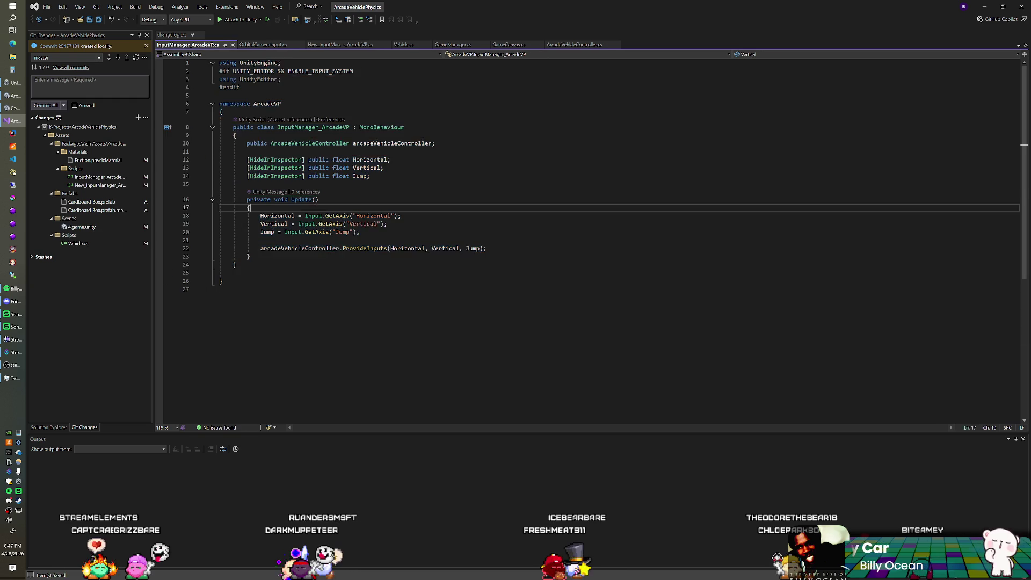
{"action": "key", "text": "ctrl+z"}
{"action": "key", "text": "ctrl+y"}
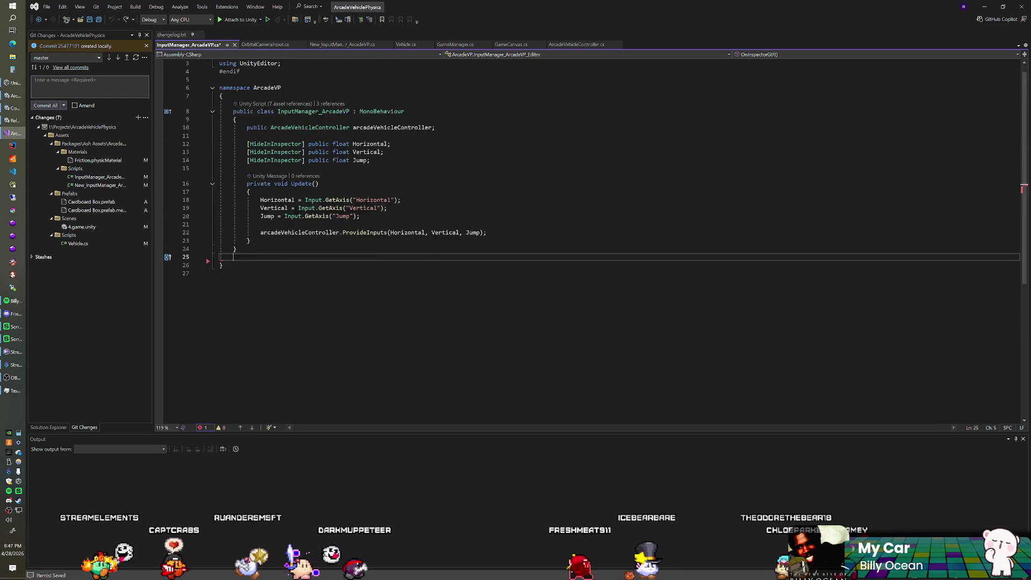
{"action": "left_click", "coordinate": [319, 200]}
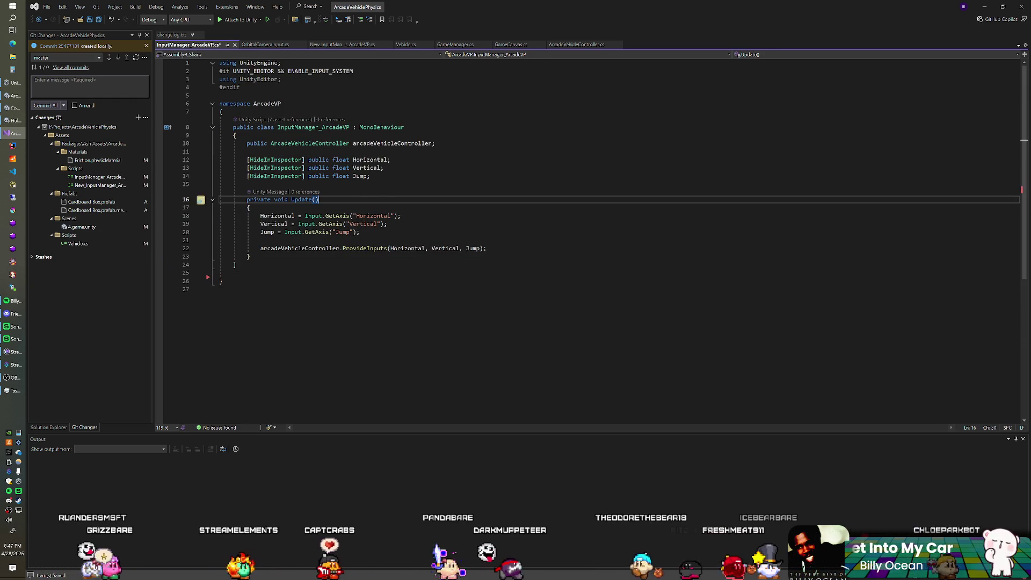
{"action": "key", "text": "ctrl+z"}
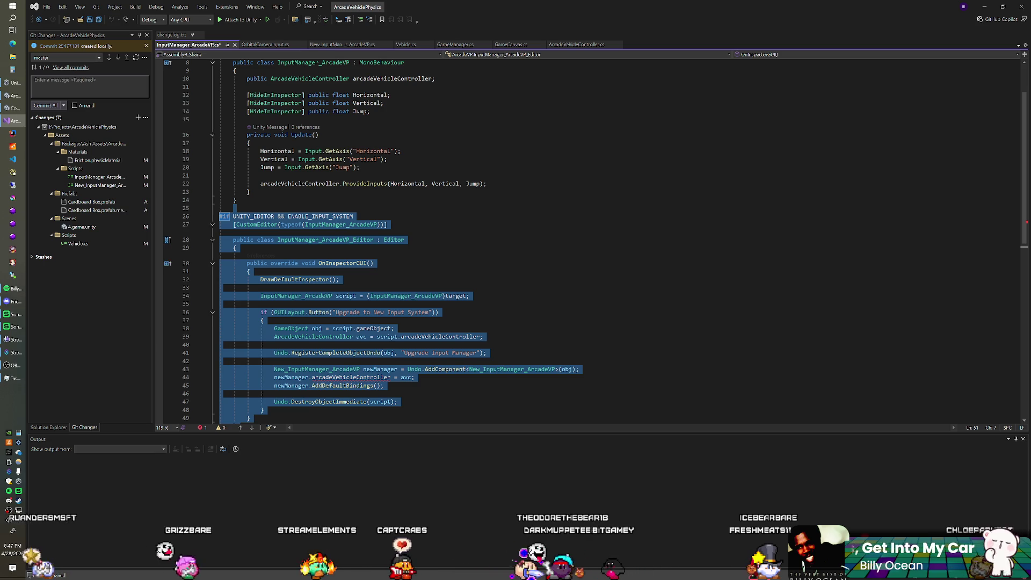
{"action": "scroll", "coordinate": [370, 170], "scroll_direction": "up", "scroll_amount": 3}
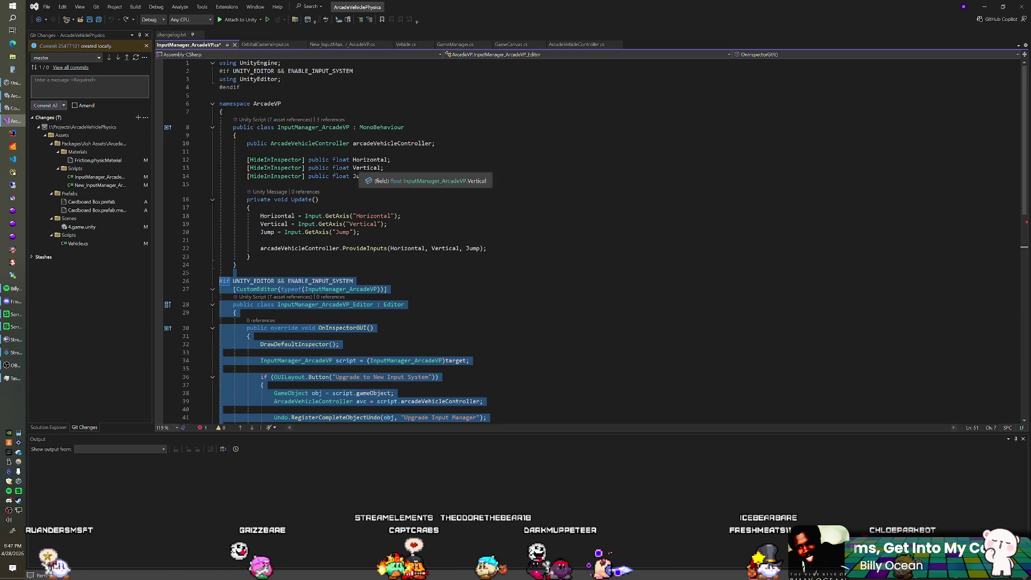
{"action": "key", "text": "Delete"}
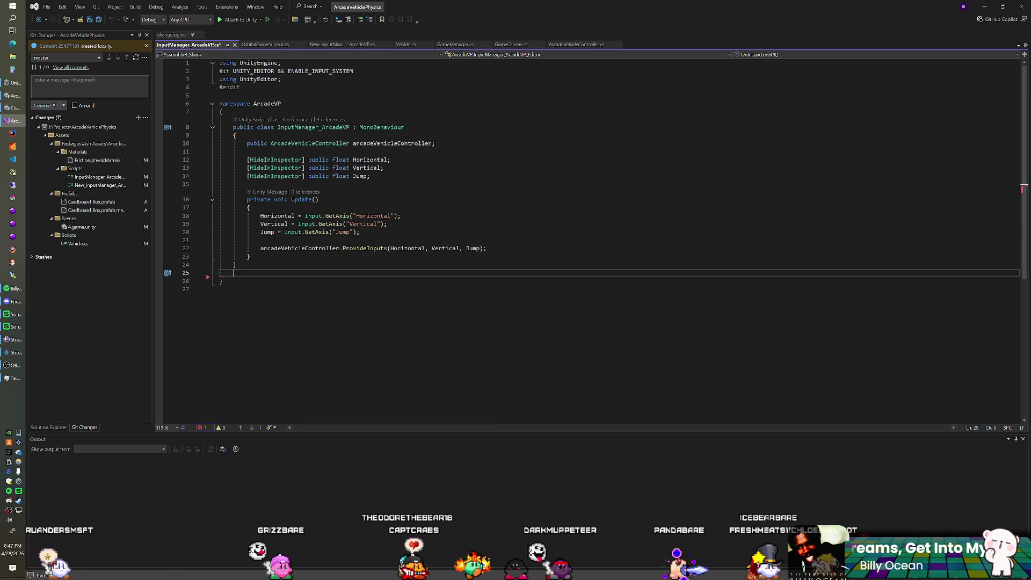
{"action": "left_click", "coordinate": [234, 265]}
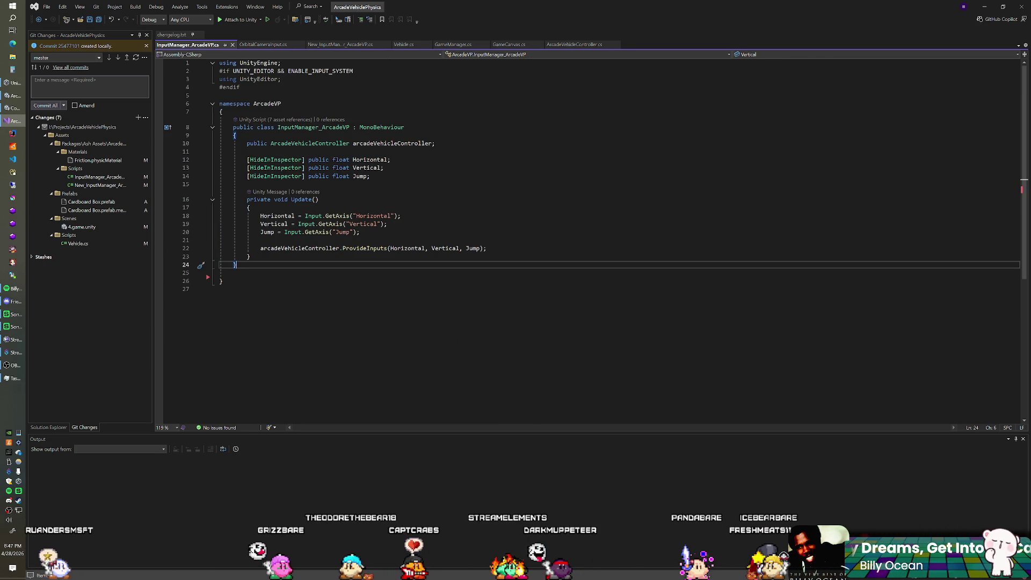
{"action": "key", "text": "alt+Tab"}
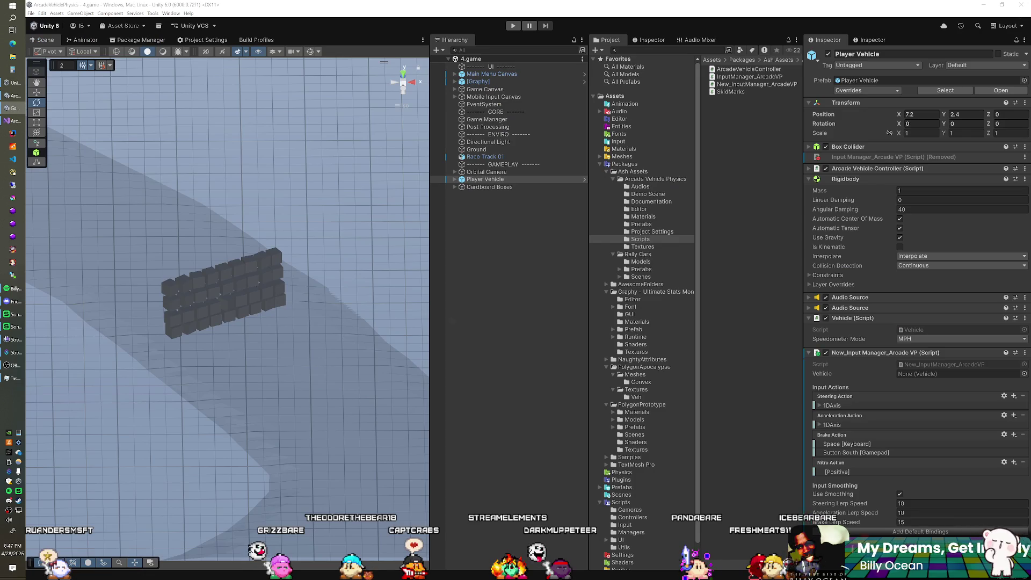
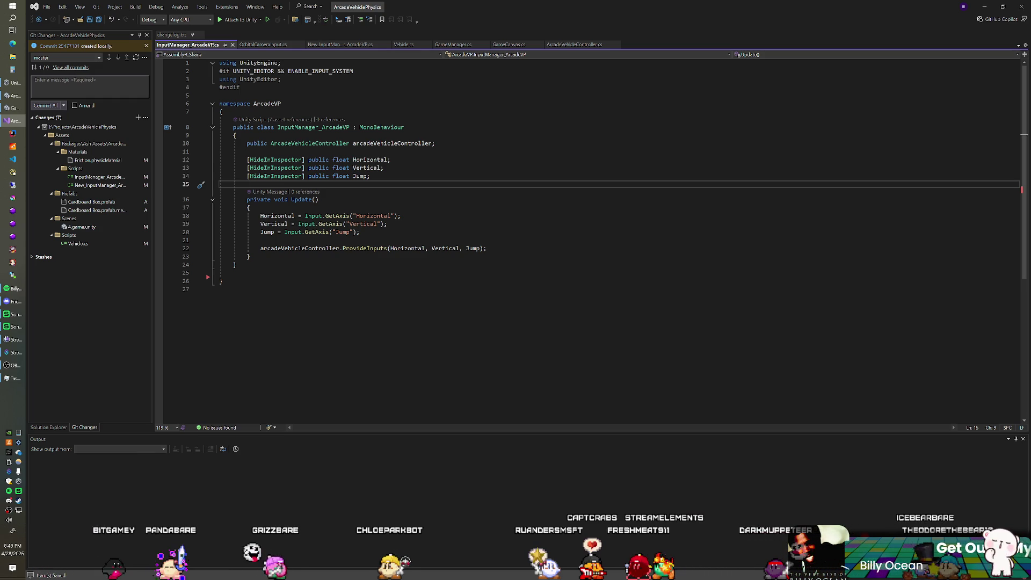
Paste the CustomEditor upgrade code after the Update method in InputManager_ArcadeVP.cs
{"action": "left_click", "coordinate": [233, 273]}
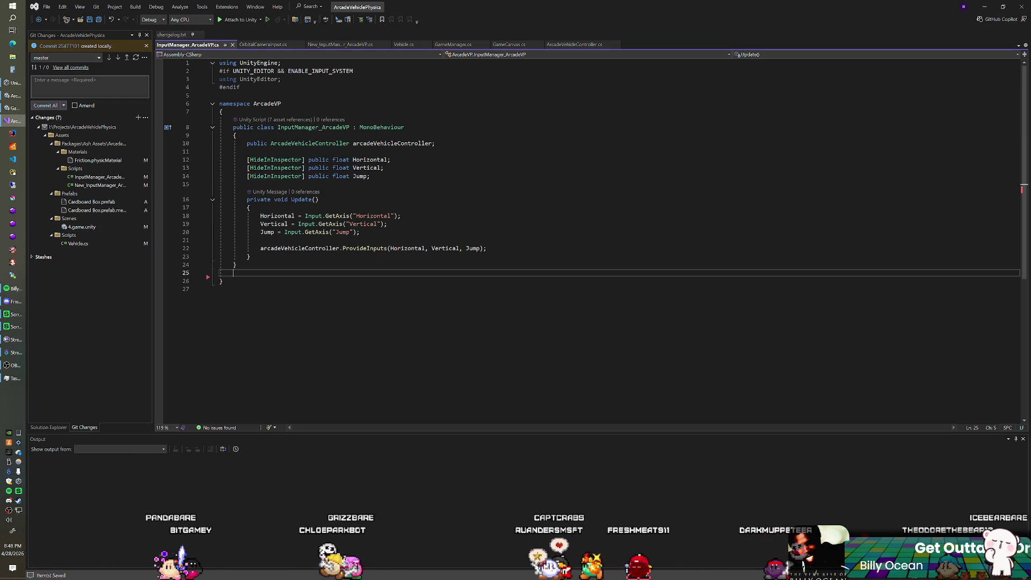
{"action": "type", "text": "#if UNITY_EDITOR && ENABLE_INPUT_SYSTEM     [CustomEditor(typeof(InputManager_ArcadeVP))]     public class InputManager_ArcadeVP_Editor : Editor     {         public override void OnInspectorGUI()         {             DrawDefaultInspector();              InputManager_ArcadeVP script = (InputManager_ArcadeVP)target;              if (GUILayout.Button(\"Upgrade to New Input System\"))             {                 GameObject obj = script.gameObject;                 ArcadeVehicleController avc = script.arcadeVehicleController;                  Undo.RegisterCompleteObjectUndo(obj, \"Upgrade Input Manager\");                  New_InputManager_ArcadeVP newManager = Undo.AddComponent<New_InputManager_ArcadeVP>(obj);                 newManager.arcadeVehicleController = avc;                 newManager.AddDefaultBindings();                  Undo.DestroyObjectImmediate(script);             }         }     } #endif"}
{"action": "left_click", "coordinate": [237, 150]}
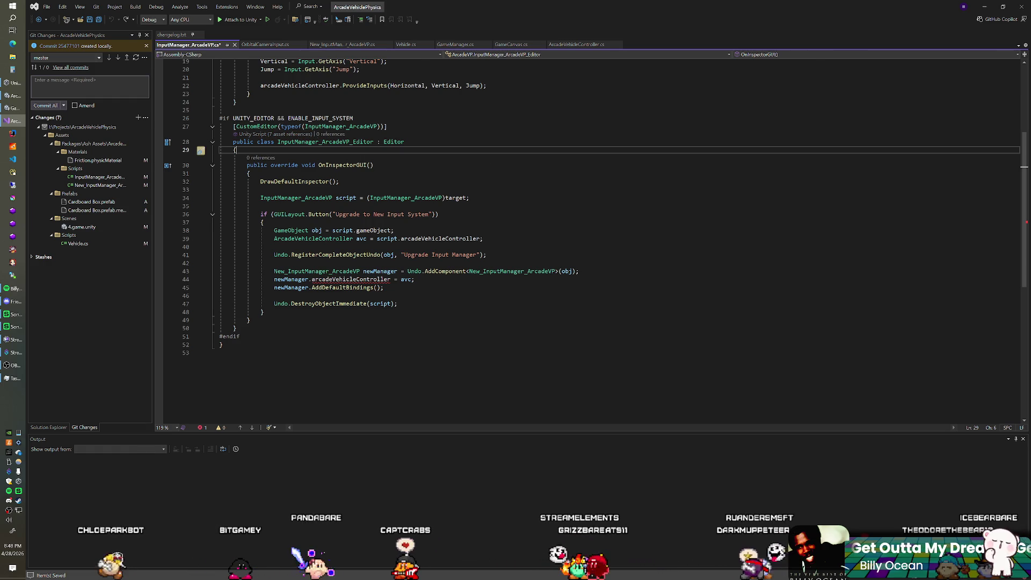
{"action": "key", "text": "alt+Tab"}
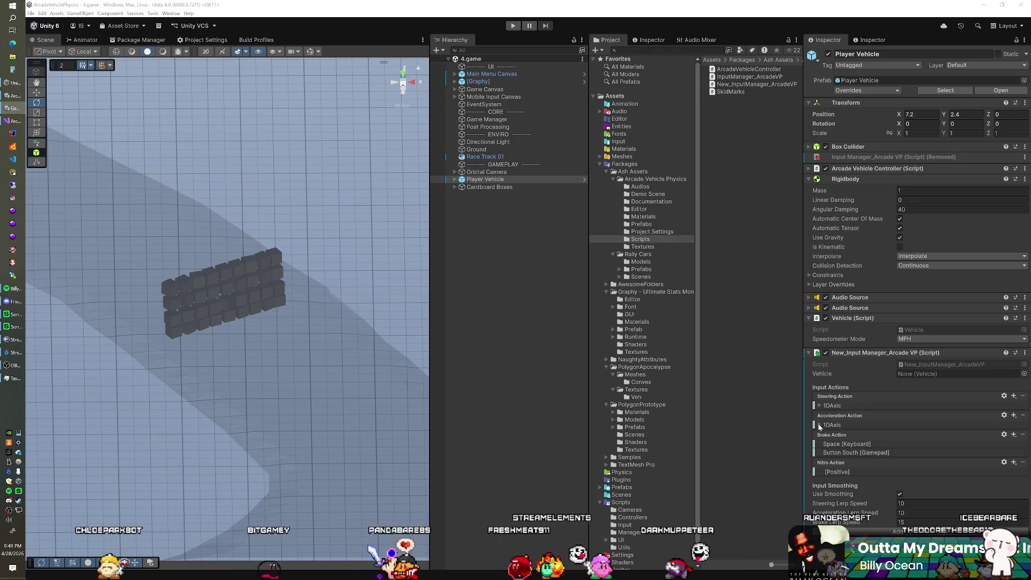
Comment out the pasted custom editor block with /* */ markers
{"action": "mouse_move", "coordinate": [241, 336]}
{"action": "left_mouse_down"}
{"action": "mouse_move", "coordinate": [376, 284]}
{"action": "mouse_move", "coordinate": [354, 119]}
{"action": "left_mouse_up"}
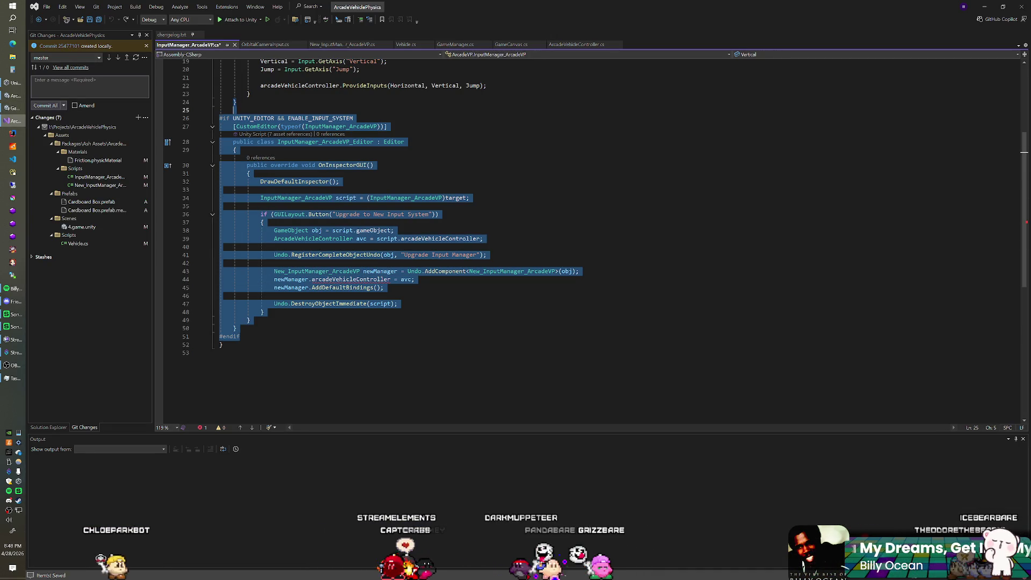
{"action": "left_click", "coordinate": [234, 110]}
{"action": "key", "text": "Return"}
{"action": "type", "text": "/*"}
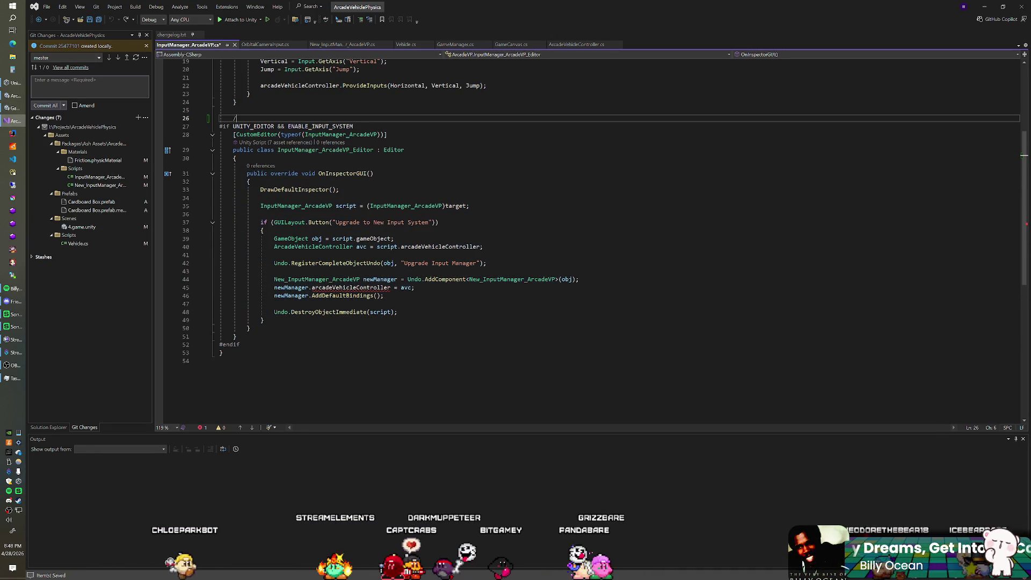
{"action": "left_click", "coordinate": [240, 345]}
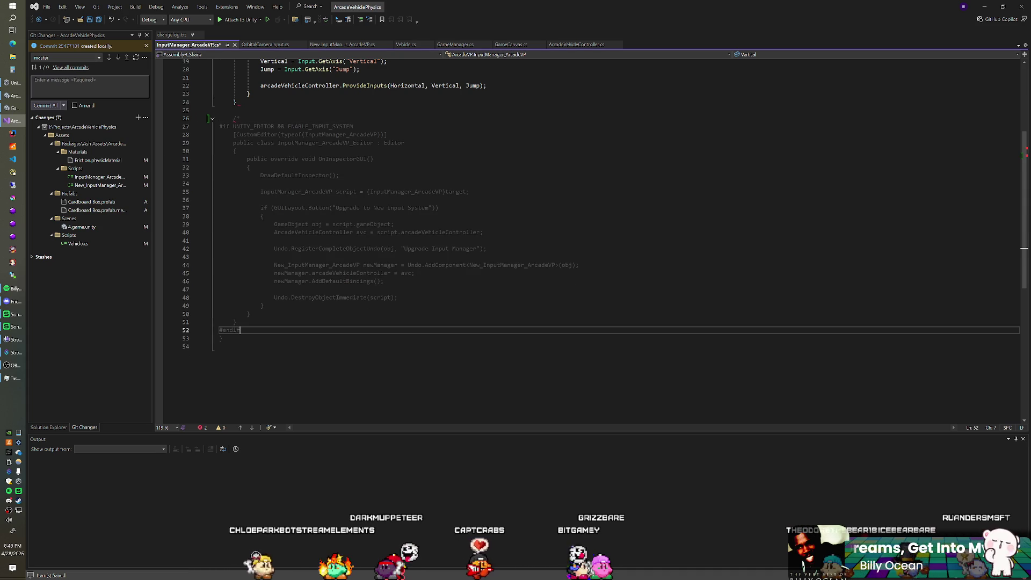
{"action": "key", "text": "Return"}
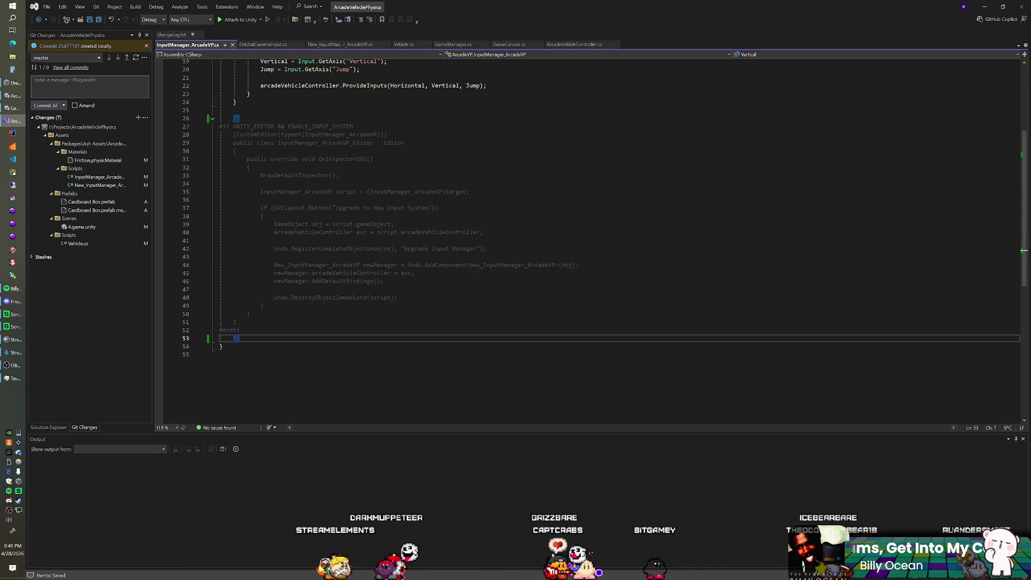
Look over OrbitalCameraInput.cs, Vehicle.cs and New_InputManager_ArcadeVP.cs, then return to Unity
{"action": "left_click", "coordinate": [268, 45]}
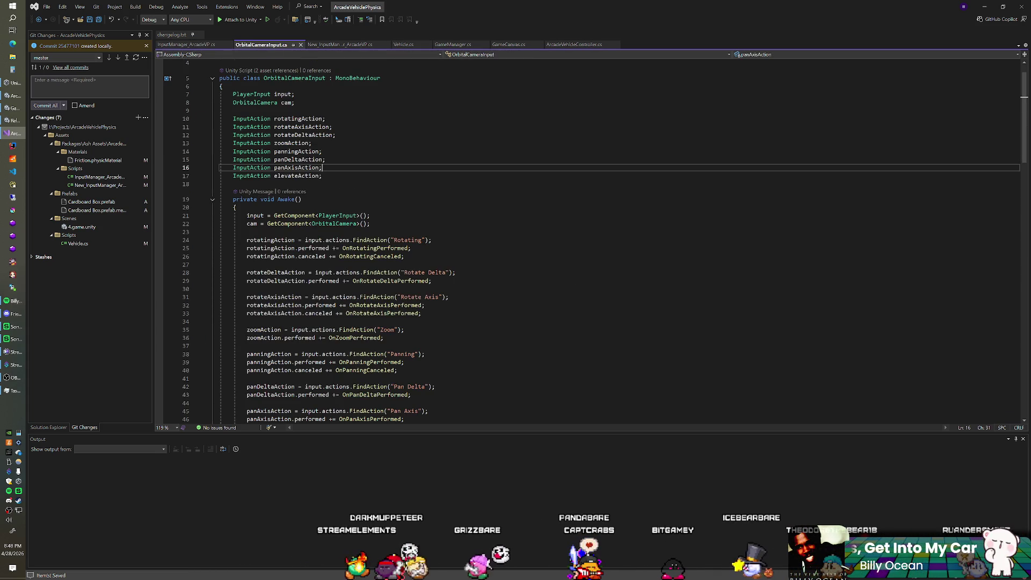
{"action": "left_click", "coordinate": [404, 45]}
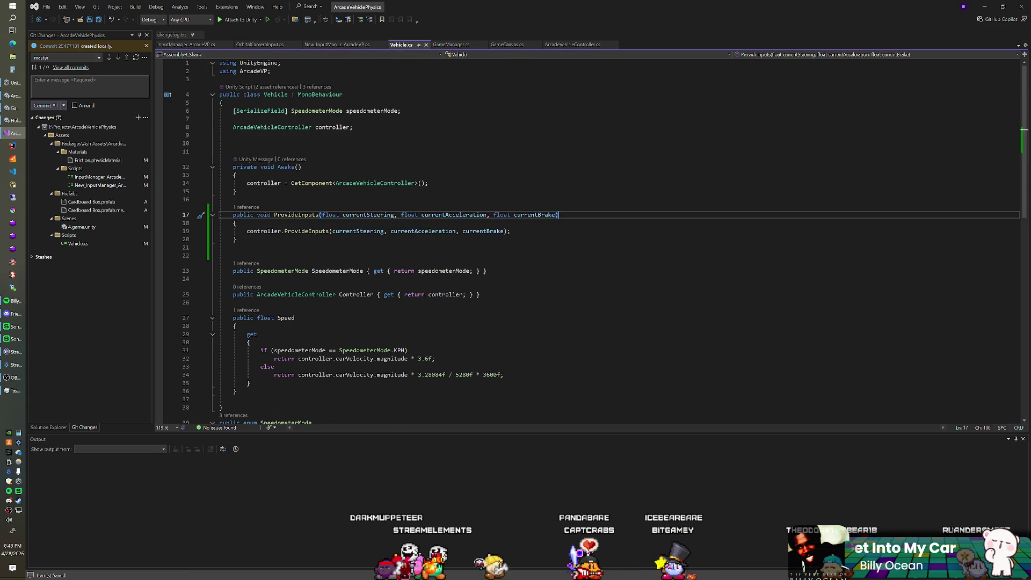
{"action": "scroll", "coordinate": [590, 241], "scroll_direction": "down", "scroll_amount": 1}
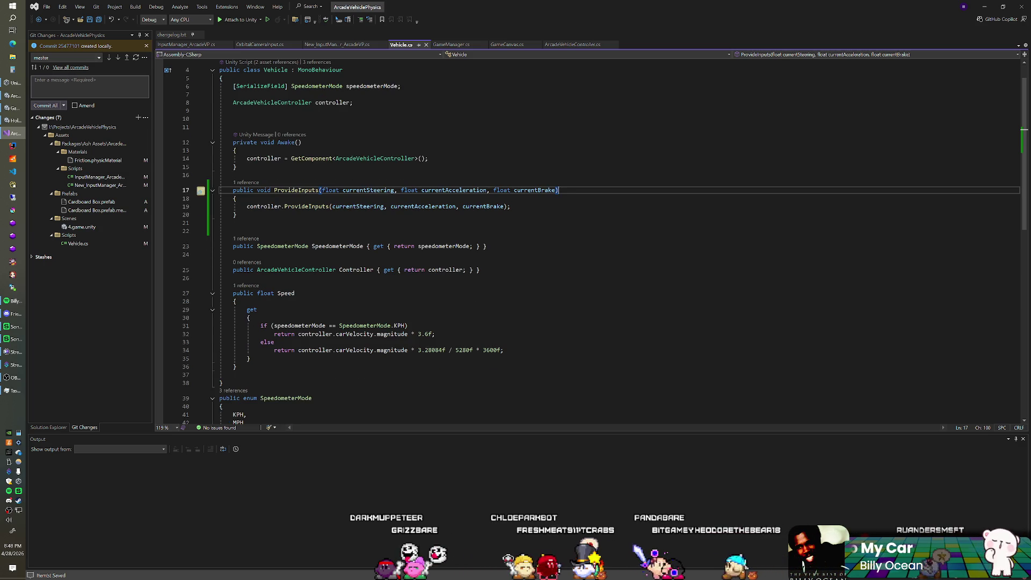
{"action": "left_click", "coordinate": [199, 46]}
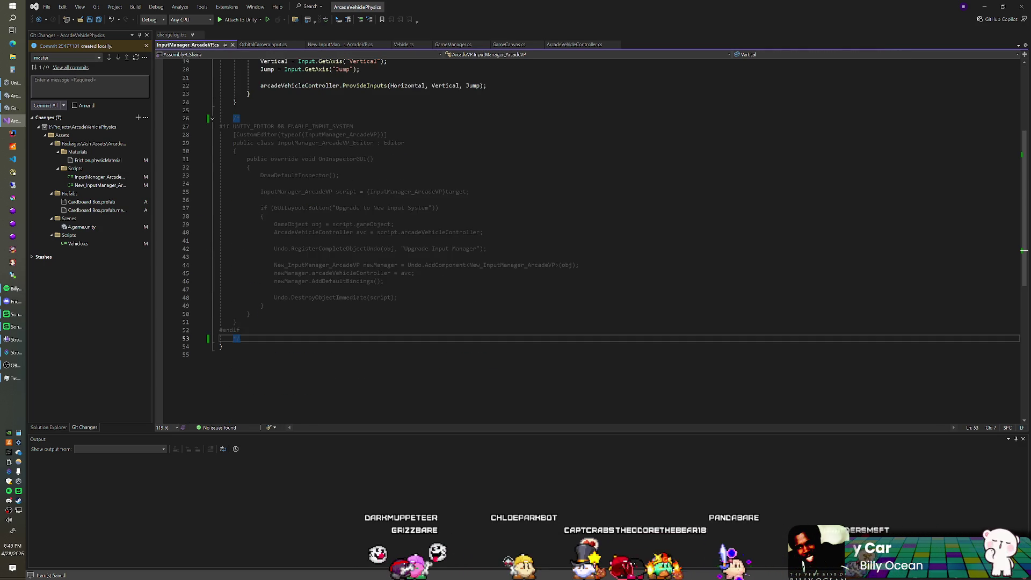
{"action": "scroll", "coordinate": [591, 242], "scroll_direction": "up", "scroll_amount": 4}
{"action": "left_click", "coordinate": [350, 46]}
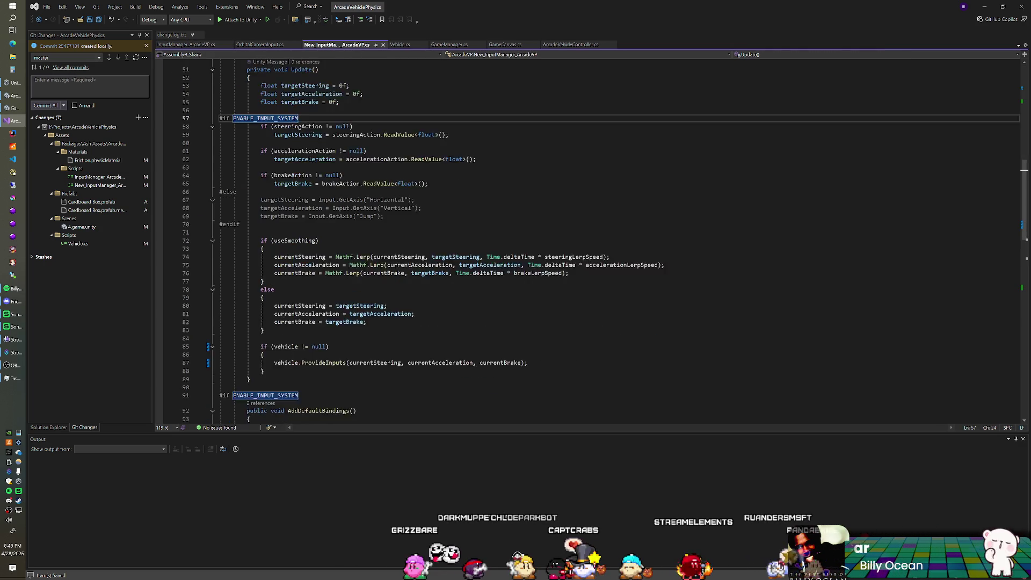
{"action": "left_click", "coordinate": [355, 314]}
{"action": "key", "text": "alt+Tab"}
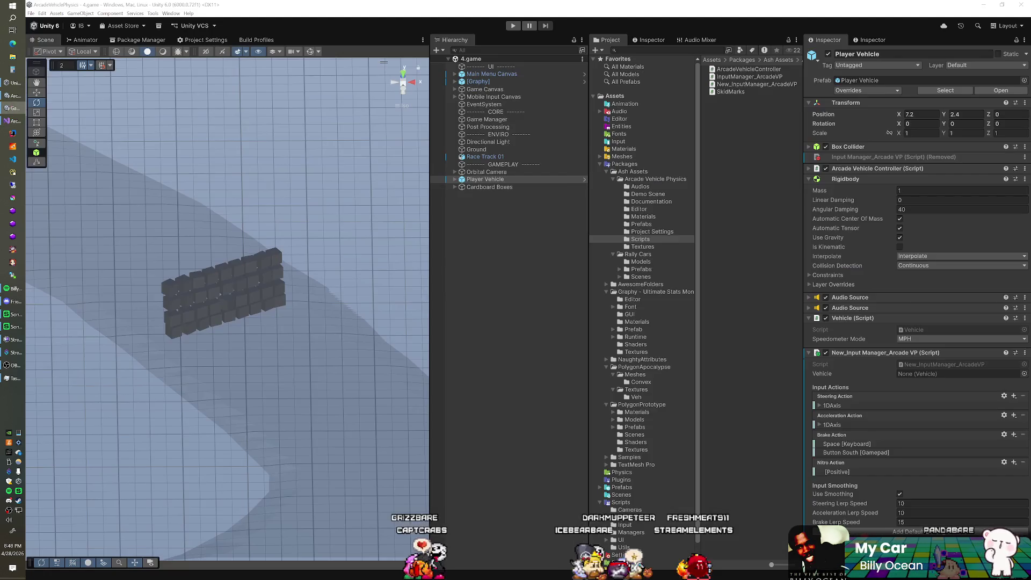
Assign Player Vehicle to New_Input Manager's Vehicle field, then play-test driving with W/A/D and reset
{"action": "mouse_move", "coordinate": [485, 179]}
{"action": "left_mouse_down"}
{"action": "mouse_move", "coordinate": [591, 241]}
{"action": "mouse_move", "coordinate": [945, 374]}
{"action": "left_mouse_up"}
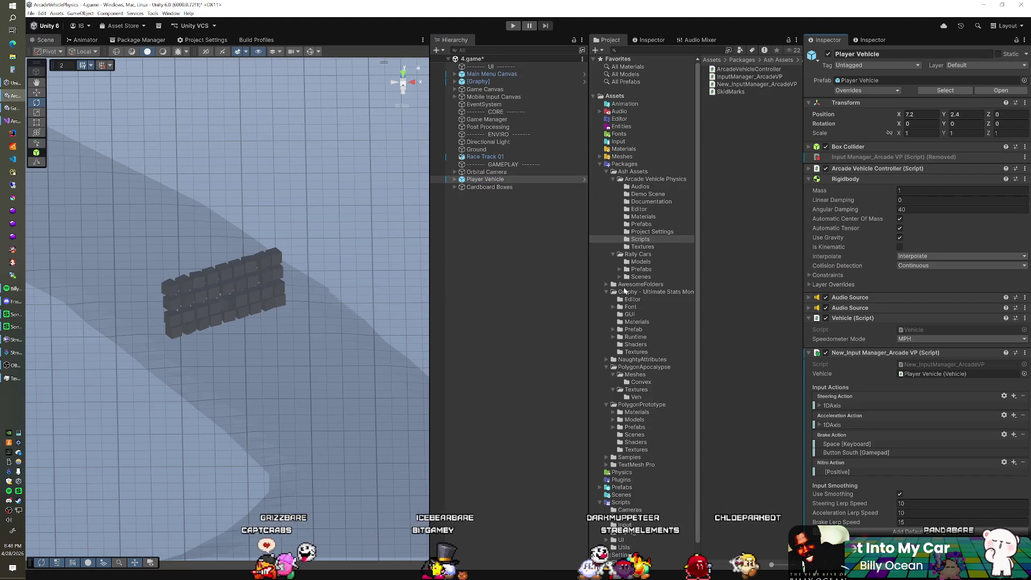
{"action": "left_click", "coordinate": [513, 26]}
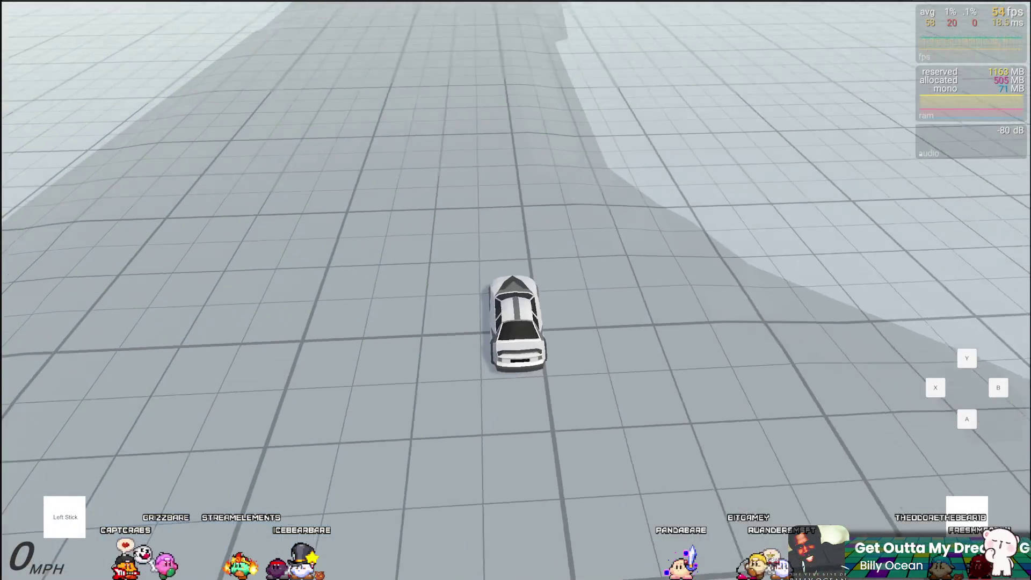
{"action": "key", "text": "w"}
{"action": "key", "text": "d"}
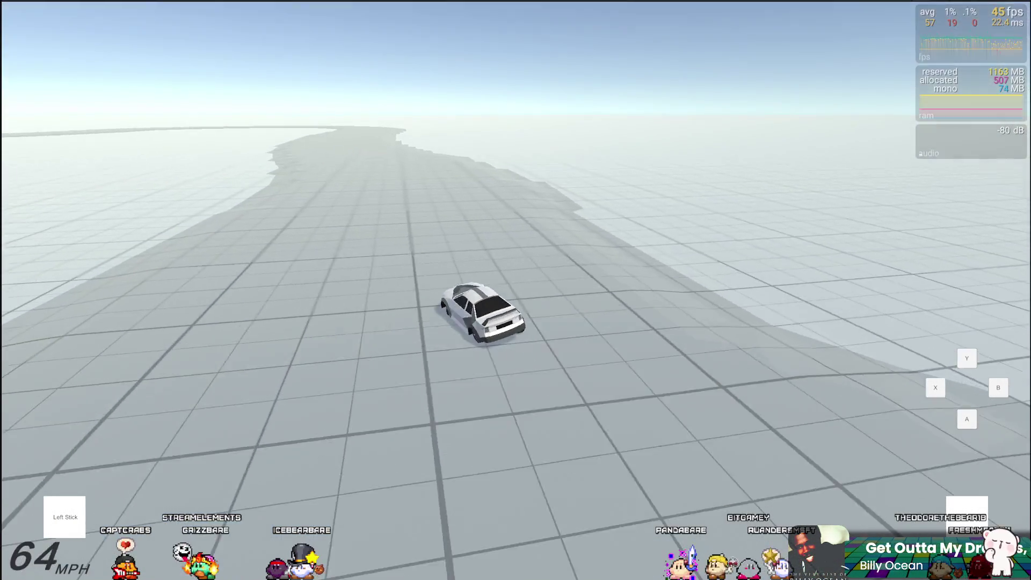
{"action": "key", "text": "w"}
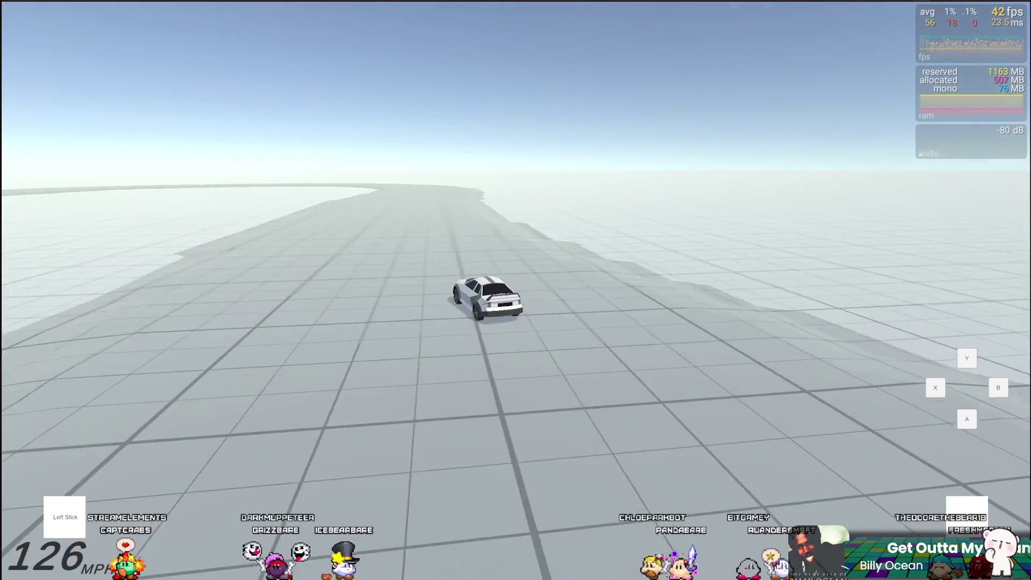
{"action": "key", "text": "a"}
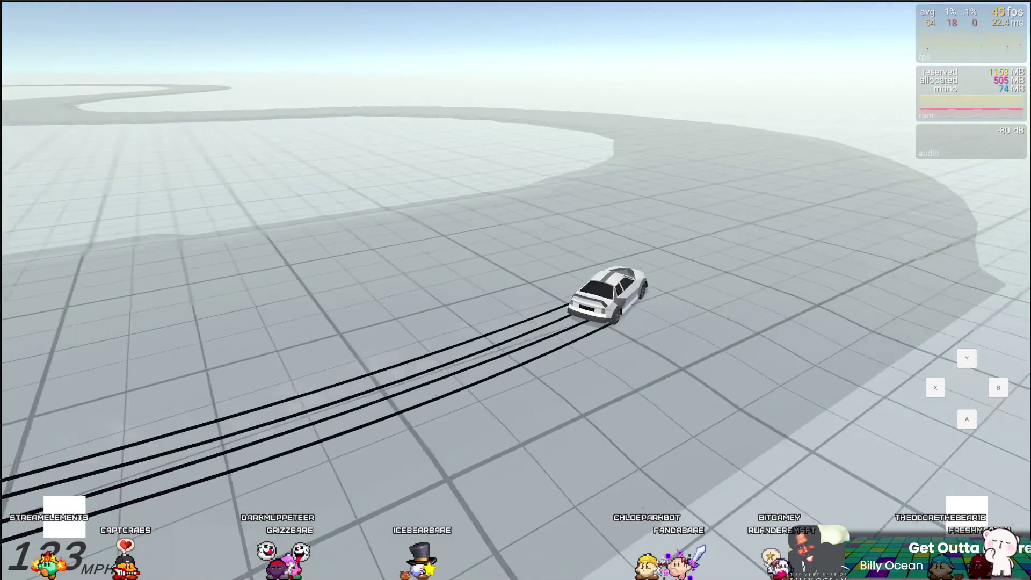
{"action": "key", "text": "r"}
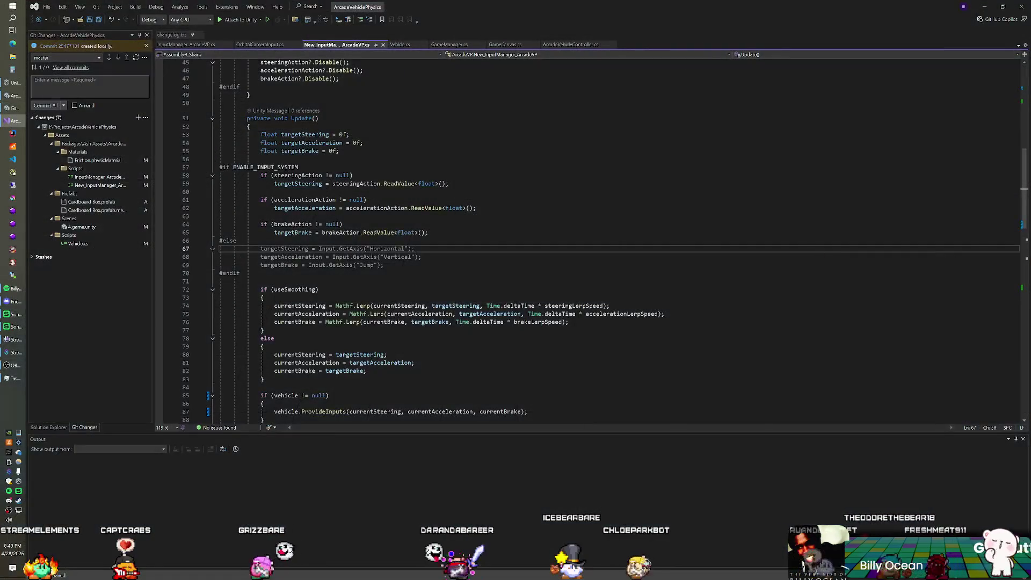
Flip through the script tabs and add a blank line inside Vehicle.cs's ProvideInputs
{"action": "key", "text": "ctrl+Tab"}
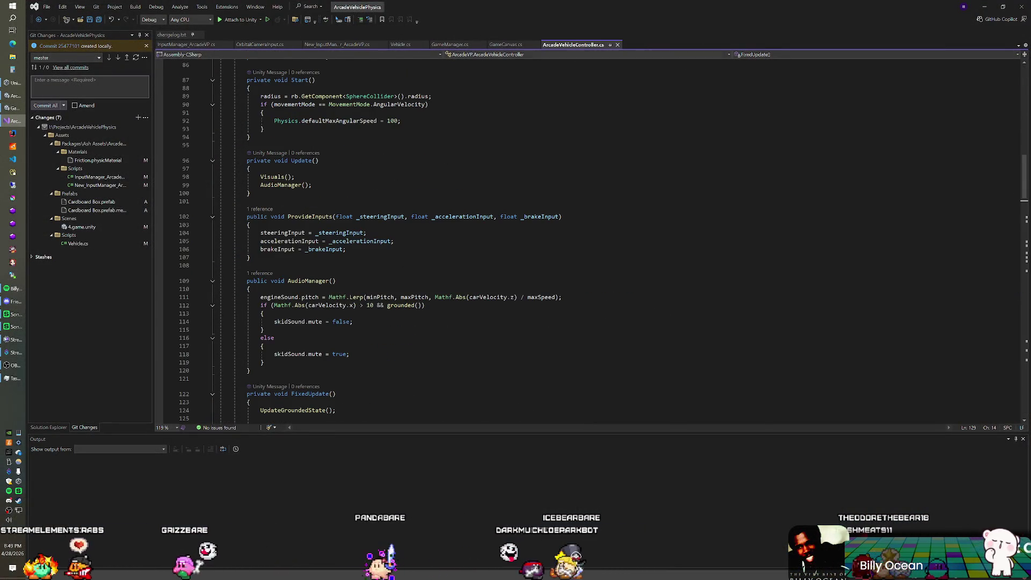
{"action": "left_click", "coordinate": [346, 45]}
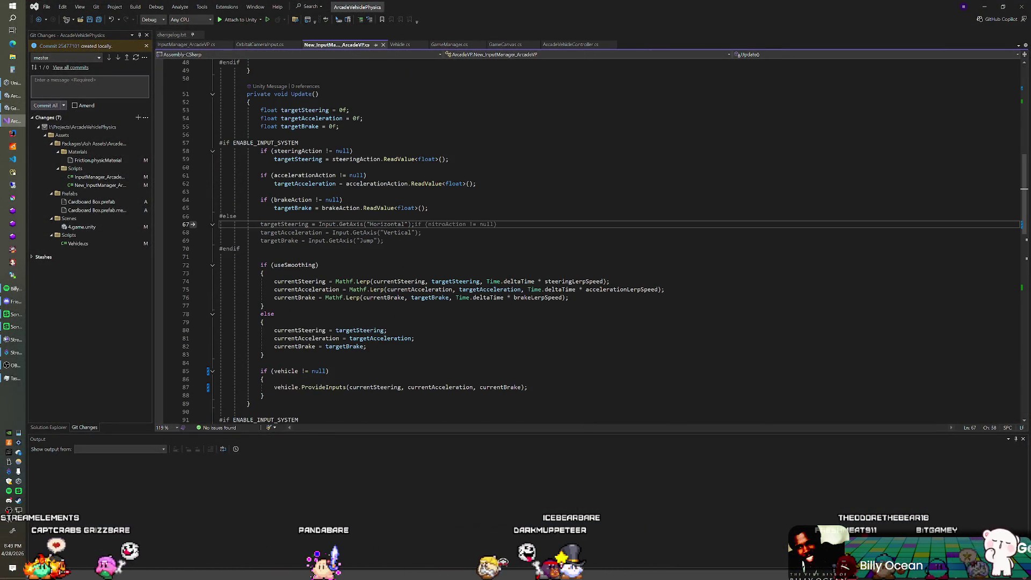
{"action": "left_click", "coordinate": [400, 45]}
{"action": "left_click", "coordinate": [337, 45]}
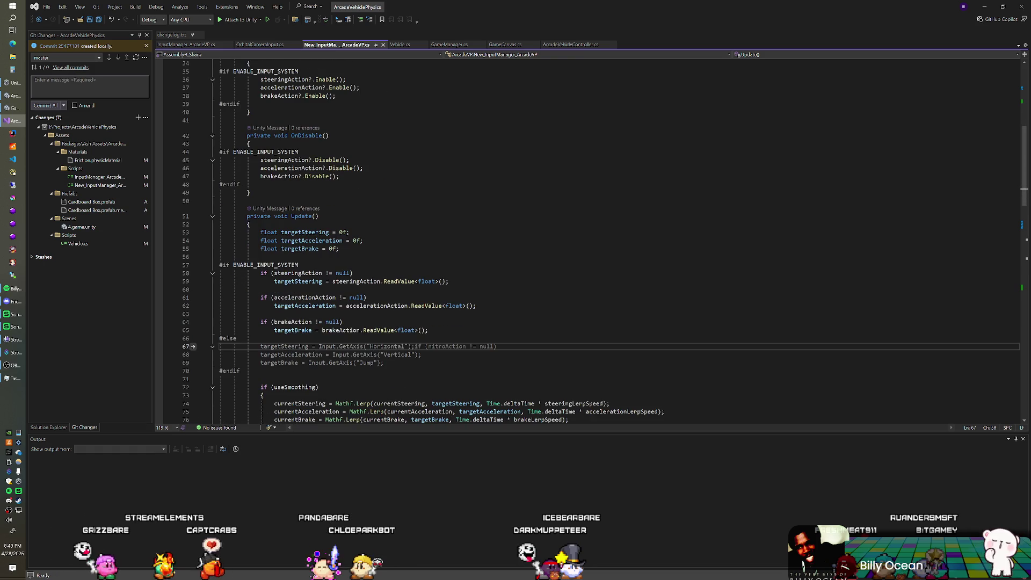
{"action": "key", "text": "ctrl+minus"}
{"action": "scroll", "coordinate": [591, 236], "scroll_direction": "down", "scroll_amount": 2}
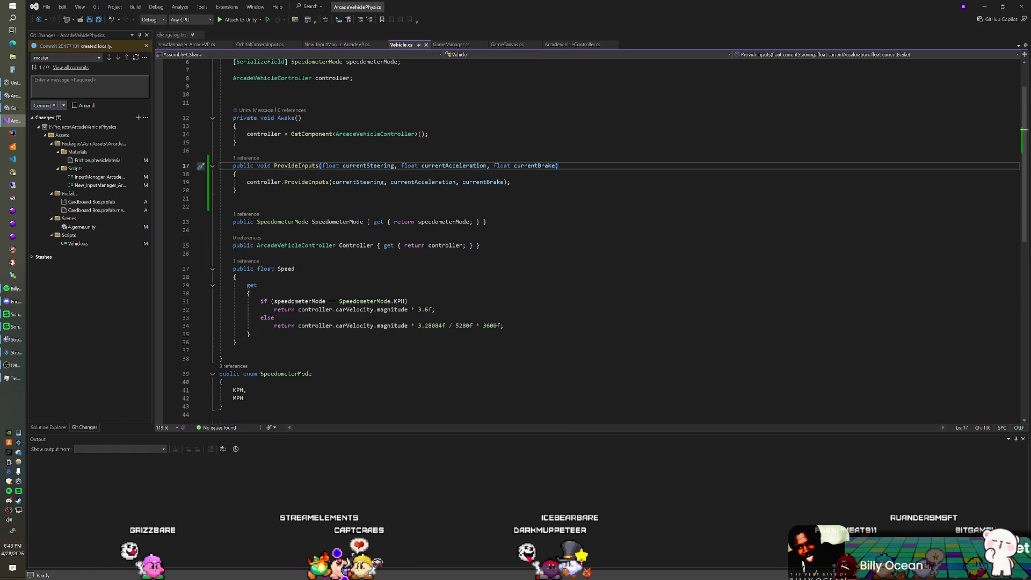
{"action": "scroll", "coordinate": [590, 236], "scroll_direction": "up", "scroll_amount": 2}
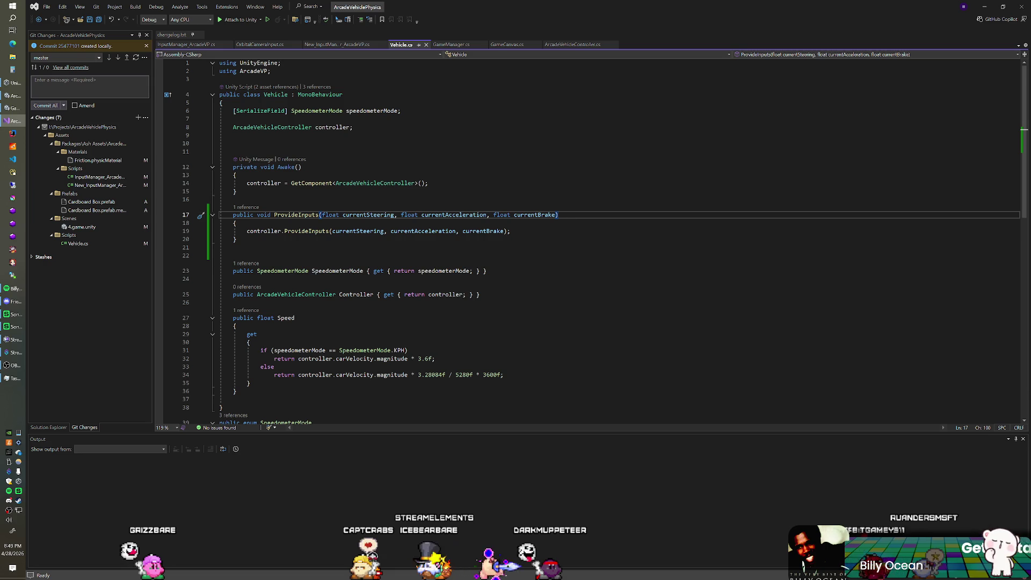
{"action": "left_click", "coordinate": [237, 223]}
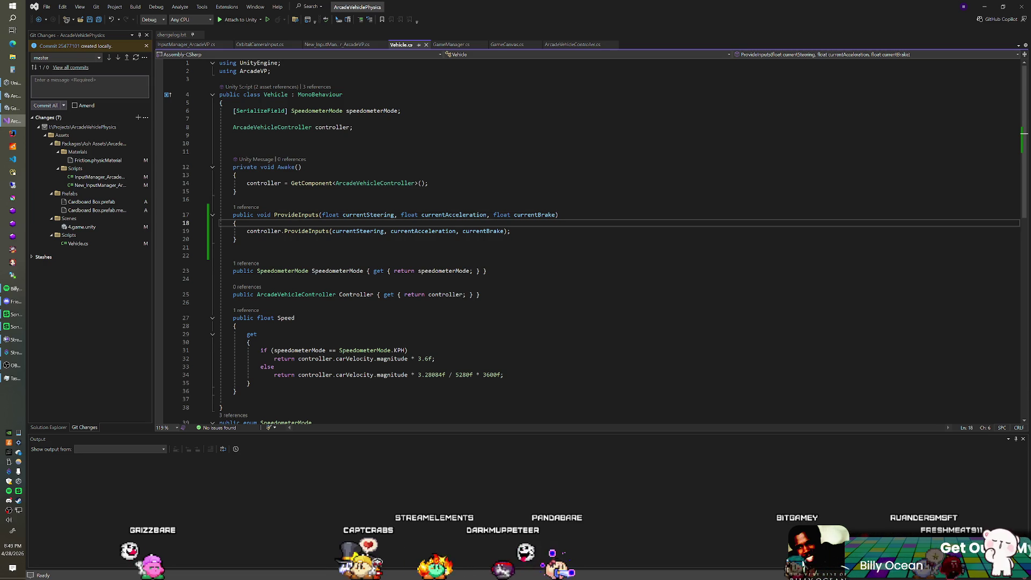
{"action": "key", "text": "Return"}
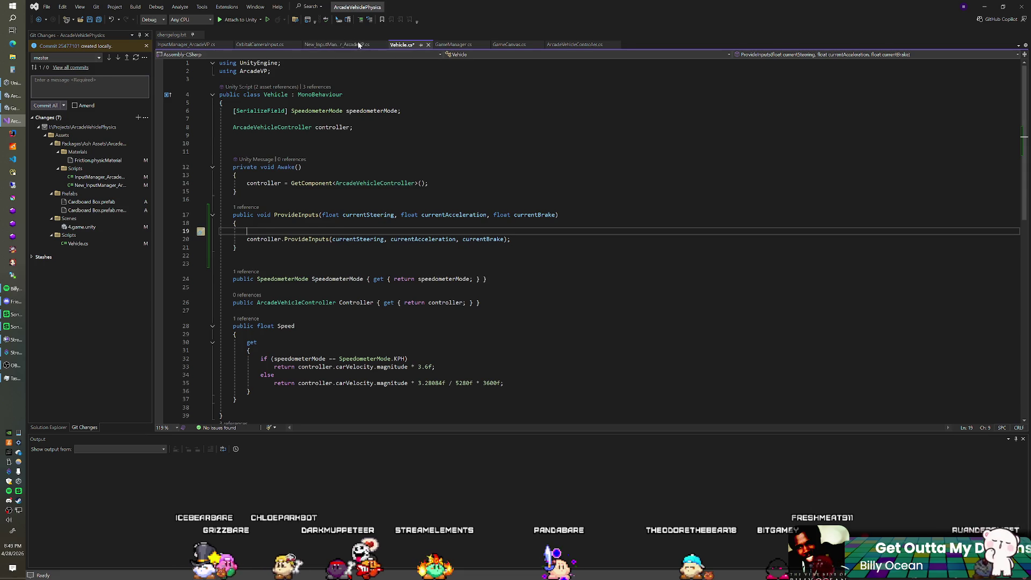
Scroll through New_InputManager_ArcadeVP.cs to review its input action fields, including nitroAction
{"action": "left_click", "coordinate": [337, 44]}
{"action": "scroll", "coordinate": [452, 161], "scroll_direction": "down", "scroll_amount": 2}
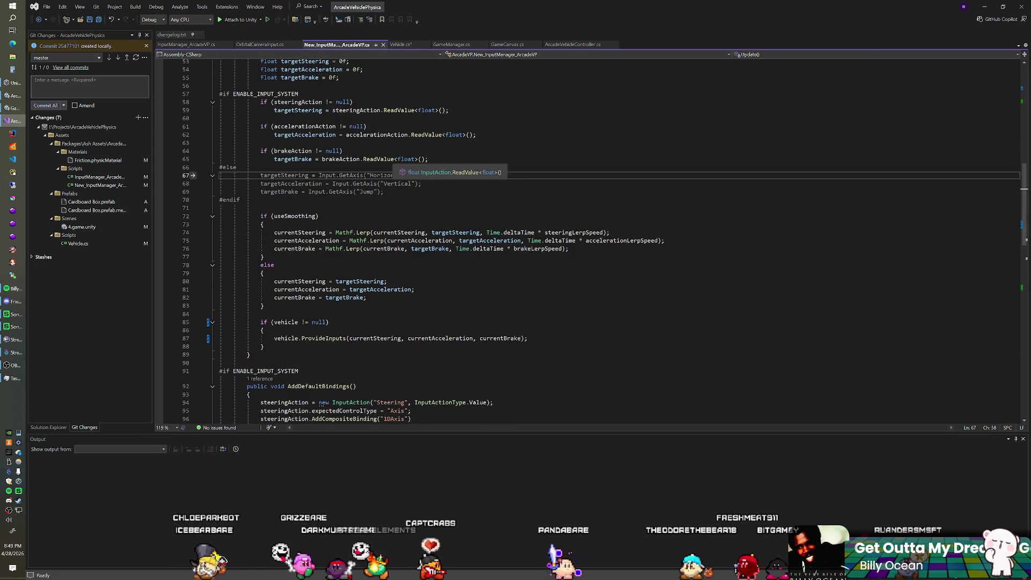
{"action": "scroll", "coordinate": [451, 161], "scroll_direction": "down", "scroll_amount": 3}
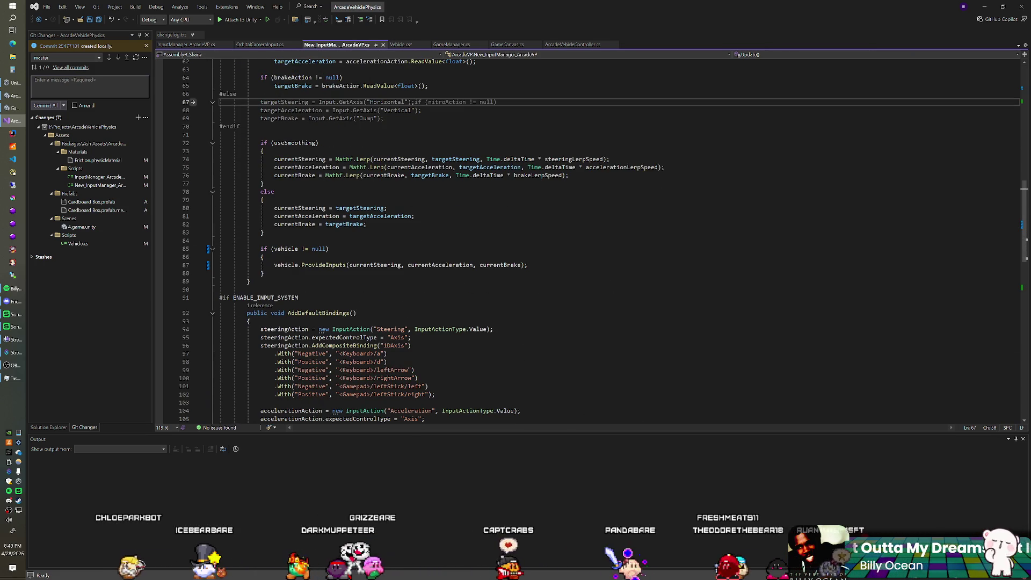
{"action": "scroll", "coordinate": [591, 242], "scroll_direction": "up", "scroll_amount": 4}
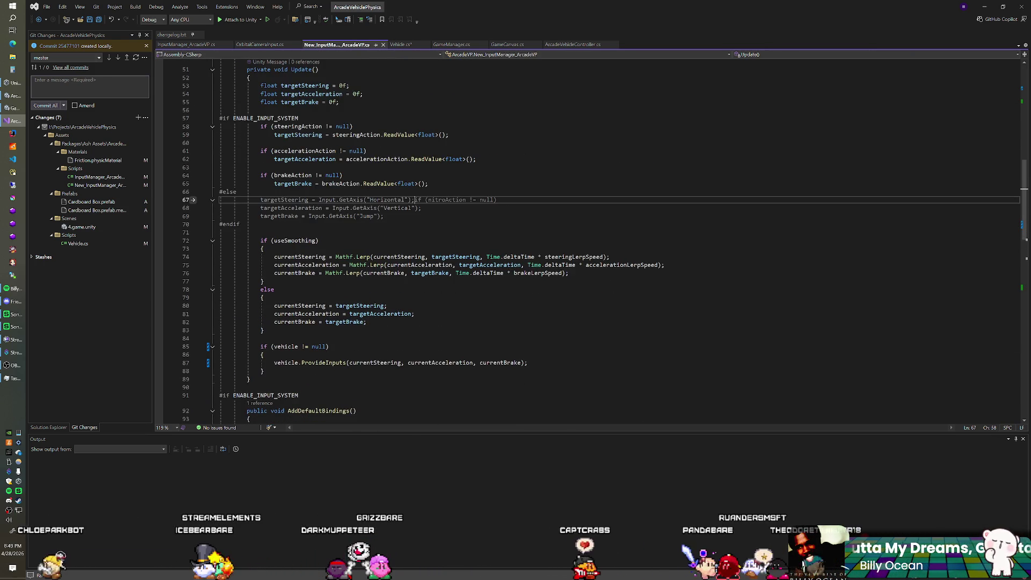
{"action": "scroll", "coordinate": [590, 242], "scroll_direction": "up", "scroll_amount": 2}
{"action": "scroll", "coordinate": [590, 242], "scroll_direction": "down", "scroll_amount": 15}
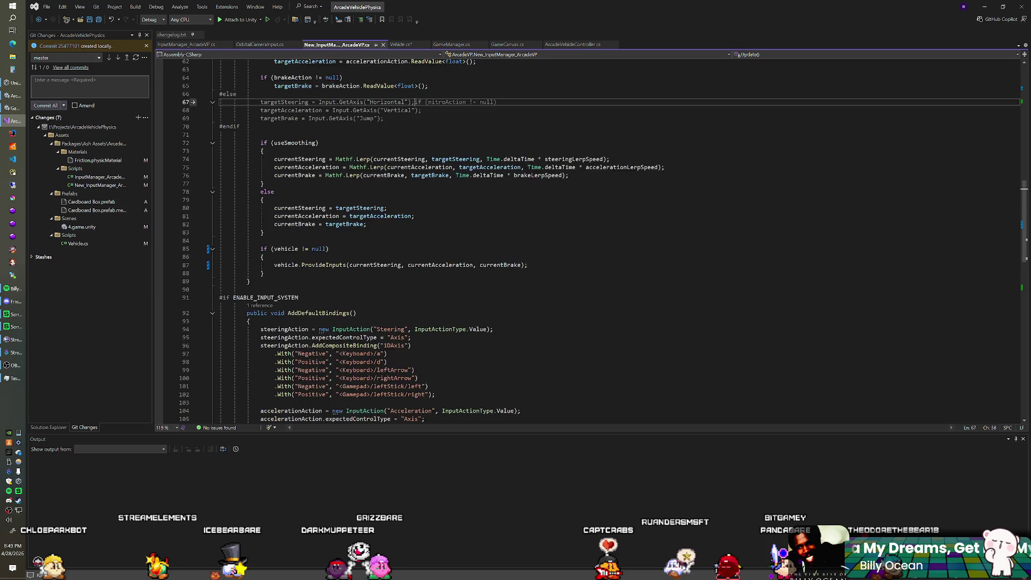
{"action": "scroll", "coordinate": [640, 232], "scroll_direction": "up", "scroll_amount": 20}
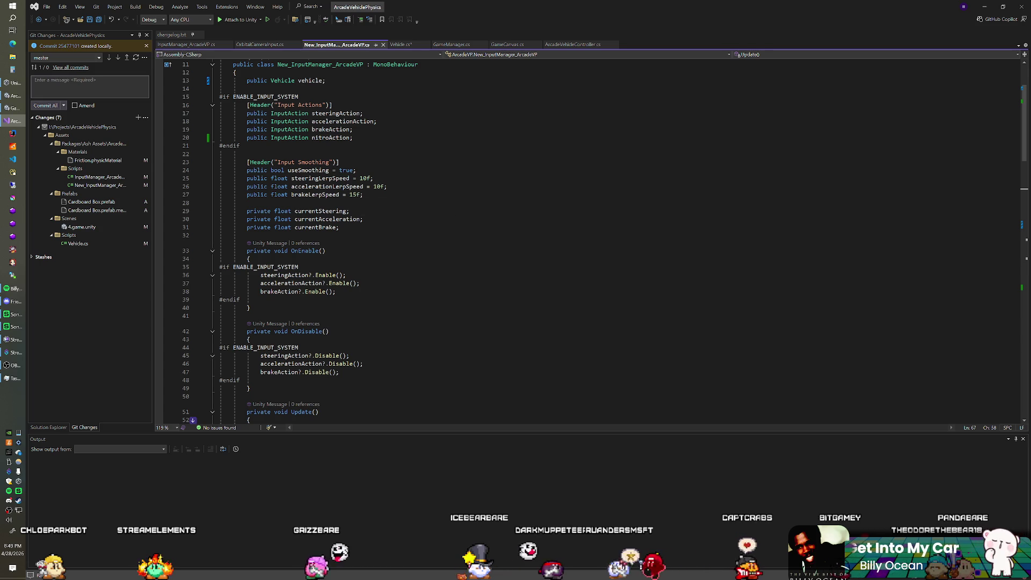
Add 'public float nitroLerpSpeed = 5f;' below brakeLerpSpeed under Input Smoothing
{"action": "left_click", "coordinate": [363, 195]}
{"action": "key", "text": "Return"}
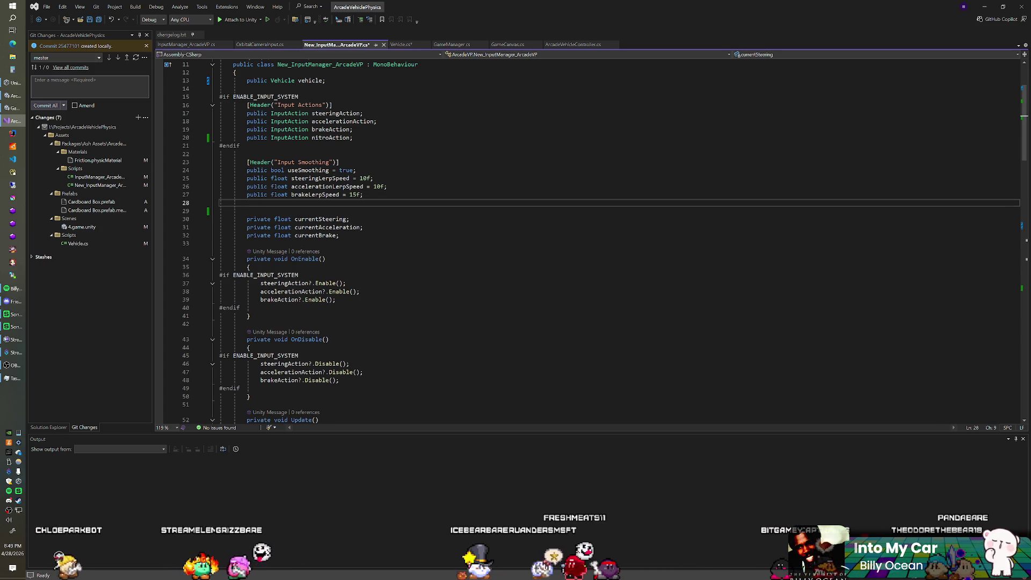
{"action": "type", "text": "public float nitro"}
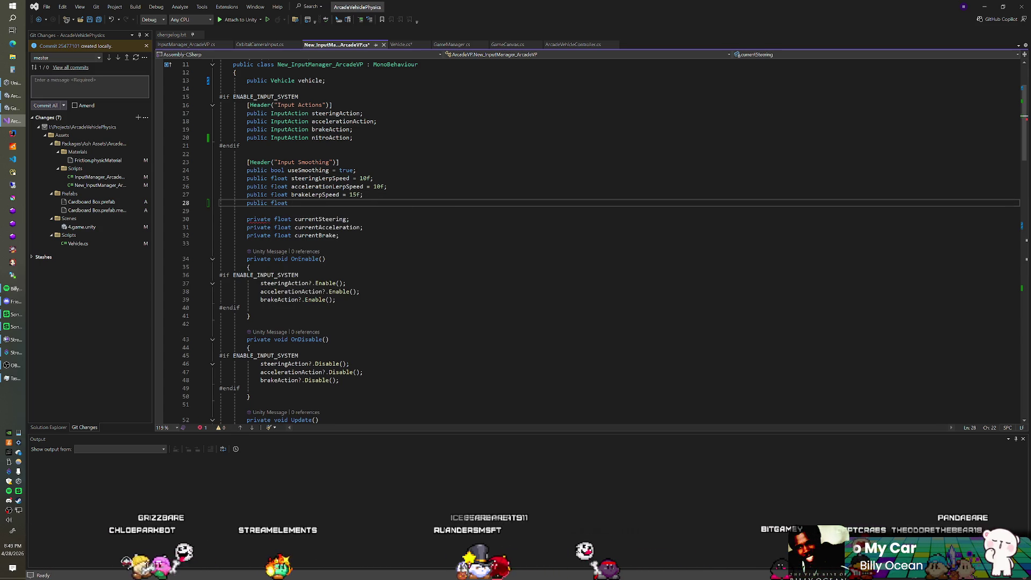
{"action": "type", "text": "LerpSpeed"}
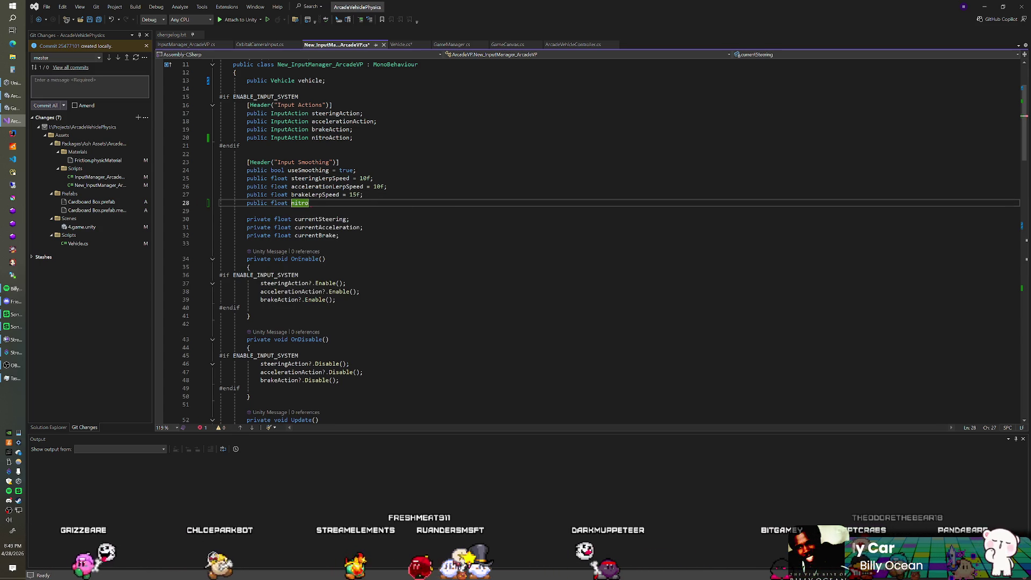
{"action": "type", "text": " = 5f;"}
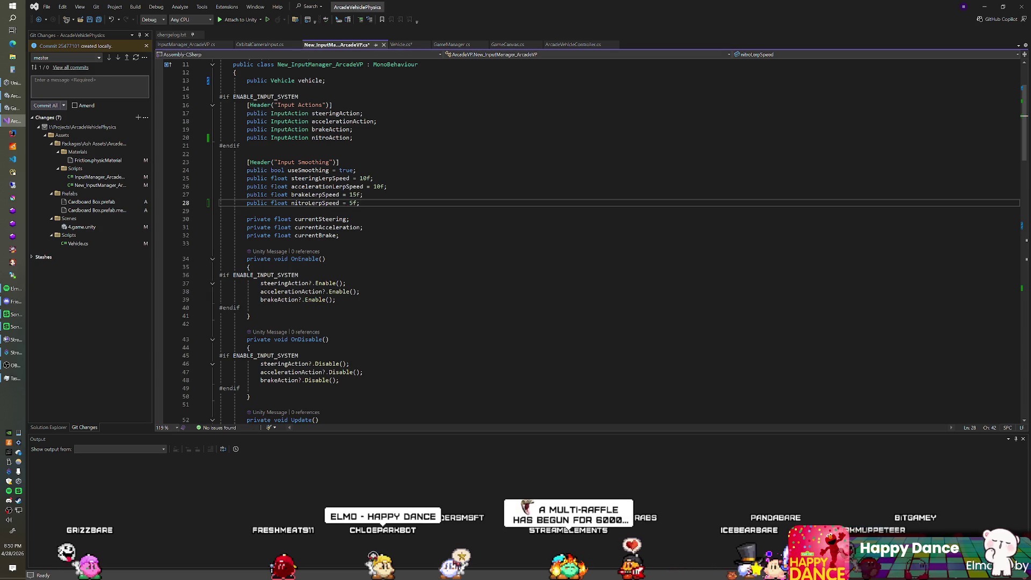
{"action": "scroll", "coordinate": [590, 242], "scroll_direction": "down", "scroll_amount": 2}
{"action": "scroll", "coordinate": [591, 242], "scroll_direction": "down", "scroll_amount": 9}
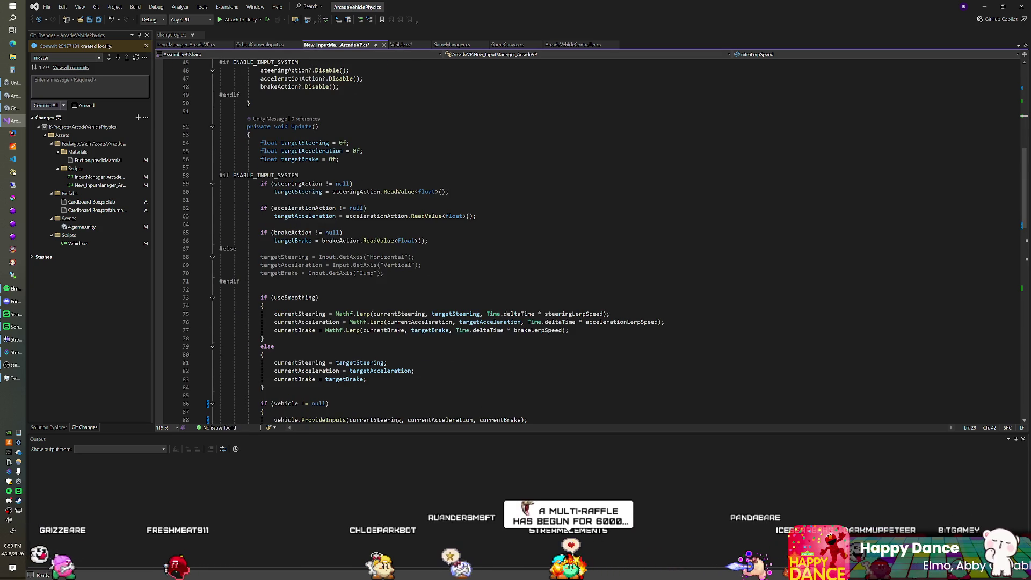
Declare a float targetNitro initialised to 0 below targetBrake in Update
{"action": "left_click", "coordinate": [429, 241]}
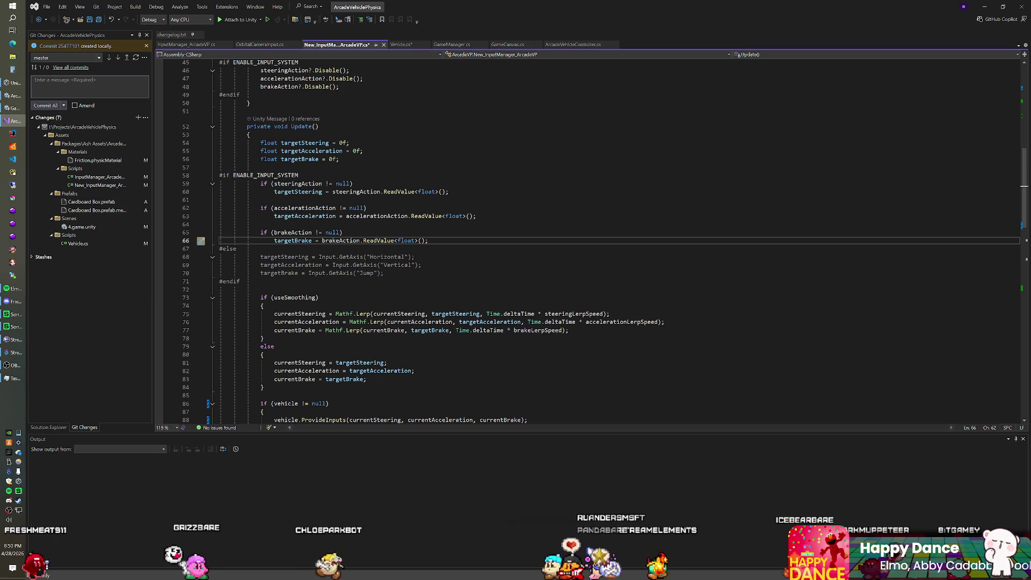
{"action": "left_click", "coordinate": [339, 159]}
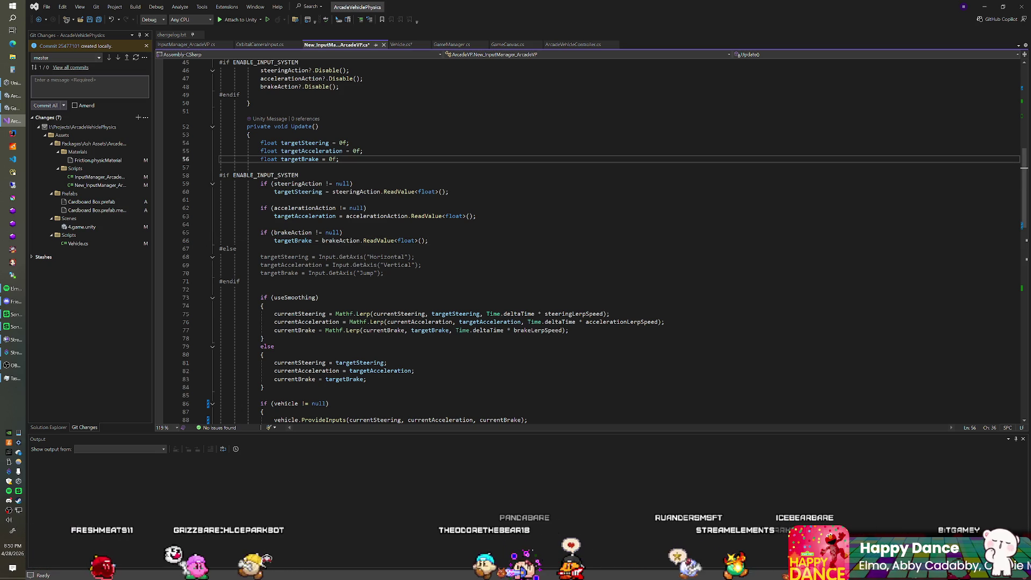
{"action": "key", "text": "Return"}
{"action": "type", "text": "flao"}
{"action": "key", "text": "BackSpace"}
{"action": "key", "text": "BackSpace"}
{"action": "type", "text": "oat"}
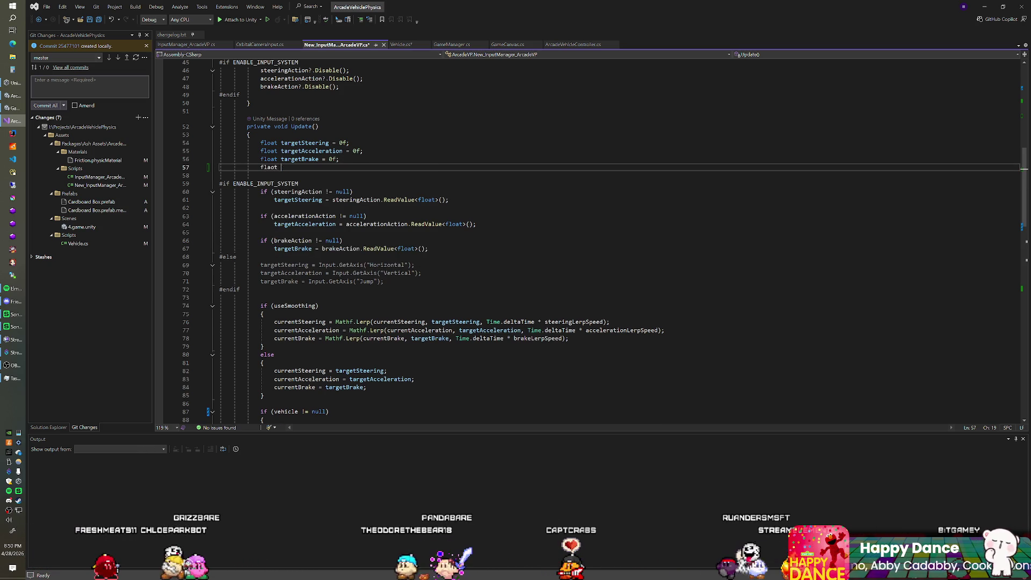
{"action": "type", "text": " target"}
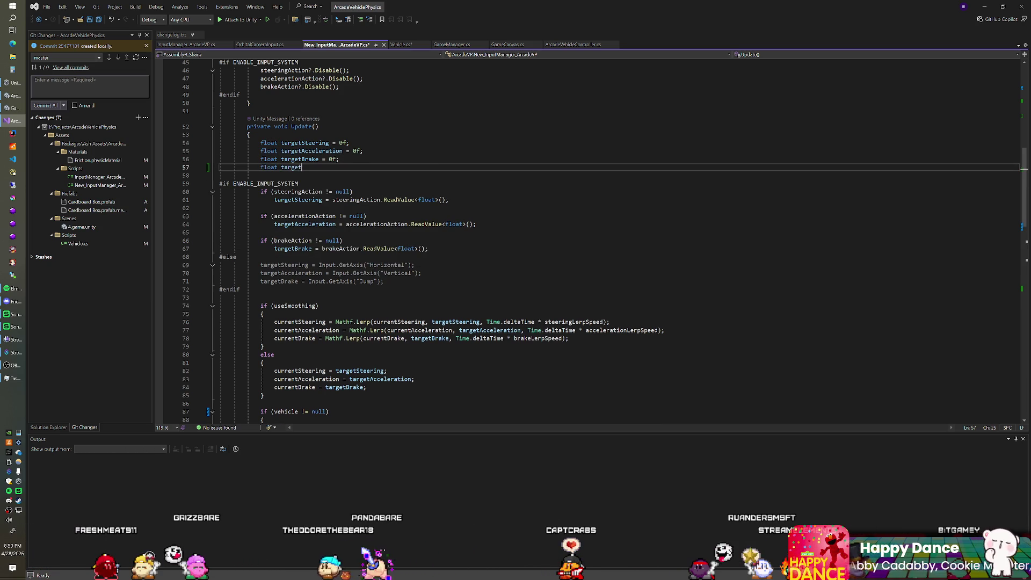
{"action": "type", "text": "Nitro = 0;f"}
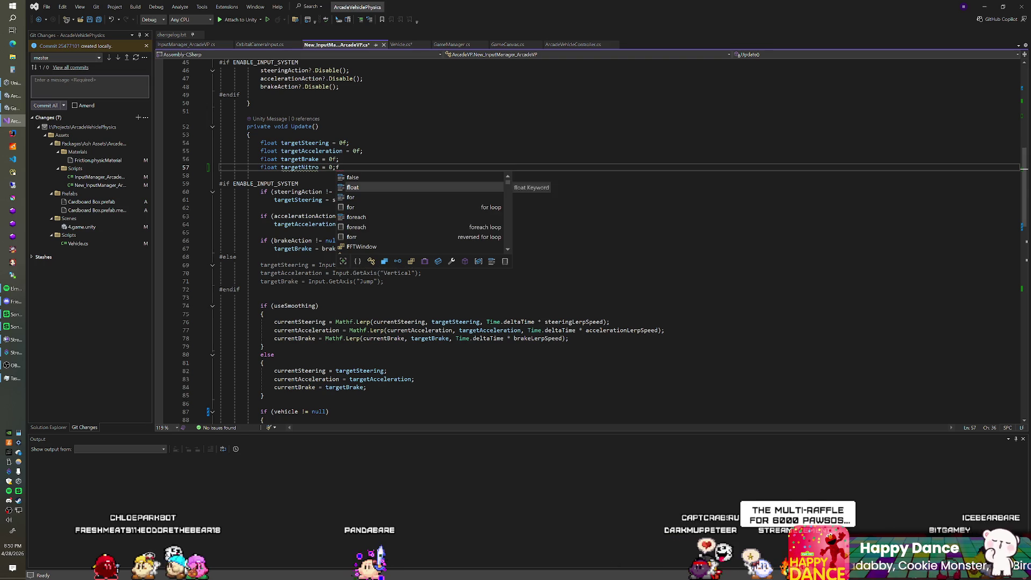
Add if (nitroAction != null) targetNitro = nitroAction.ReadValue<float>(); above the brake check
{"action": "left_click", "coordinate": [305, 248]}
{"action": "key", "text": "Return"}
{"action": "key", "text": "Return"}
{"action": "key", "text": "Return"}
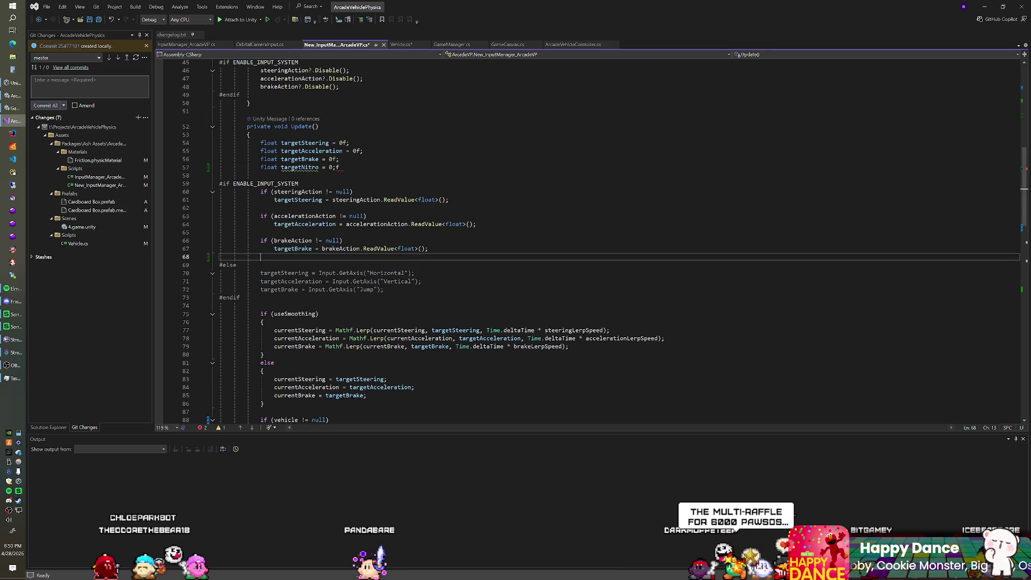
{"action": "key", "text": "Up"}
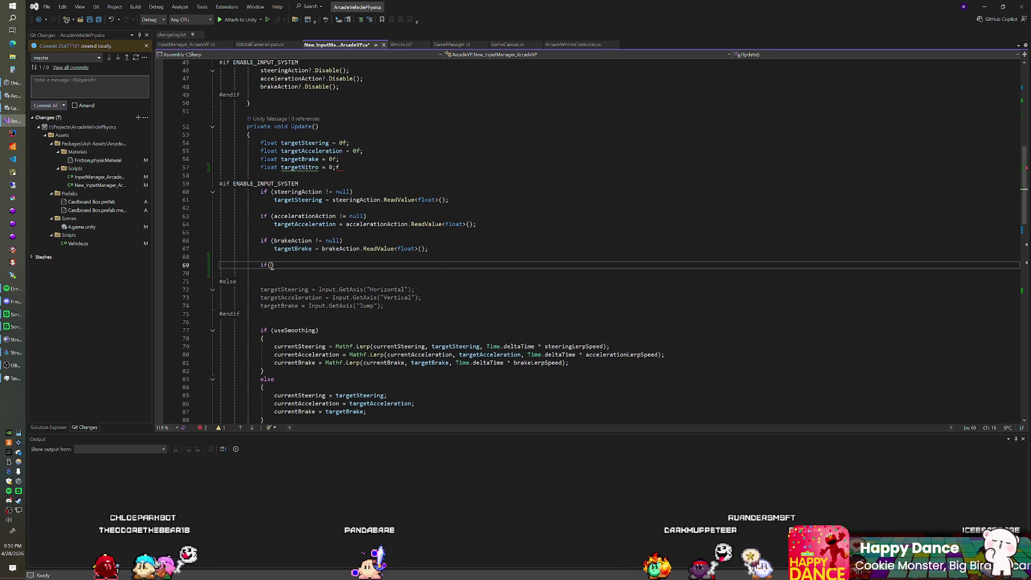
{"action": "type", "text": "nitroAction"}
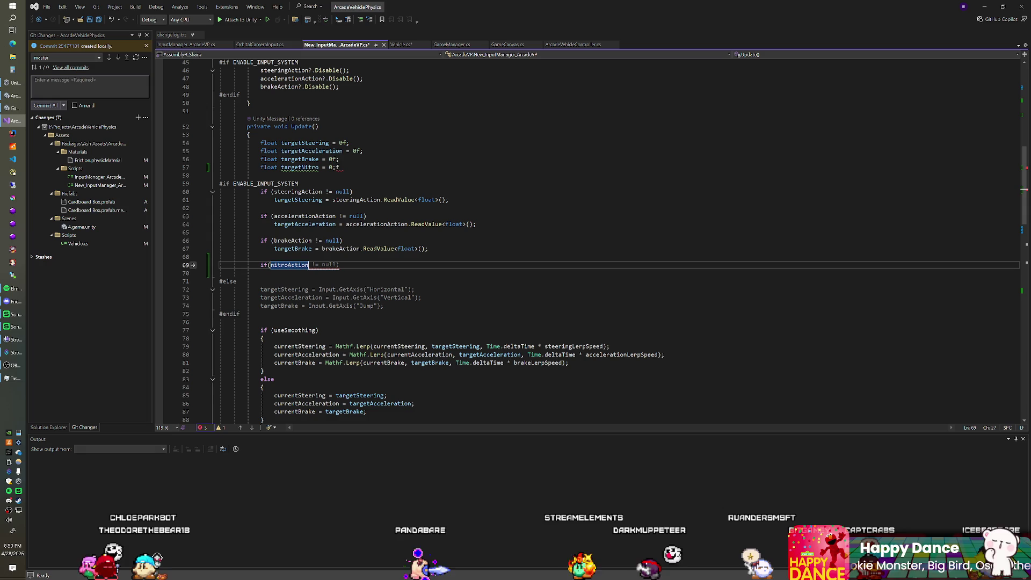
{"action": "type", "text": " != null"}
{"action": "key", "text": "Return"}
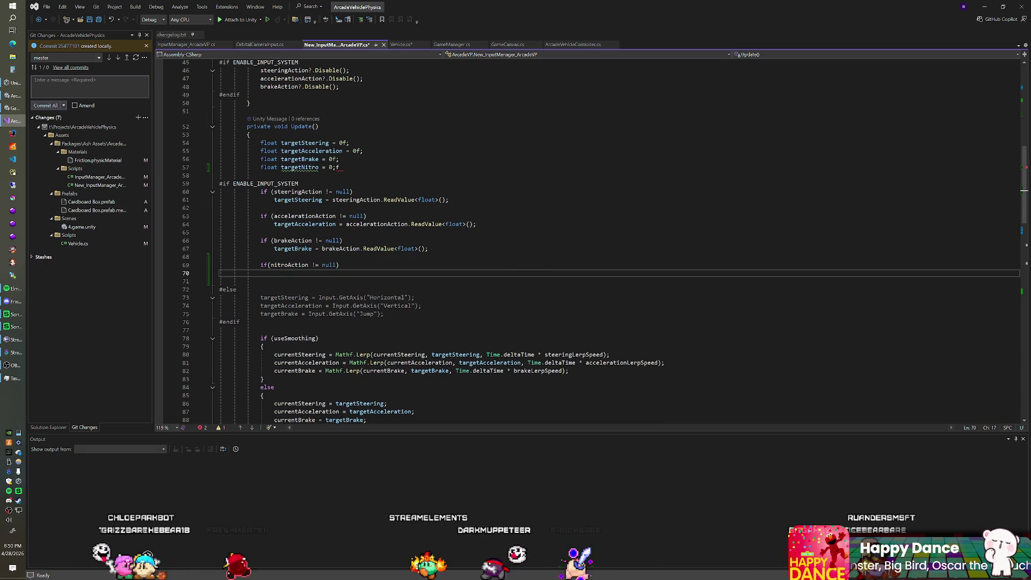
{"action": "type", "text": "nitr"}
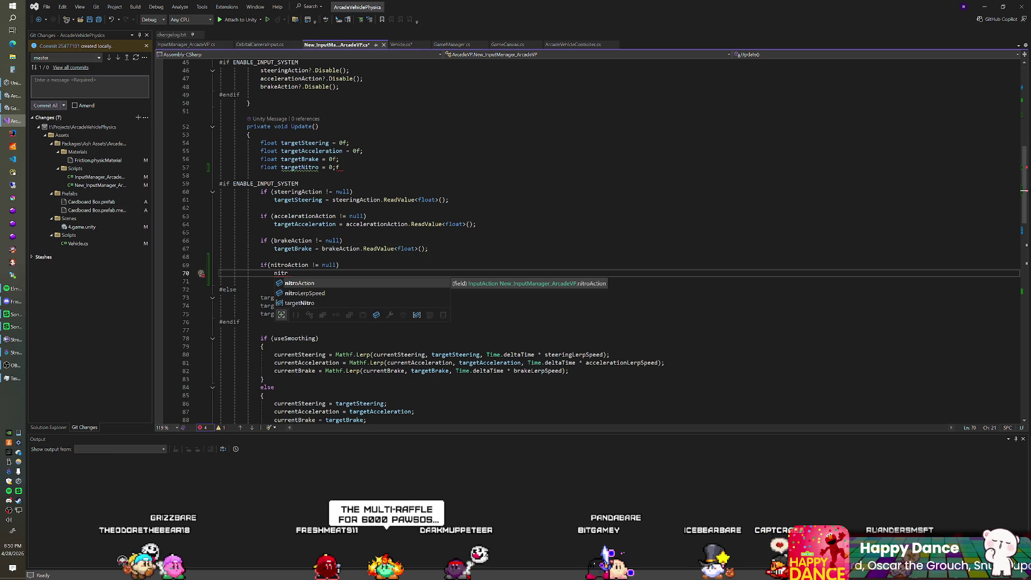
{"action": "key", "text": "BackSpace"}
{"action": "key", "text": "BackSpace"}
{"action": "key", "text": "BackSpace"}
{"action": "type", "text": "tar"}
{"action": "key", "text": "Down"}
{"action": "key", "text": "Down"}
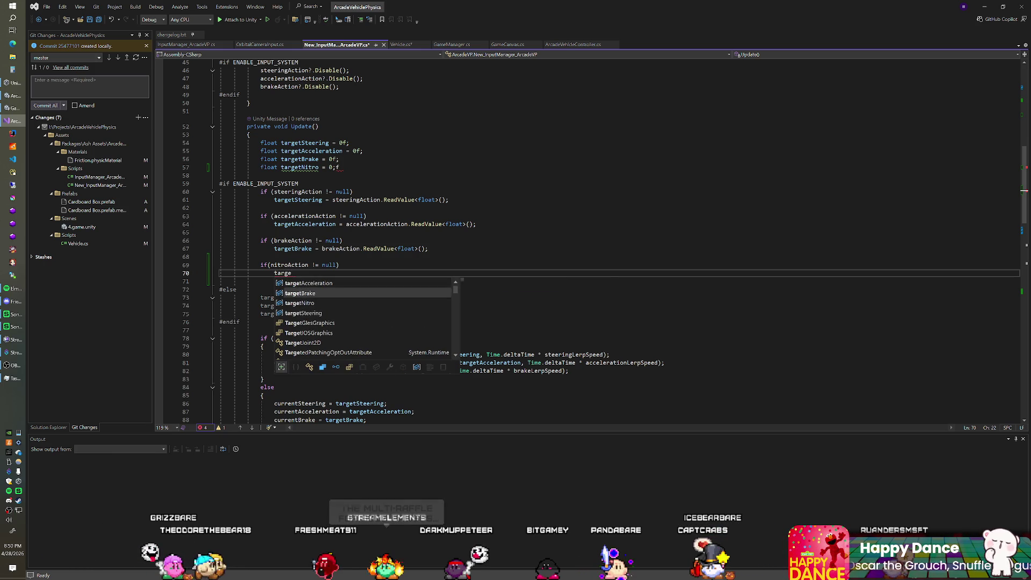
{"action": "key", "text": "Tab"}
{"action": "type", "text": "="}
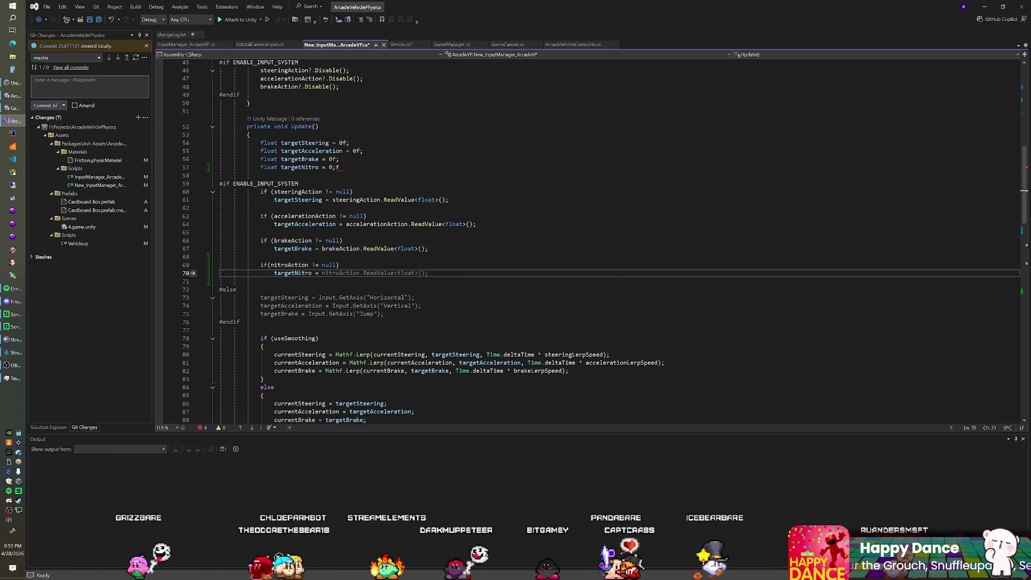
{"action": "key", "text": "Tab"}
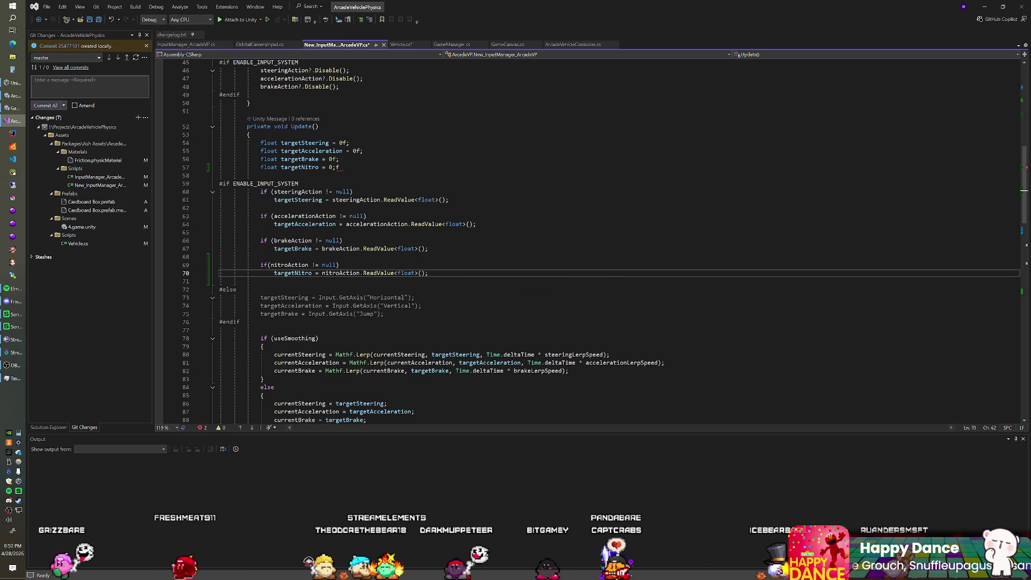
Begin a currentNitro line below the brake smoothing line
{"action": "scroll", "coordinate": [588, 242], "scroll_direction": "down", "scroll_amount": 1}
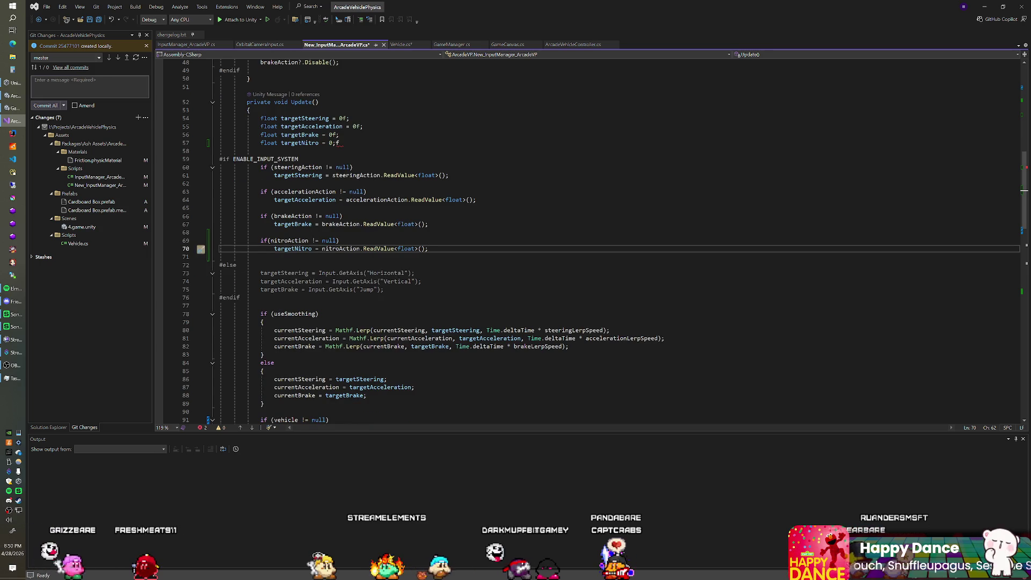
{"action": "scroll", "coordinate": [588, 242], "scroll_direction": "down", "scroll_amount": 1}
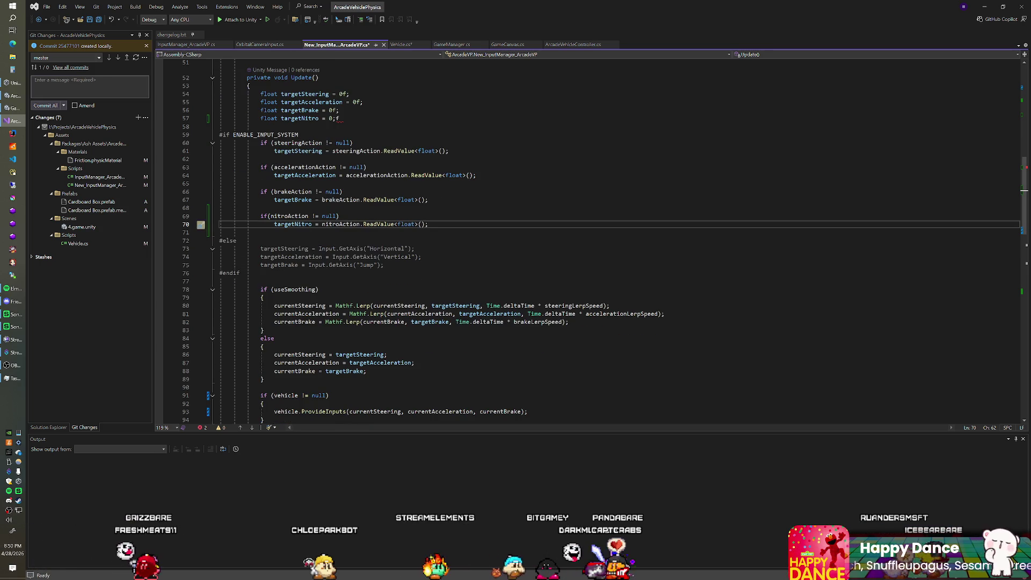
{"action": "scroll", "coordinate": [588, 241], "scroll_direction": "down", "scroll_amount": 2}
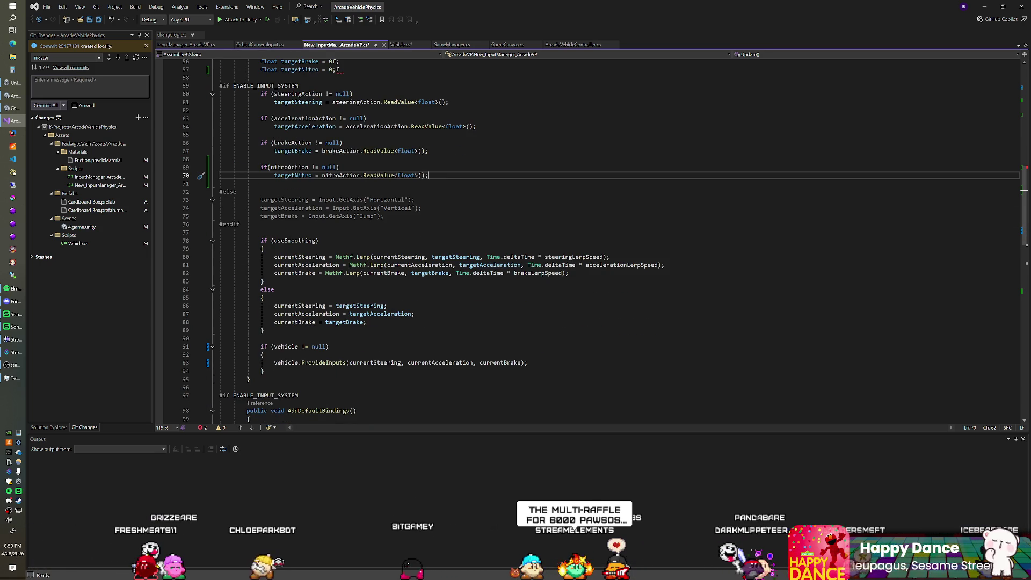
{"action": "left_click", "coordinate": [569, 273]}
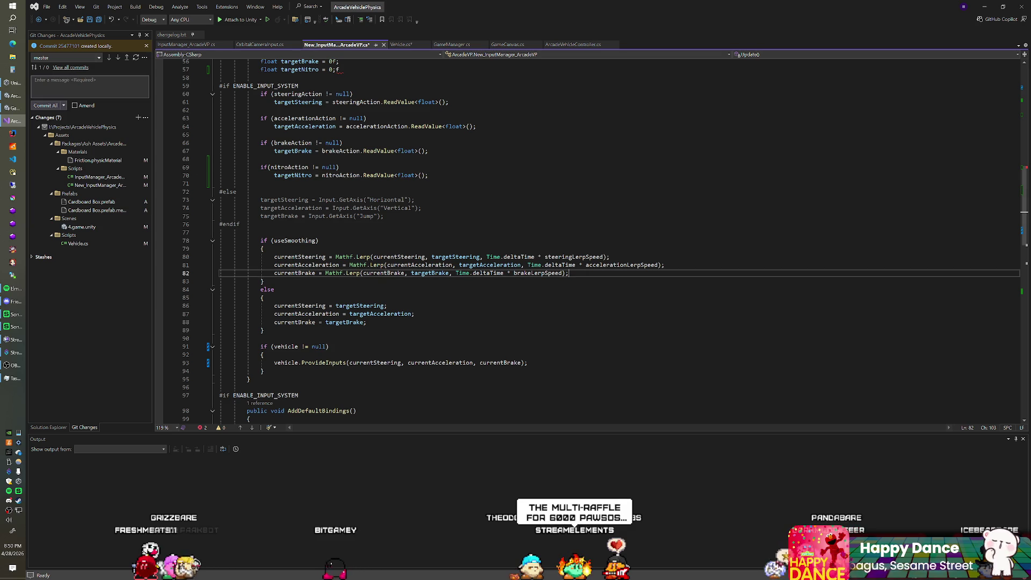
{"action": "key", "text": "Return"}
{"action": "type", "text": "curren"}
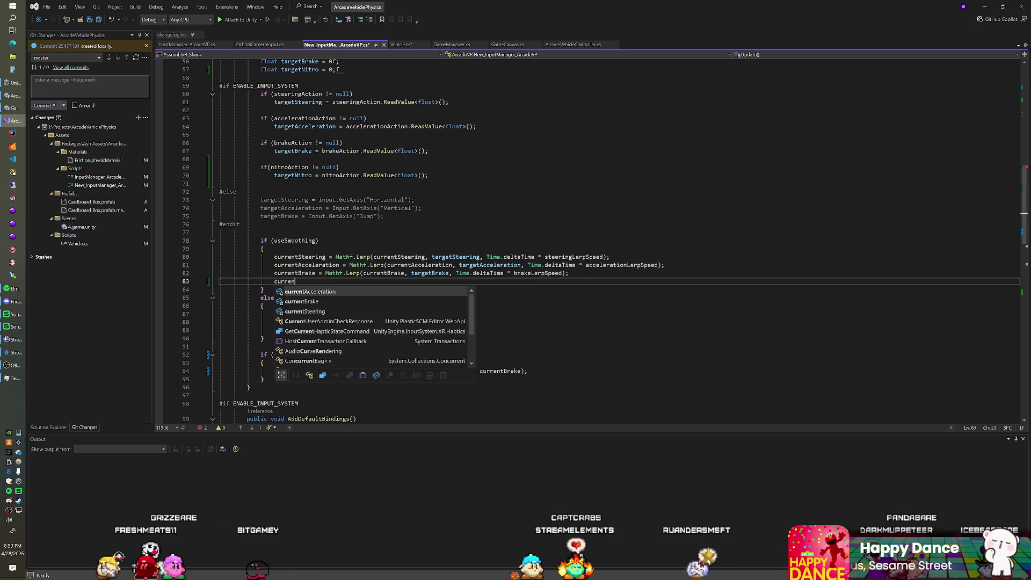
{"action": "type", "text": "tNitro"}
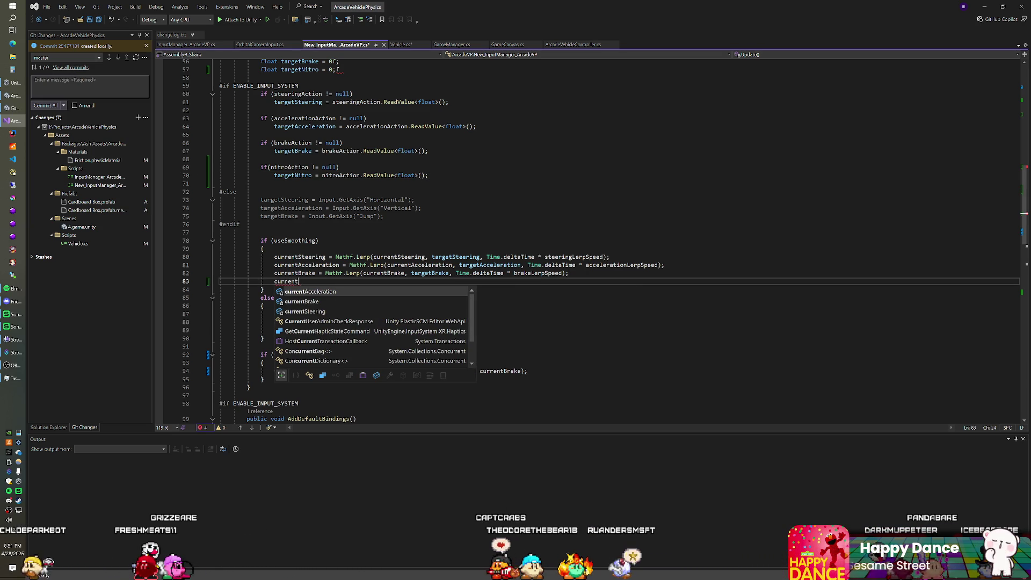
Correct the targetNitro initial value to 0f
{"action": "scroll", "coordinate": [590, 241], "scroll_direction": "up", "scroll_amount": 5}
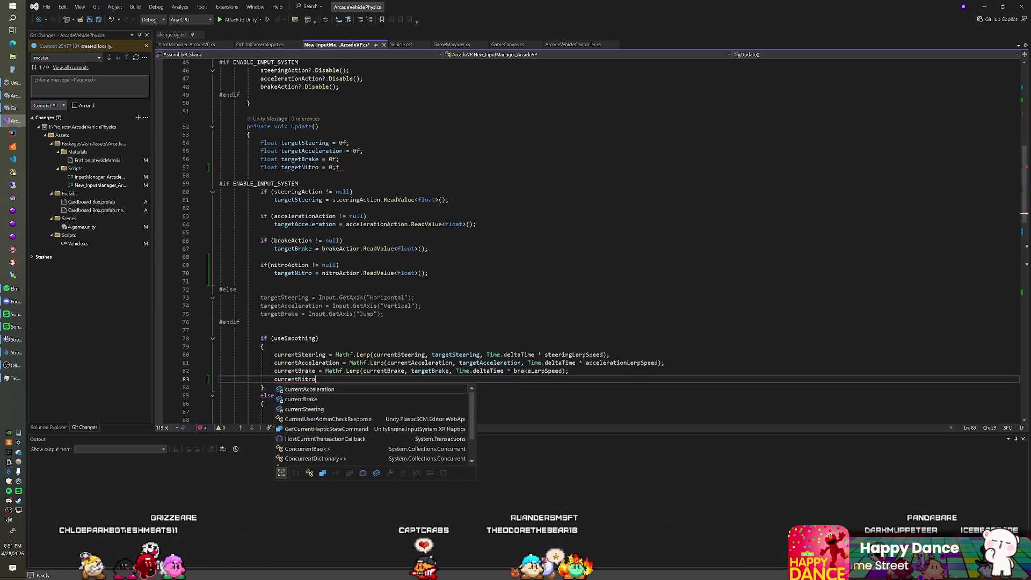
{"action": "key", "text": "Escape"}
{"action": "left_click", "coordinate": [340, 216]}
{"action": "key", "text": "BackSpace"}
{"action": "key", "text": "Left"}
{"action": "type", "text": "f"}
{"action": "scroll", "coordinate": [591, 241], "scroll_direction": "up", "scroll_amount": 1}
{"action": "scroll", "coordinate": [590, 241], "scroll_direction": "up", "scroll_amount": 9}
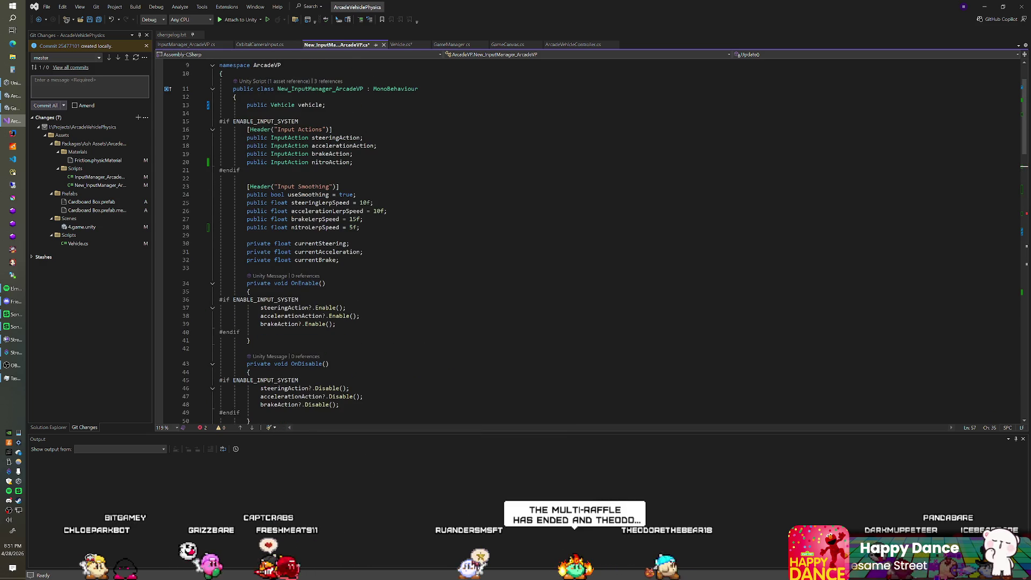
Declare 'private float currentNitro;' right after the currentBrake field
{"action": "left_click", "coordinate": [340, 260]}
{"action": "key", "text": "Return"}
{"action": "type", "text": "priva"}
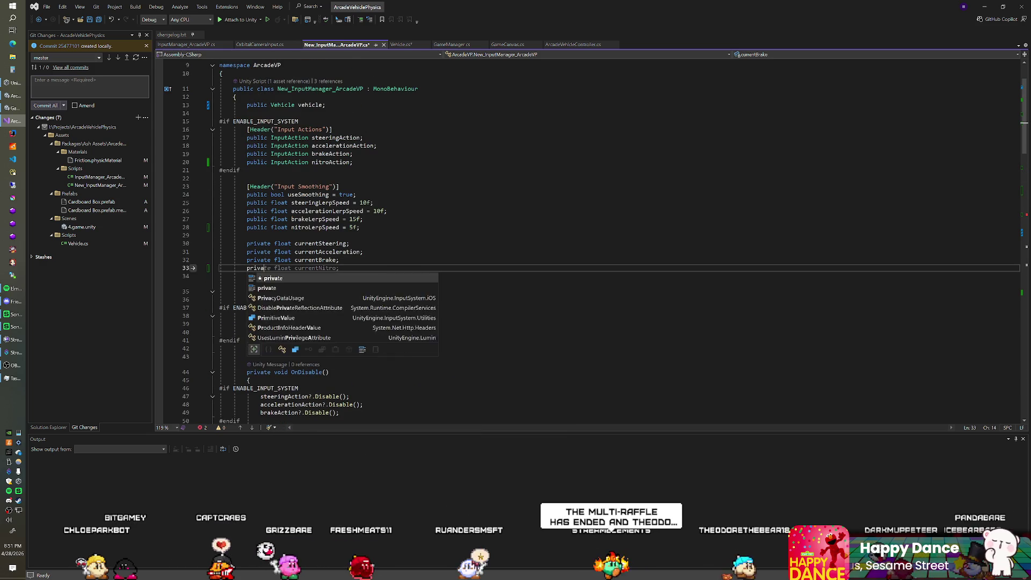
{"action": "type", "text": "te float "}
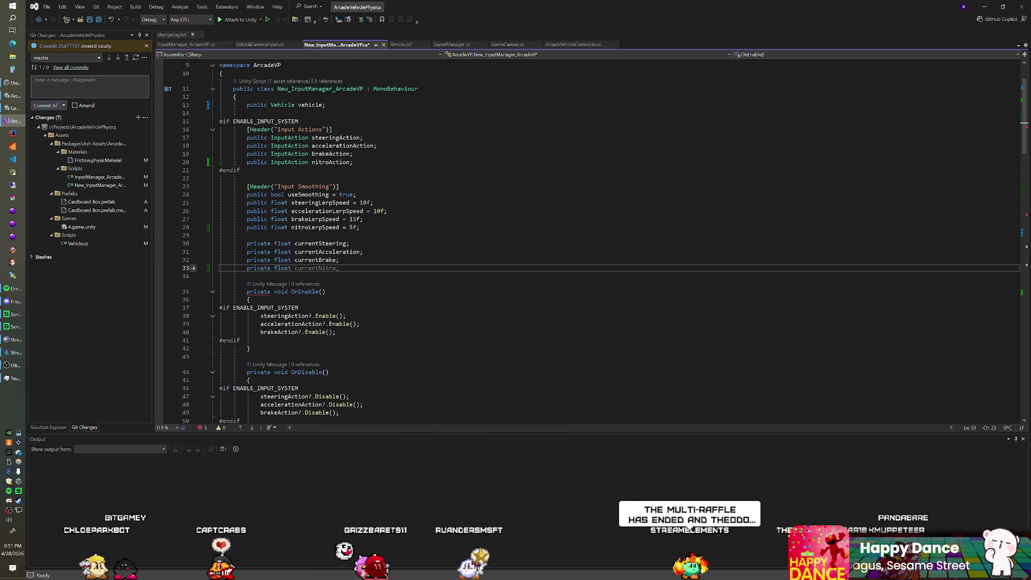
{"action": "type", "text": "currentNitro"}
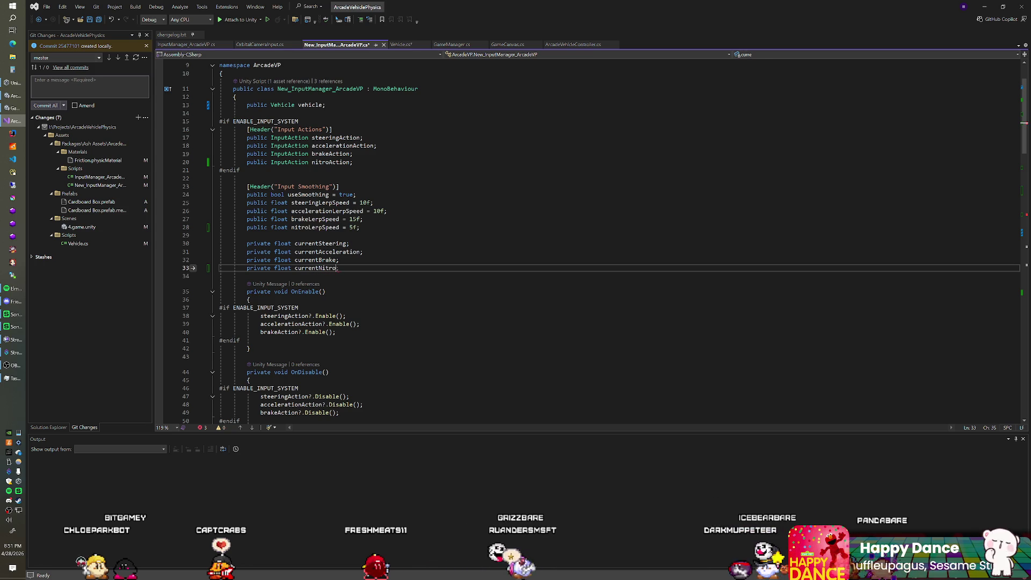
{"action": "key", "text": "Tab"}
{"action": "scroll", "coordinate": [590, 241], "scroll_direction": "down", "scroll_amount": 17}
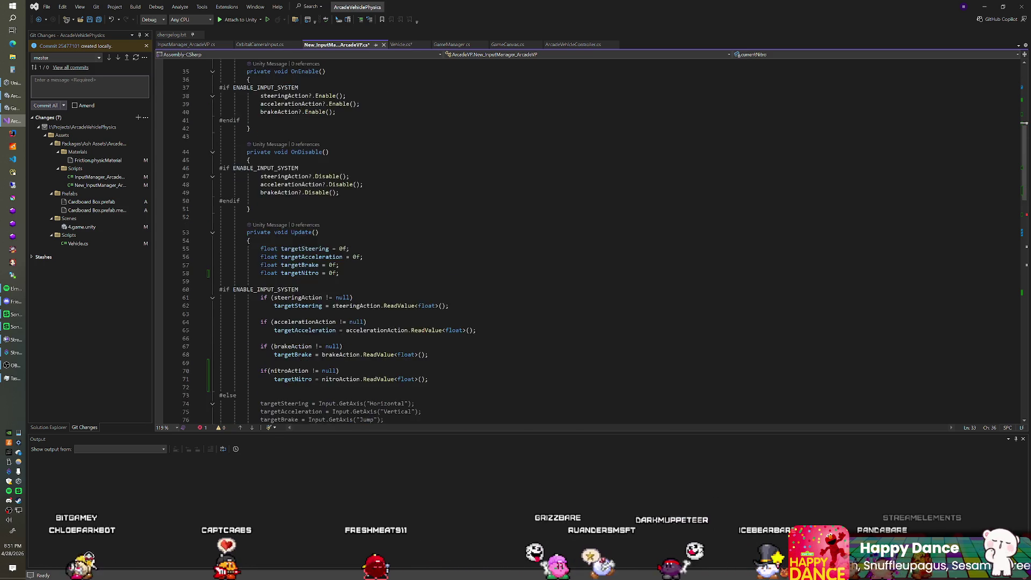
Lerp currentNitro toward targetNitro when smoothing, else assign currentNitro = targetNitro
{"action": "left_click", "coordinate": [315, 265]}
{"action": "type", "text": "= Mathf.Lerp("}
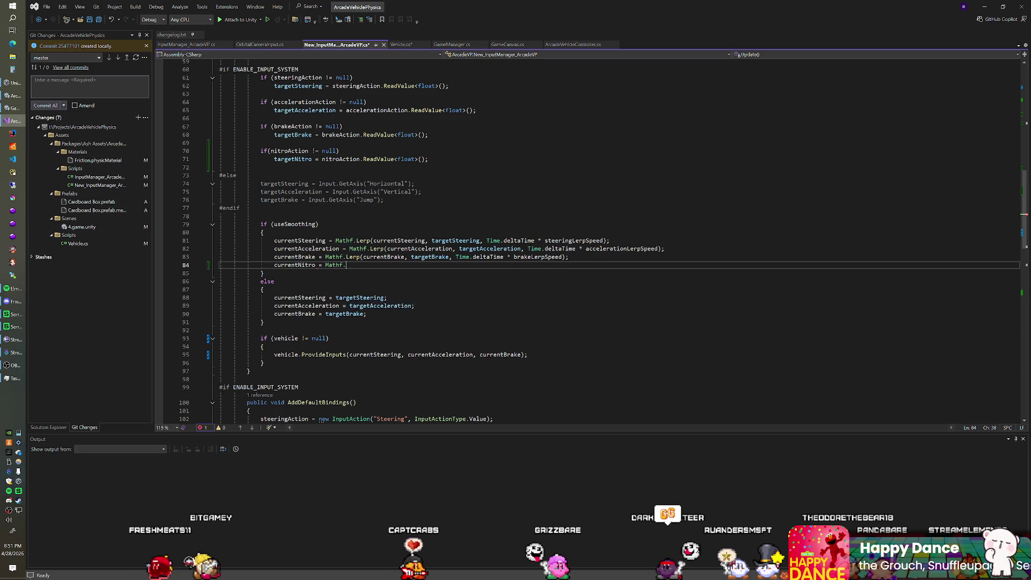
{"action": "type", "text": "currentNitro"}
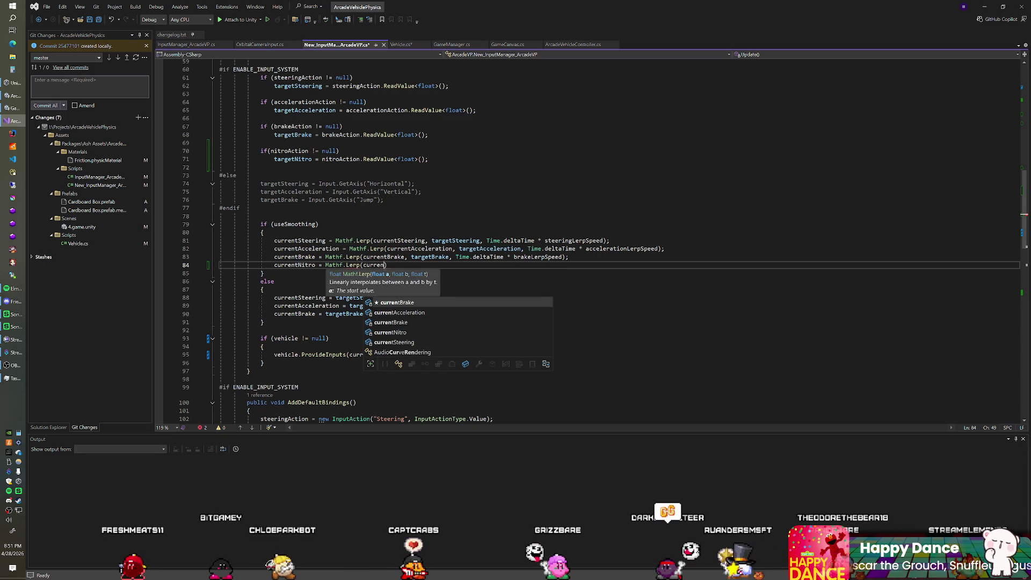
{"action": "type", "text": ", target"}
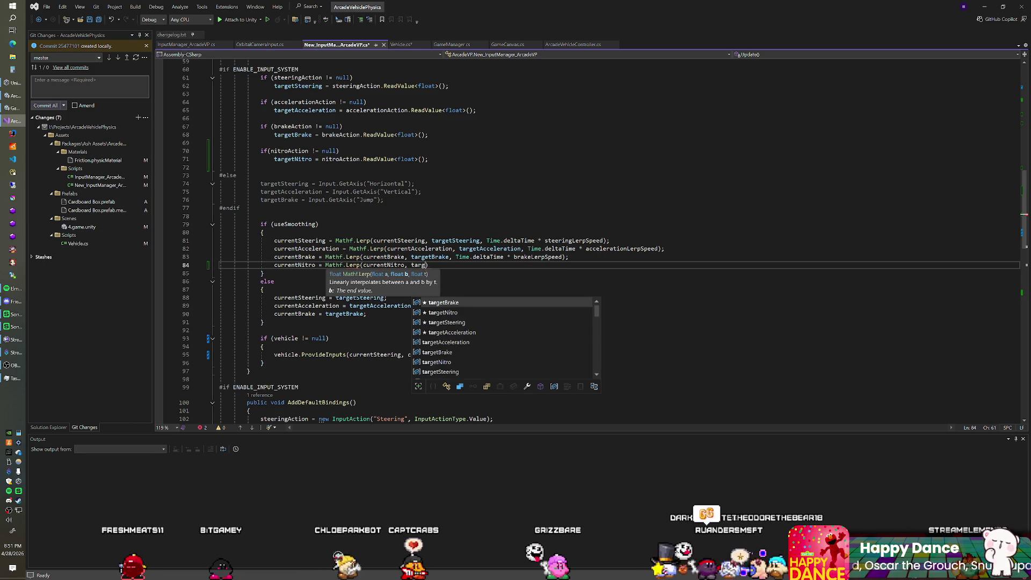
{"action": "type", "text": "Nitro"}
{"action": "type", "text": ", Time.deltaTime"}
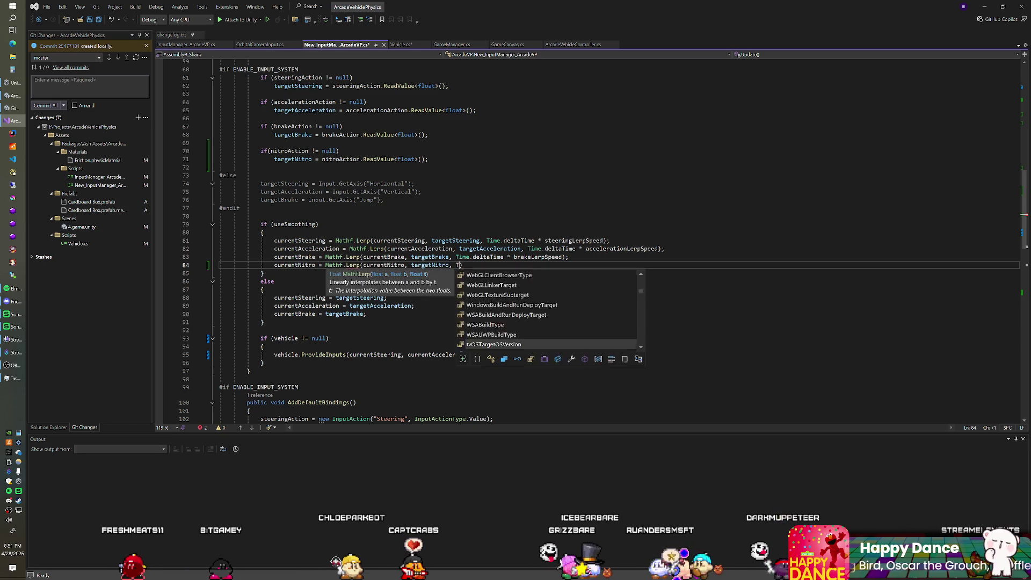
{"action": "type", "text": " *"}
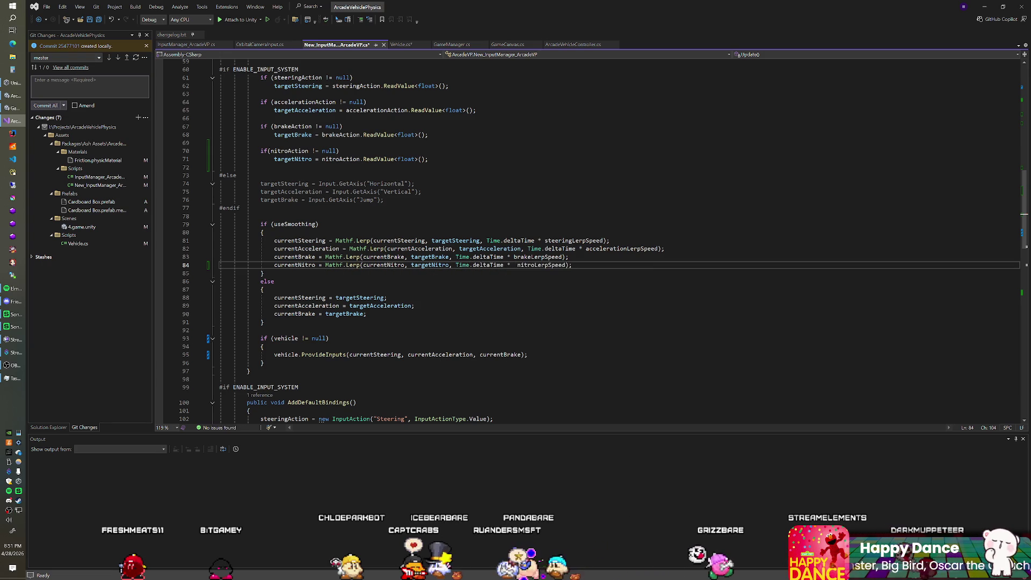
{"action": "left_click", "coordinate": [367, 314]}
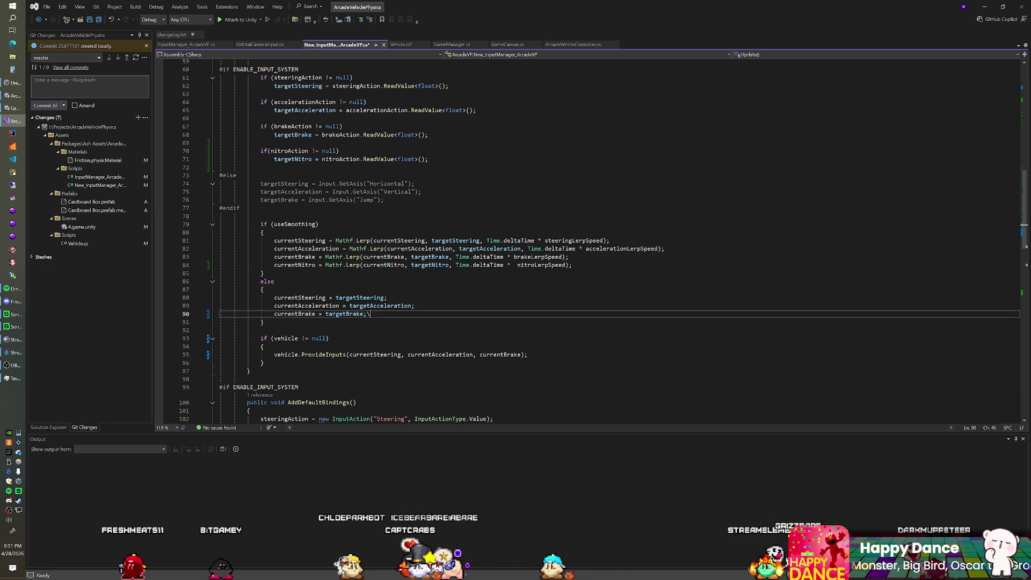
{"action": "key", "text": "Return"}
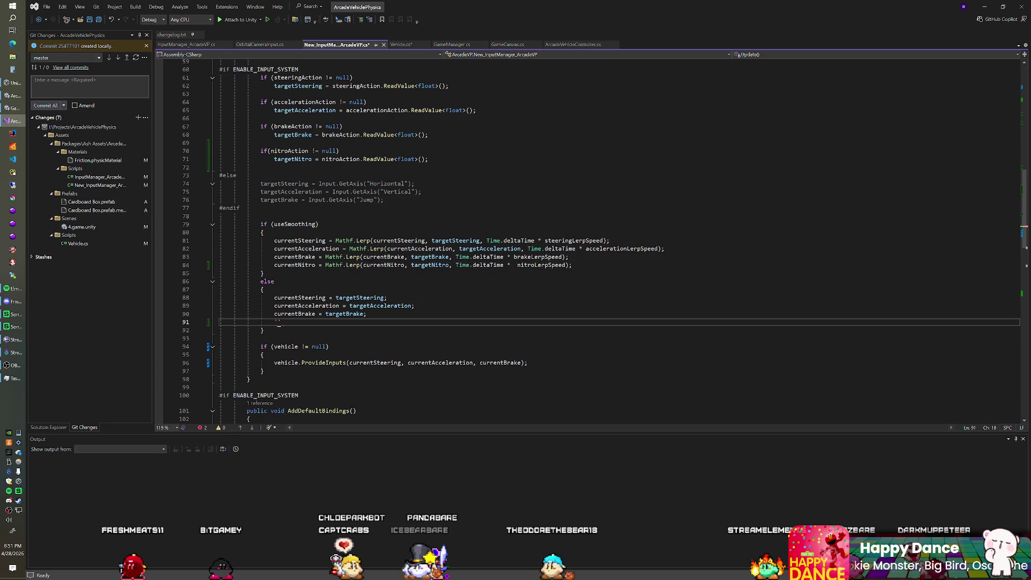
{"action": "type", "text": "currentNitro "}
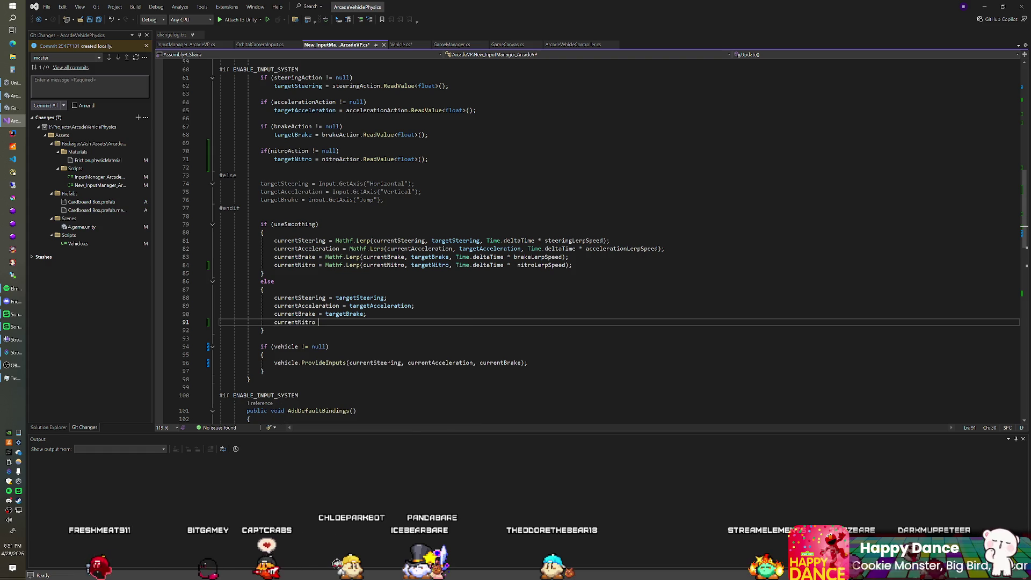
{"action": "type", "text": "= traget"}
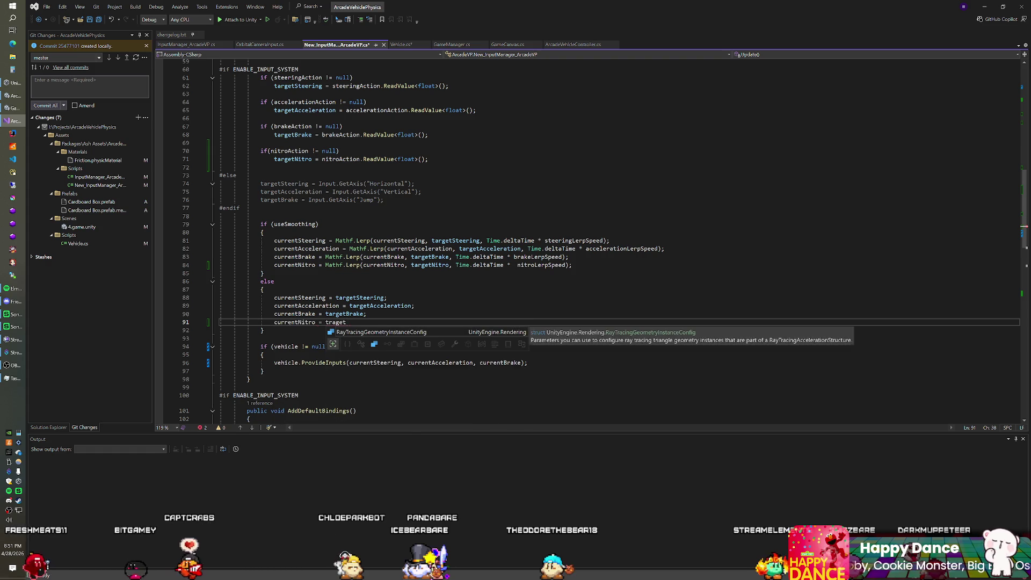
{"action": "key", "text": "BackSpace"}
{"action": "key", "text": "BackSpace"}
{"action": "key", "text": "BackSpace"}
{"action": "key", "text": "BackSpace"}
{"action": "key", "text": "BackSpace"}
{"action": "type", "text": "ar"}
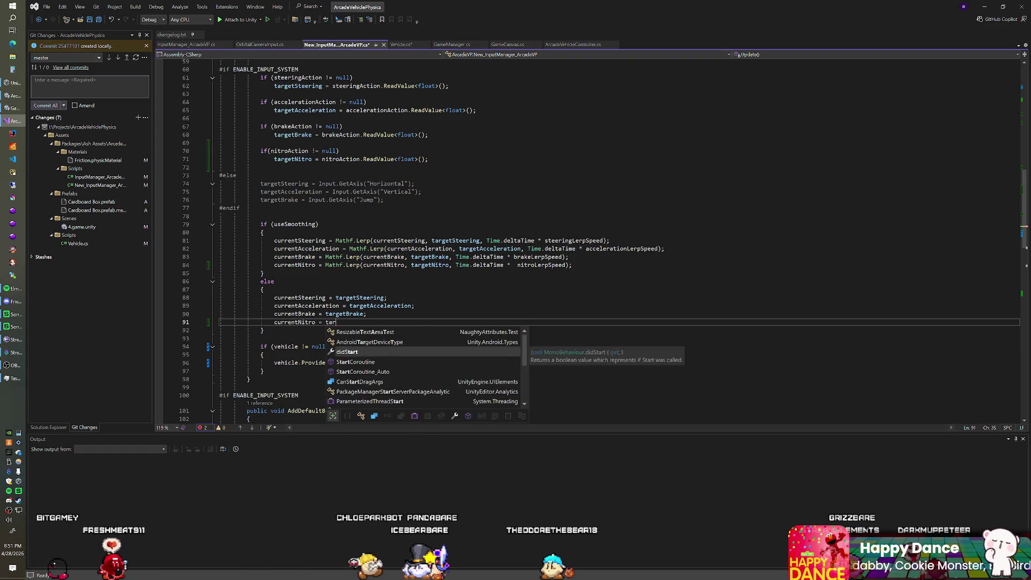
{"action": "type", "text": "getNitro;"}
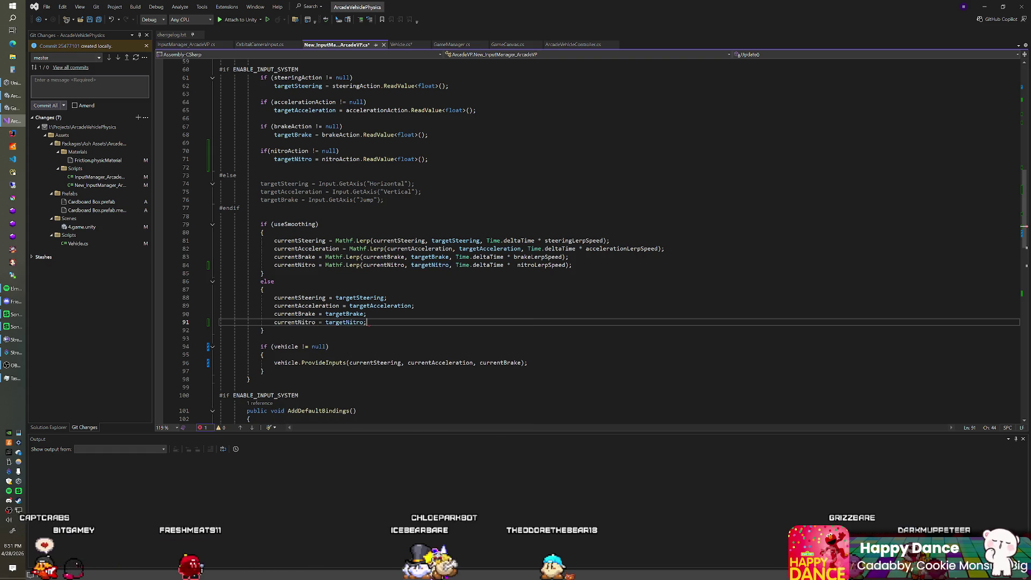
Pass currentNitro as an extra argument to vehicle.ProvideInputs and save the script
{"action": "scroll", "coordinate": [591, 242], "scroll_direction": "down", "scroll_amount": 2}
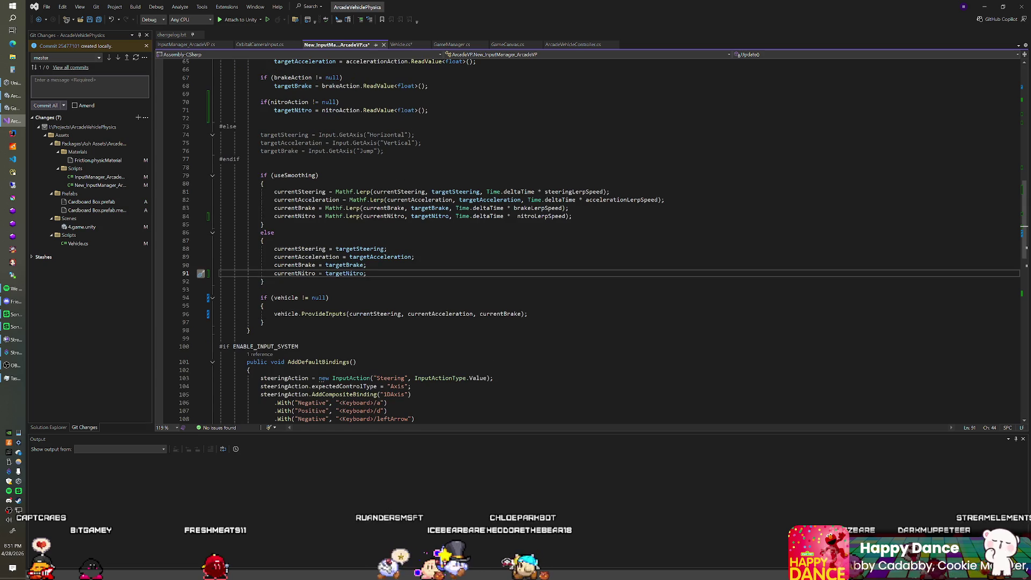
{"action": "left_click", "coordinate": [521, 314]}
{"action": "type", "text": ", currentNi"}
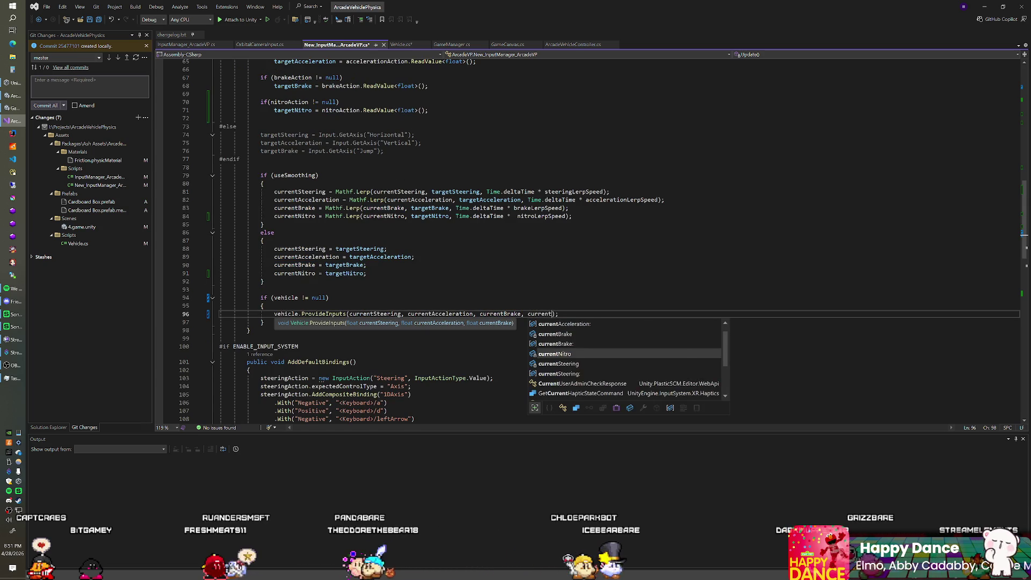
{"action": "key", "text": "Tab"}
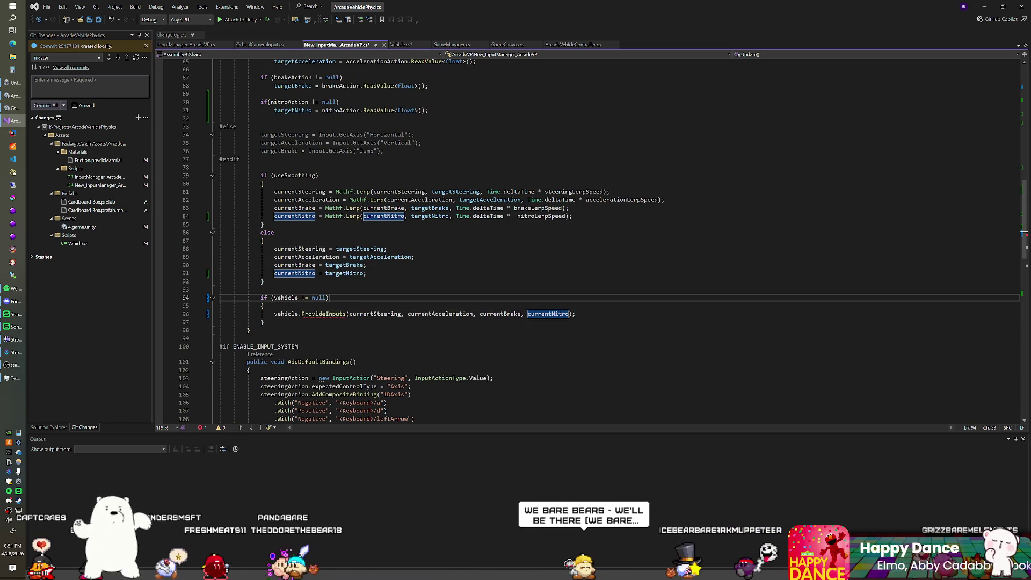
{"action": "left_click", "coordinate": [329, 297]}
{"action": "key", "text": "ctrl+s"}
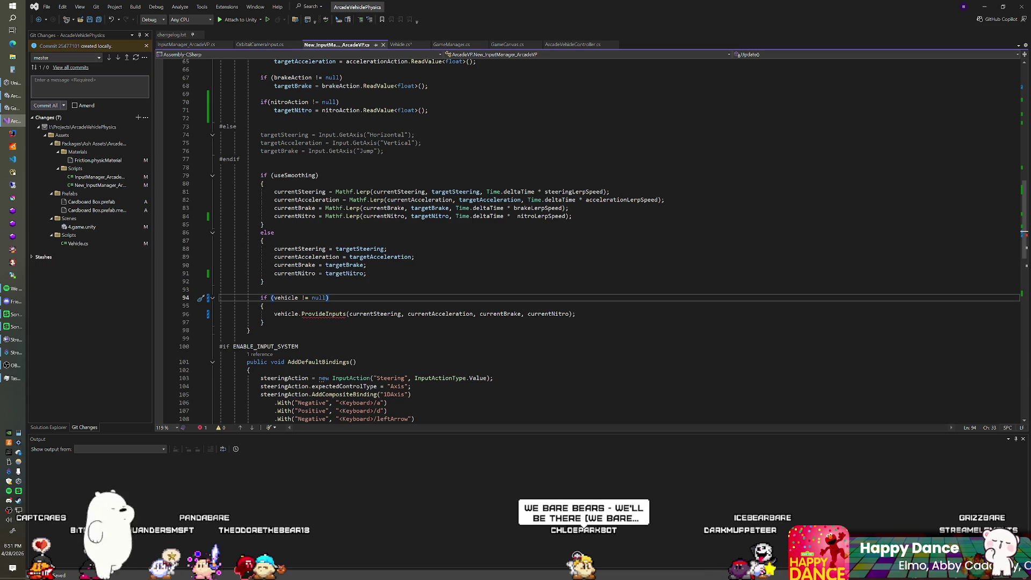
{"action": "key", "text": "ctrl+Tab"}
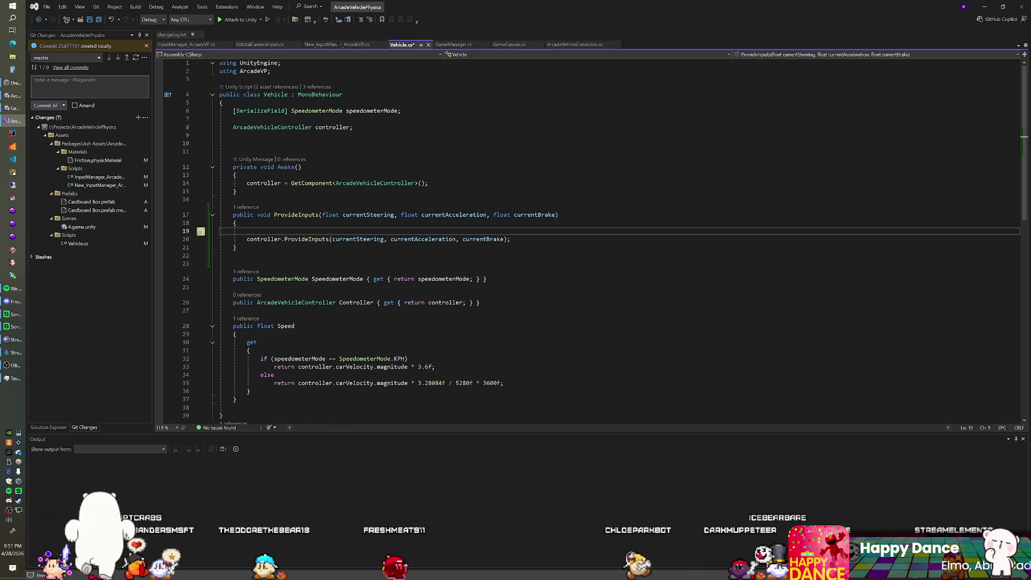
Add a 'float currentNitro' parameter after currentBrake in Vehicle's ProvideInputs signature
{"action": "left_click", "coordinate": [504, 239]}
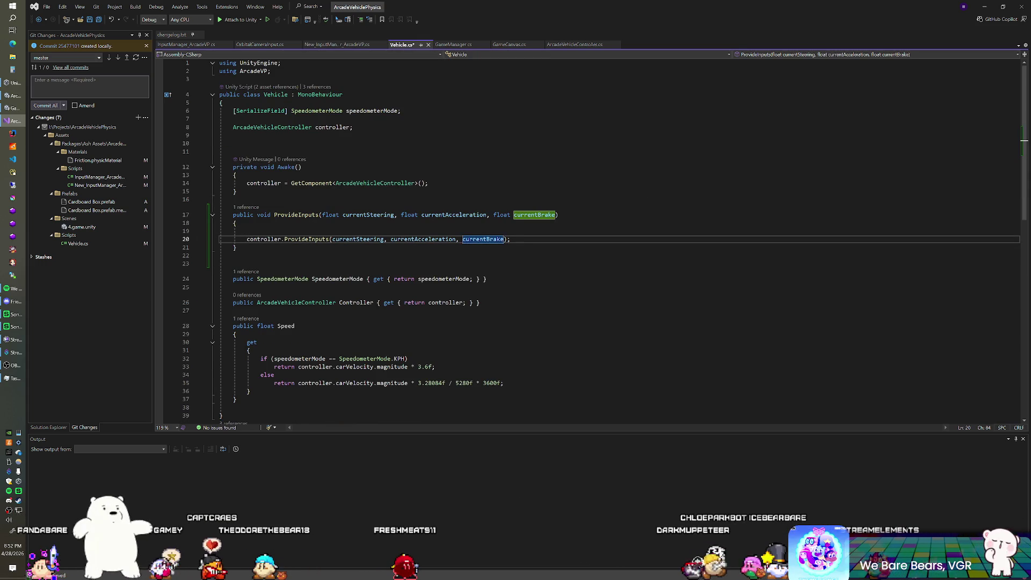
{"action": "type", "text": ","}
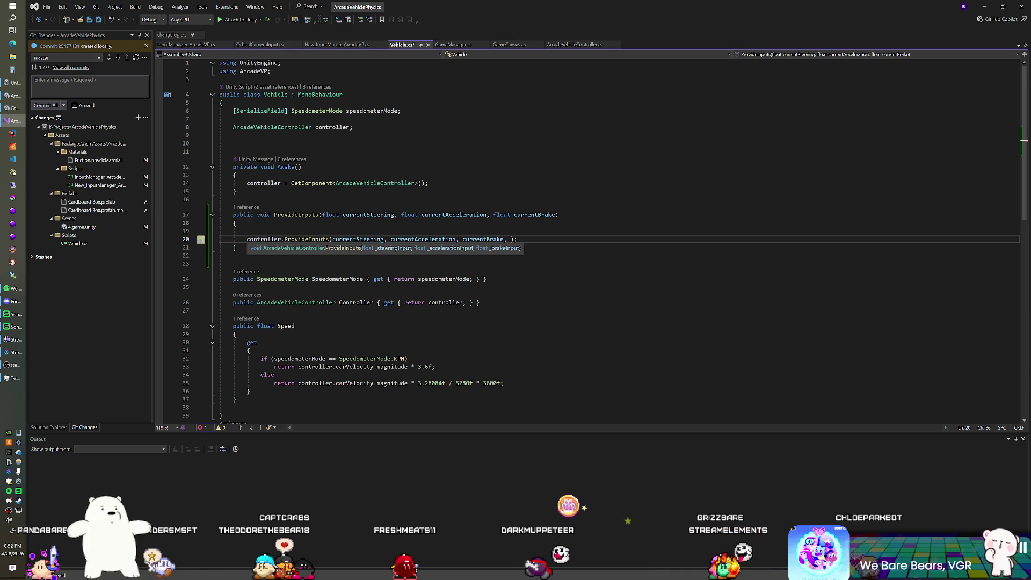
{"action": "key", "text": "BackSpace"}
{"action": "left_click", "coordinate": [556, 215]}
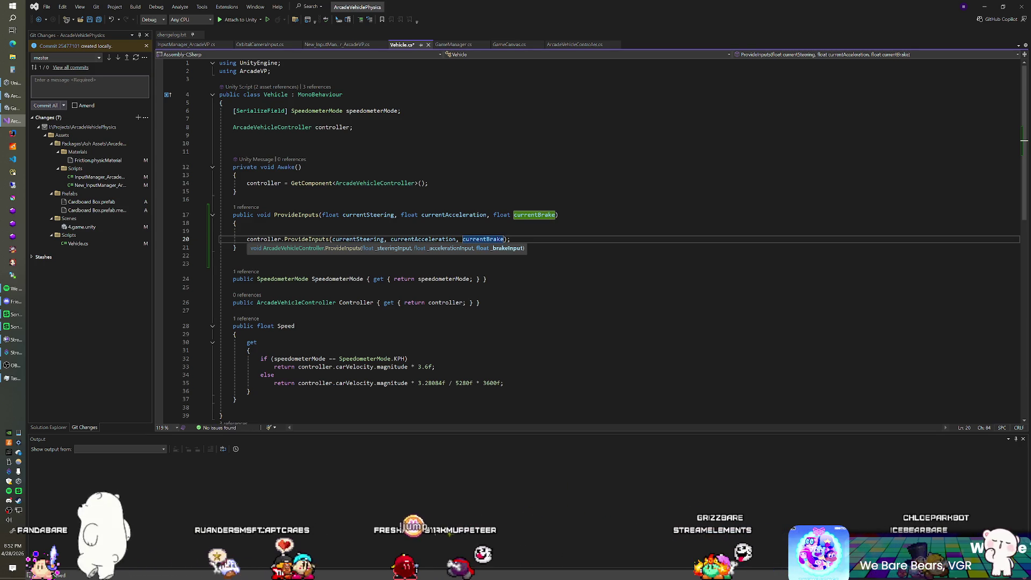
{"action": "type", "text": ", float"}
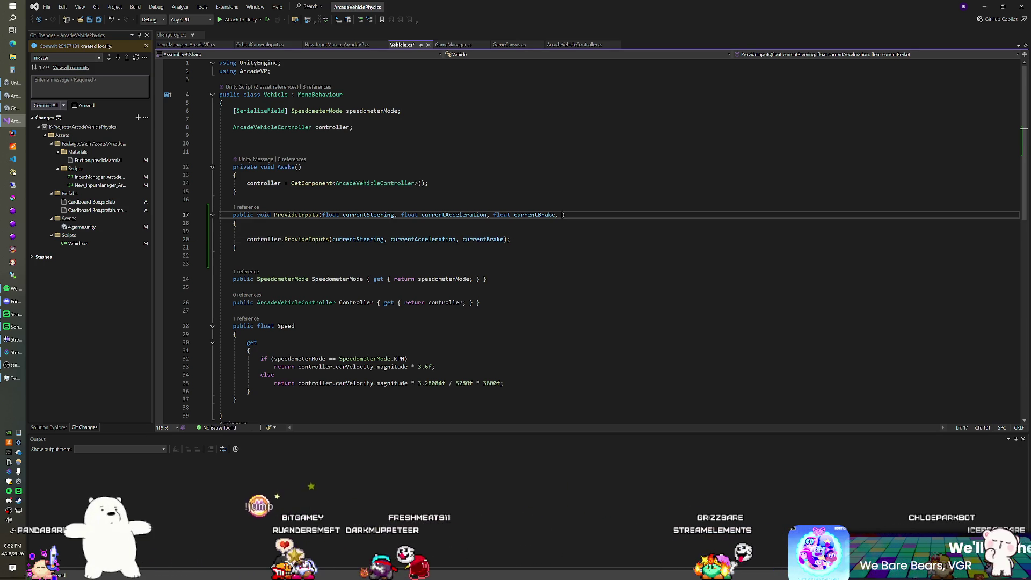
{"action": "type", "text": " current"}
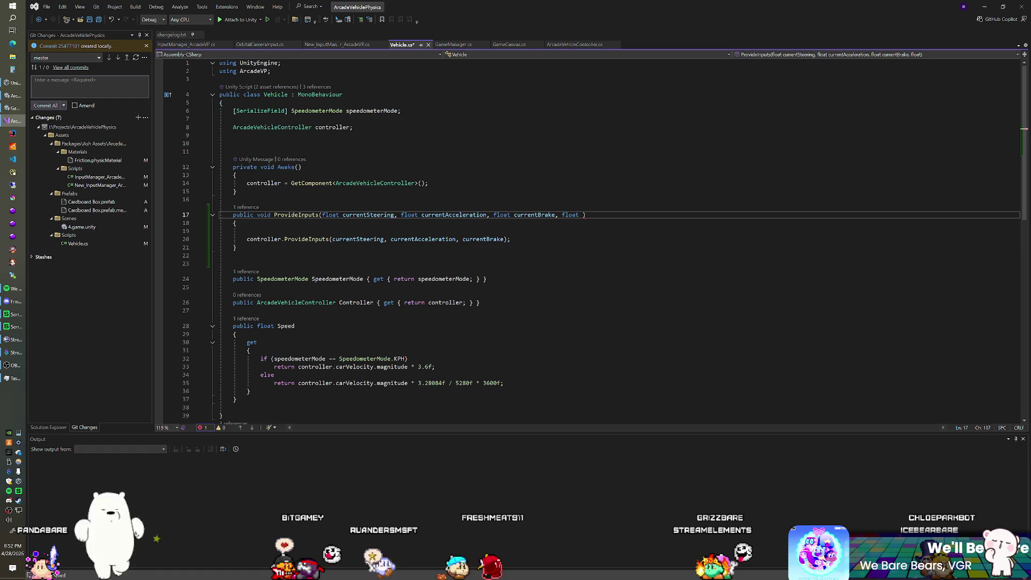
{"action": "type", "text": "Nitro"}
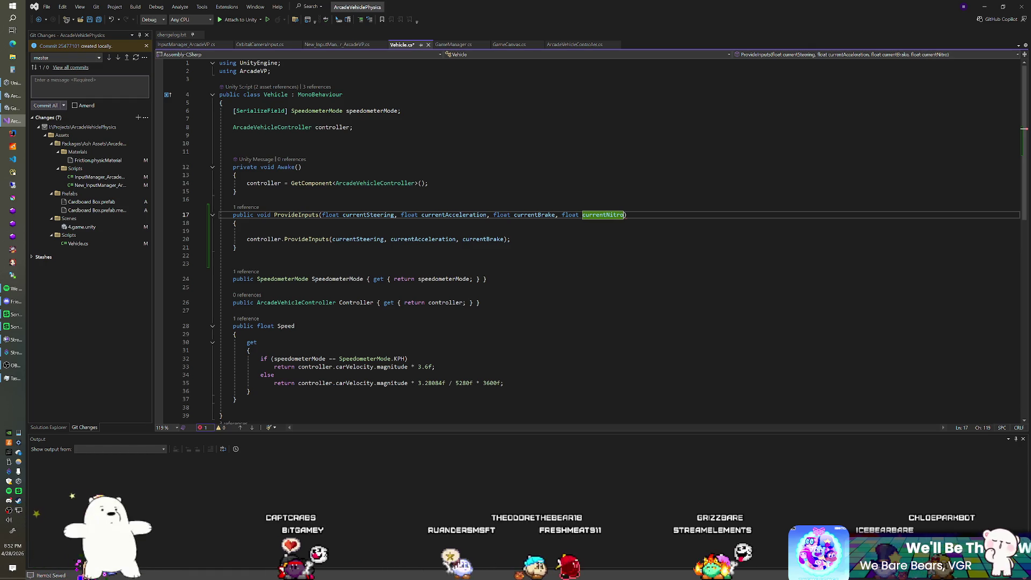
{"action": "double_click", "coordinate": [376, 215]}
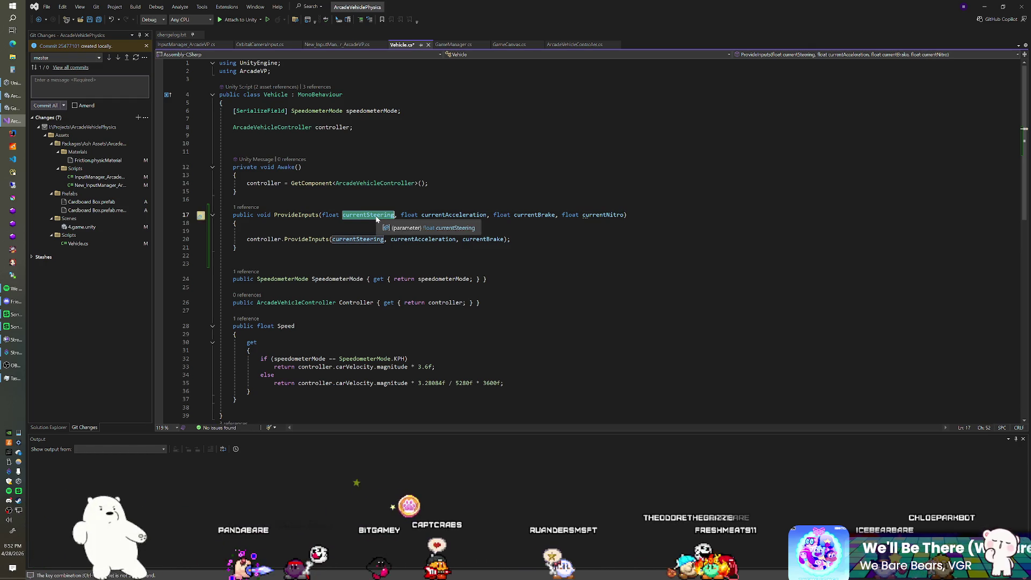
Rename the steering and acceleration parameters to _currentSteering and _currentAcceleration
{"action": "key", "text": "ctrl+r"}
{"action": "key", "text": "ctrl+r"}
{"action": "key", "text": "Home"}
{"action": "type", "text": "_"}
{"action": "key", "text": "Return"}
{"action": "double_click", "coordinate": [456, 214]}
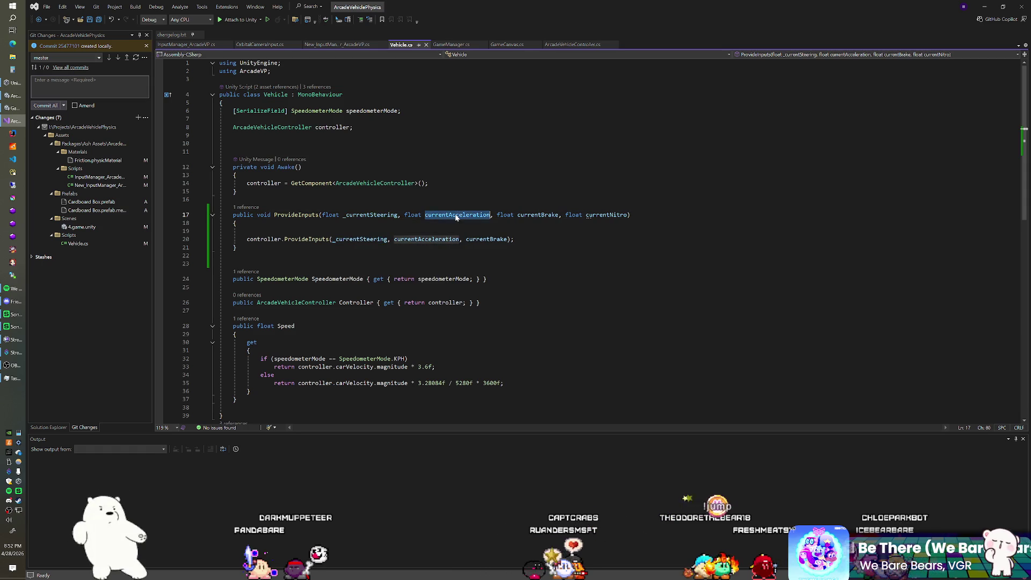
{"action": "key", "text": "ctrl+r"}
{"action": "key", "text": "ctrl+r"}
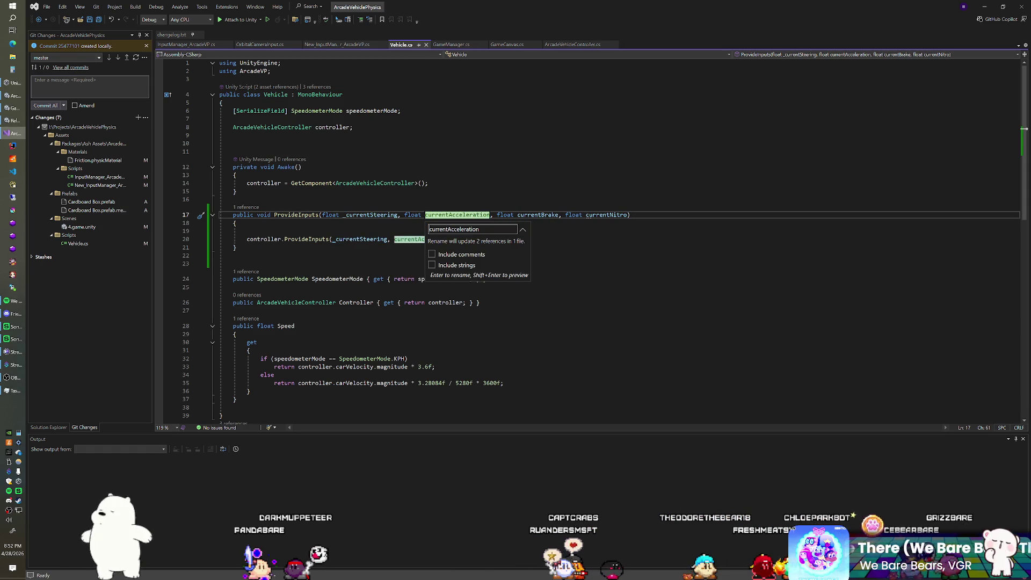
{"action": "key", "text": "Home"}
{"action": "type", "text": "_"}
{"action": "key", "text": "Return"}
Rename currentBrake to _currentBrake, undoing a mistyped attempt, and save Vehicle.cs
{"action": "double_click", "coordinate": [542, 215]}
{"action": "key", "text": "ctrl+r"}
{"action": "key", "text": "ctrl+r"}
{"action": "key", "text": "Home"}
{"action": "type", "text": "_\\"}
{"action": "key", "text": "Return"}
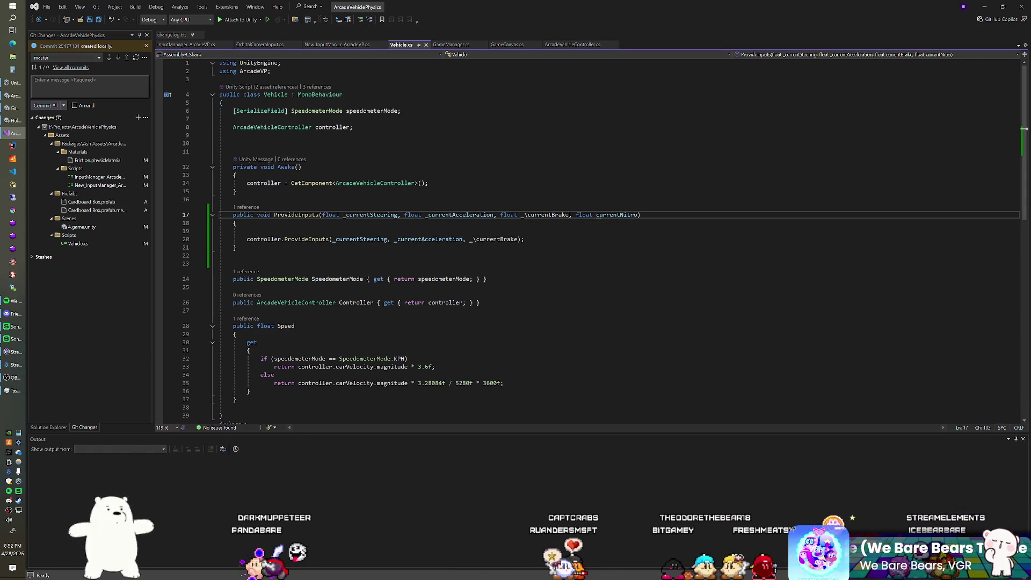
{"action": "key", "text": "ctrl+z"}
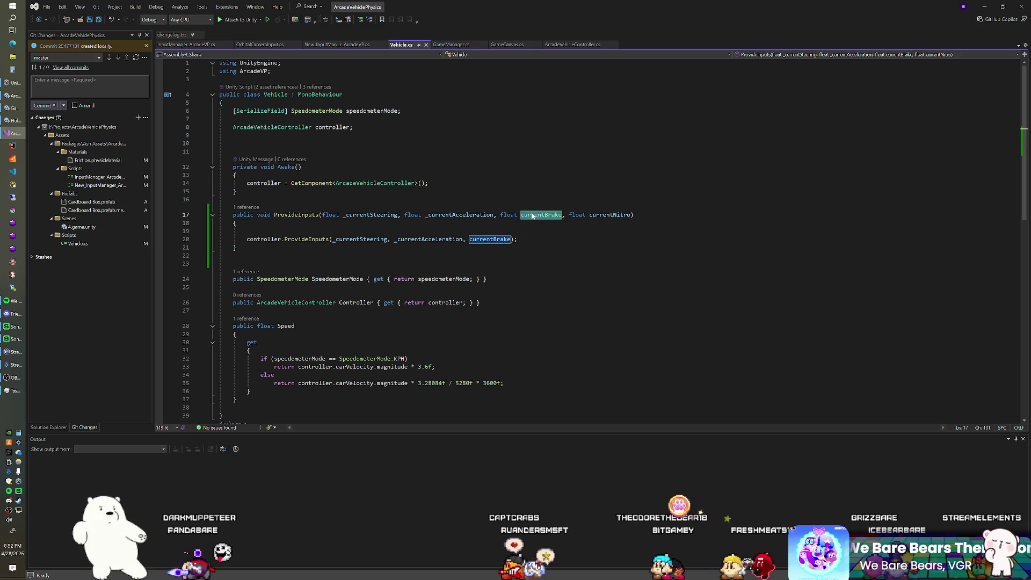
{"action": "key", "text": "ctrl+r"}
{"action": "key", "text": "ctrl+r"}
{"action": "key", "text": "Home"}
{"action": "type", "text": "_"}
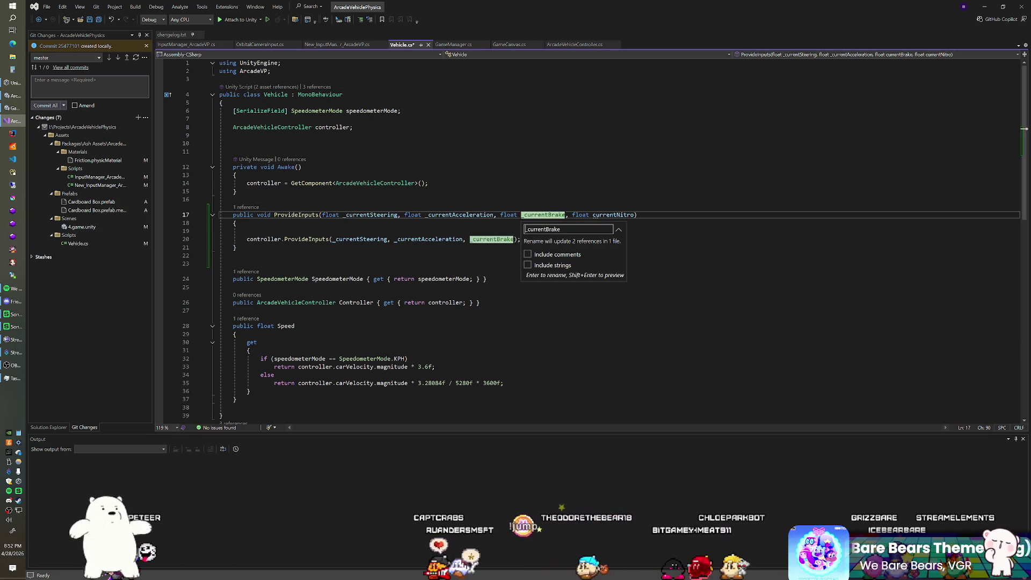
{"action": "key", "text": "Return"}
{"action": "key", "text": "ctrl+s"}
Rename currentNitro to _currentNitro and insert a blank line in the ProvideInputs body
{"action": "key", "text": "shift+Home"}
{"action": "key", "text": "shift+Home"}
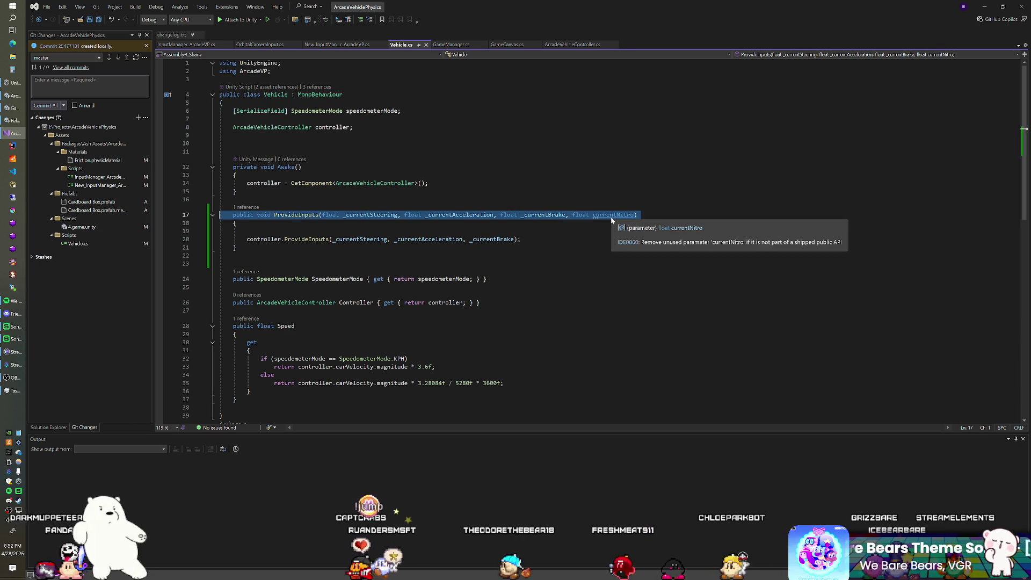
{"action": "left_click", "coordinate": [610, 217]}
{"action": "key", "text": "ctrl+r"}
{"action": "key", "text": "ctrl+r"}
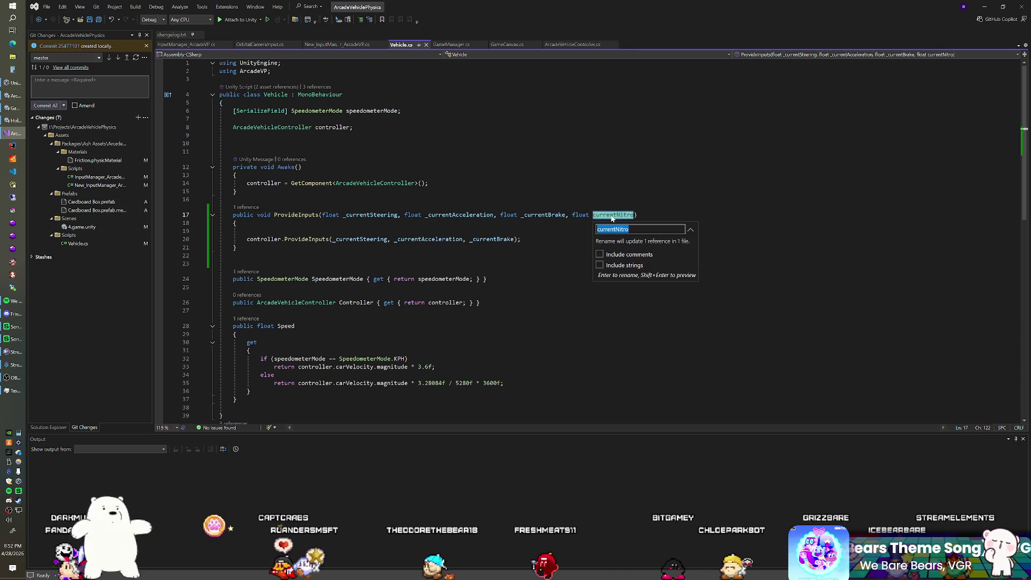
{"action": "key", "text": "Home"}
{"action": "type", "text": "_"}
{"action": "key", "text": "Return"}
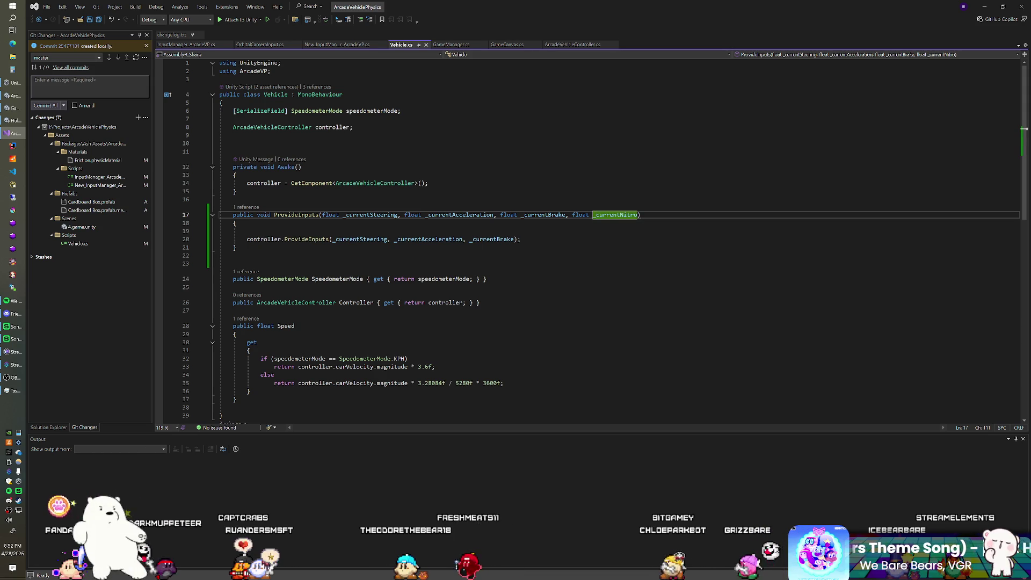
{"action": "key", "text": "Down"}
{"action": "key", "text": "Down"}
{"action": "key", "text": "ctrl+Return"}
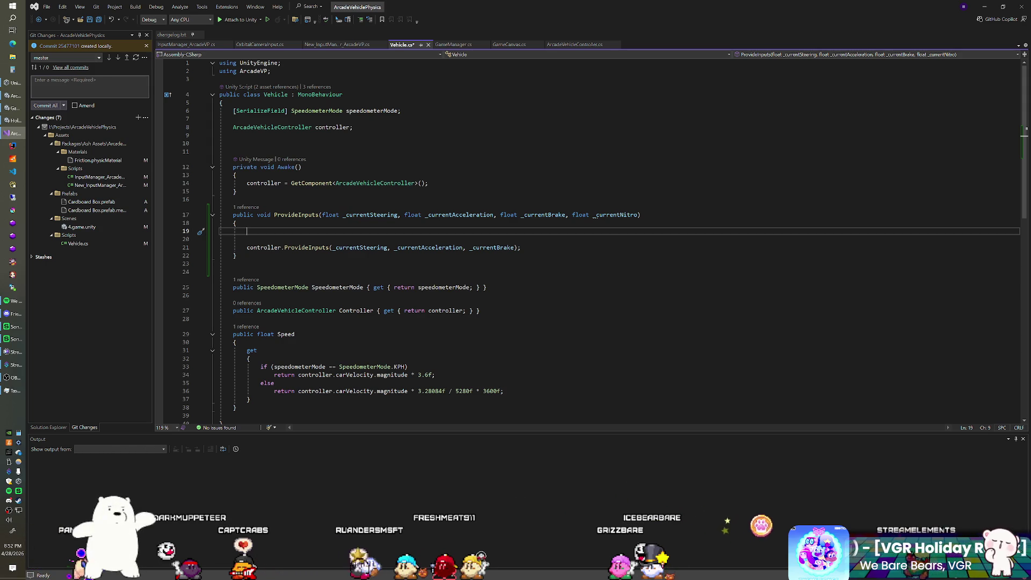
Add Debug.Log(_currentNitro); at the start of ProvideInputs and save Vehicle.cs
{"action": "type", "text": "Debug.Lo"}
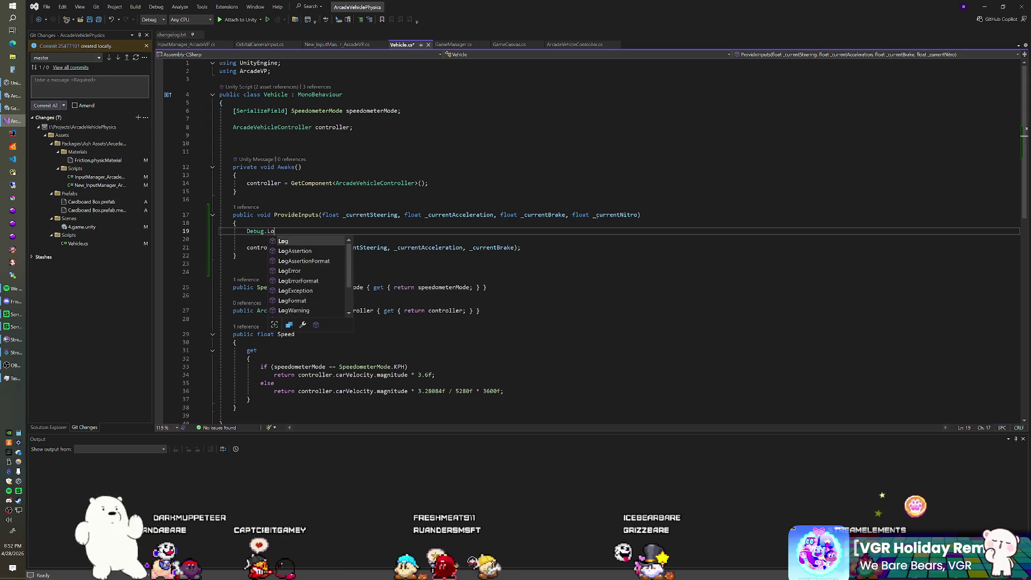
{"action": "type", "text": "g(_currentNitr"}
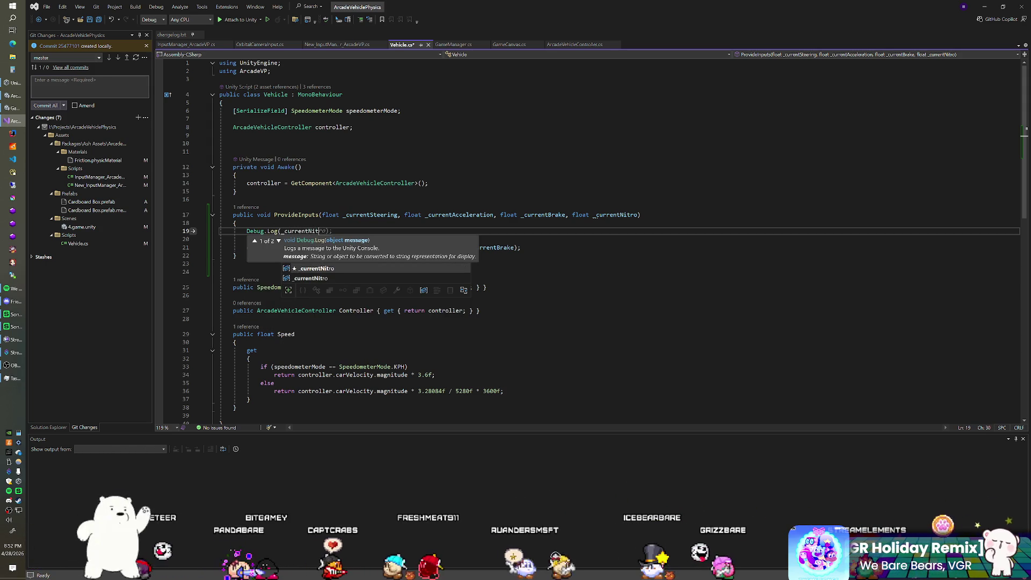
{"action": "type", "text": "o);"}
{"action": "key", "text": "ctrl+s"}
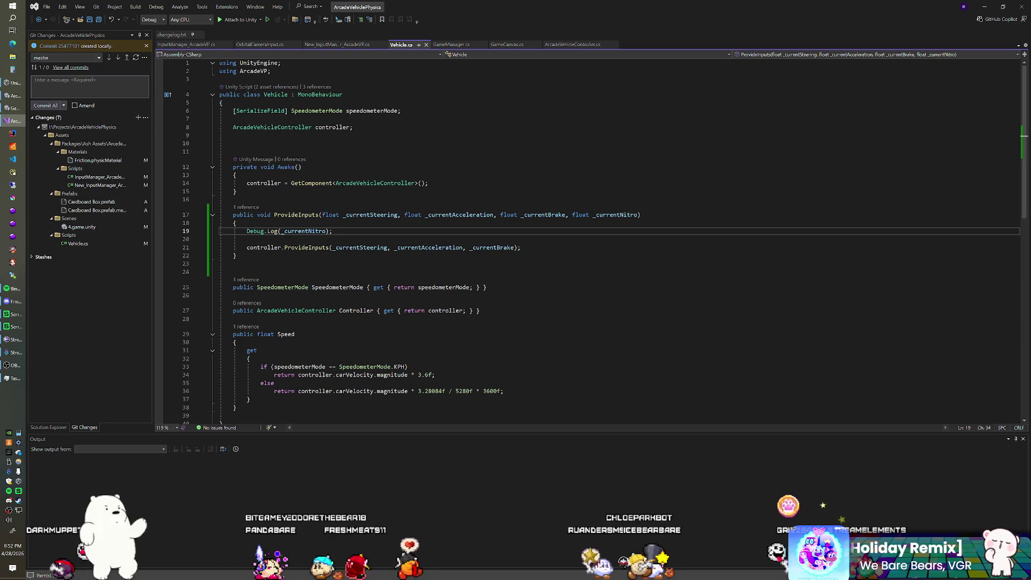
Switch to Unity, wait for the script reload, and run the game with its nitro logging
{"action": "key", "text": "alt+Tab"}
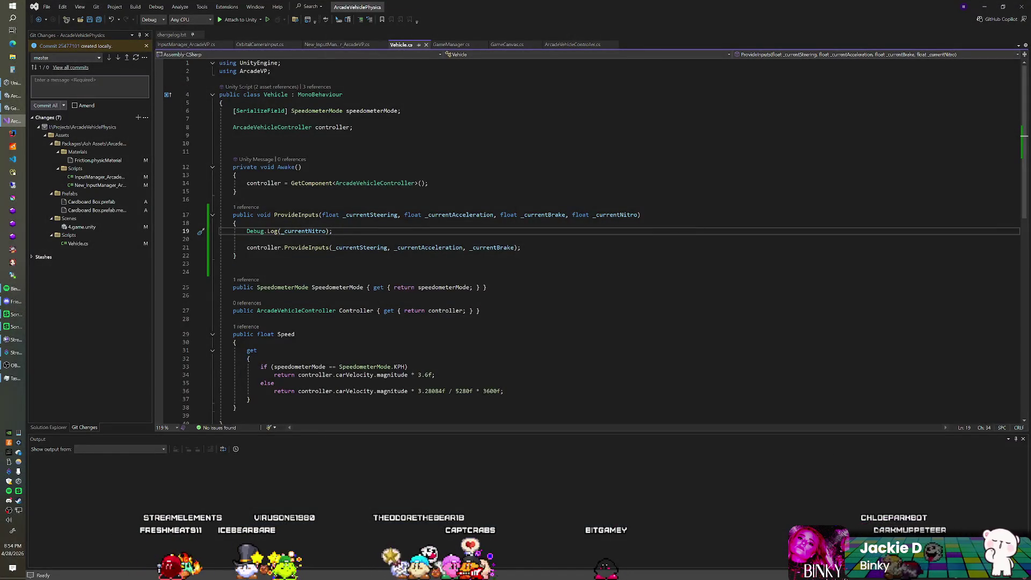
{"action": "key", "text": "alt+Tab"}
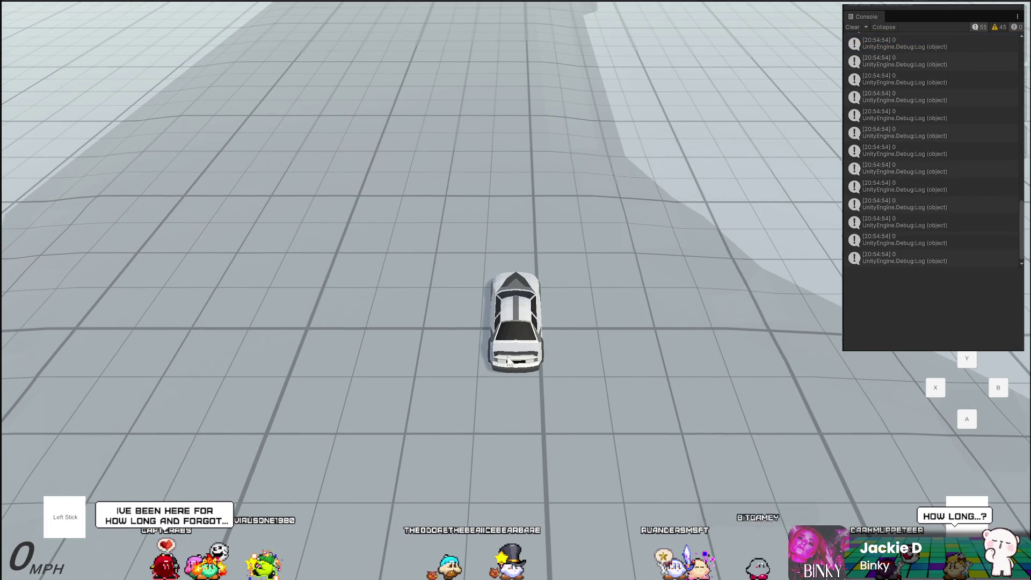
Drive the car forward with W, reset it with R, and exit play mode
{"action": "key", "text": "w"}
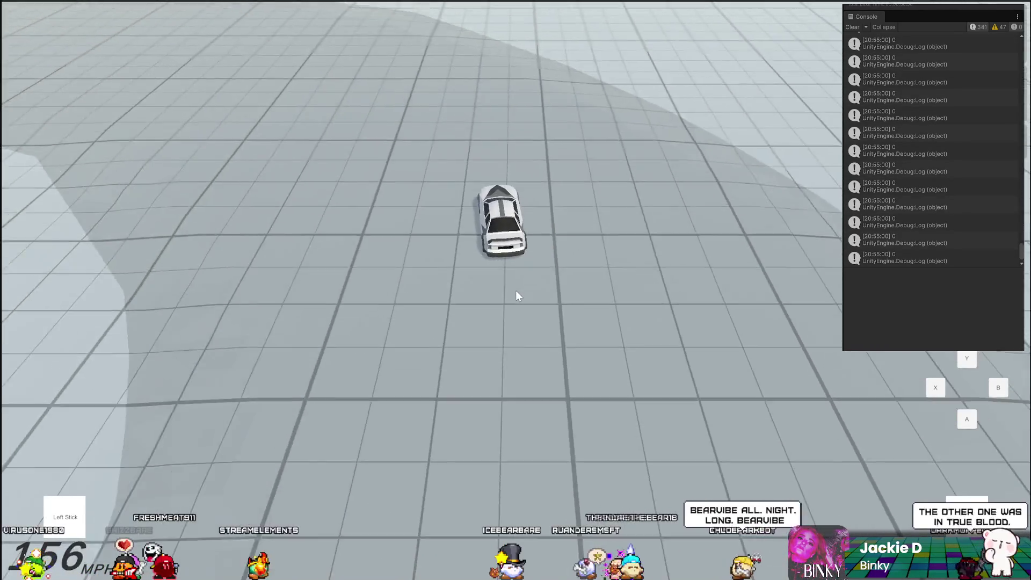
{"action": "key", "text": "r"}
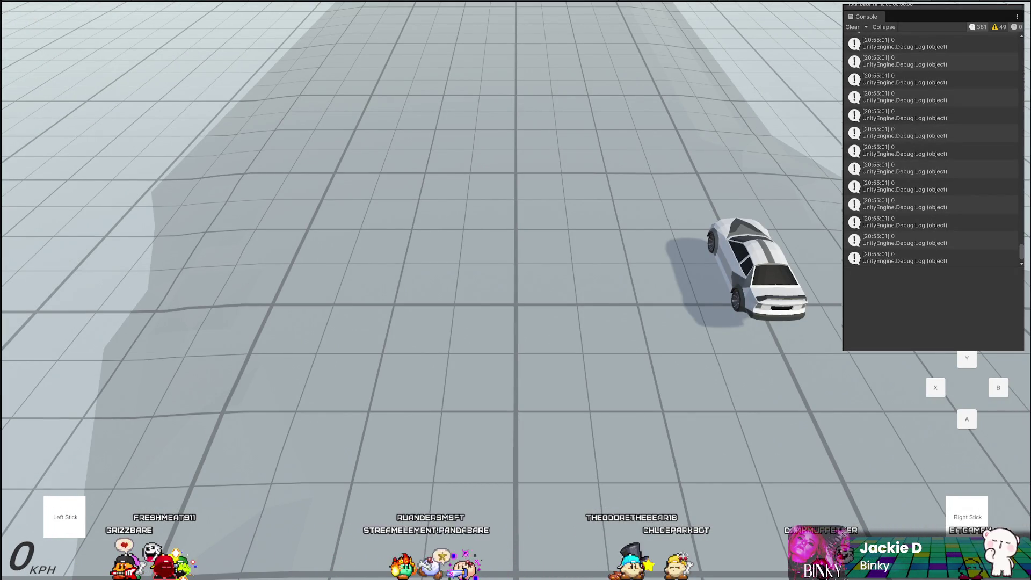
{"action": "key", "text": "ctrl+p"}
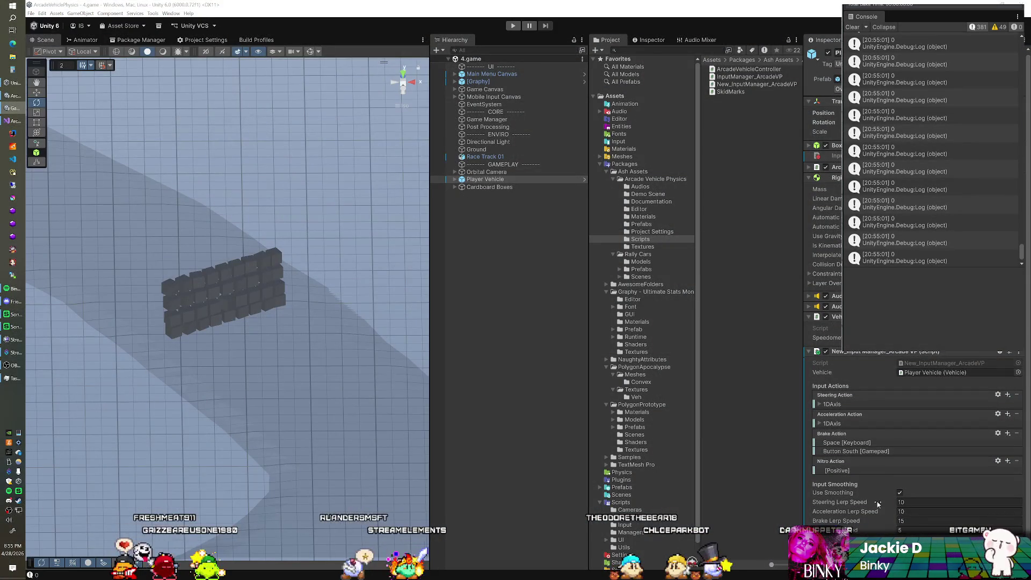
Set the Nitro Action's Positive binding path to Keyboard > Left Shift
{"action": "left_click", "coordinate": [847, 473]}
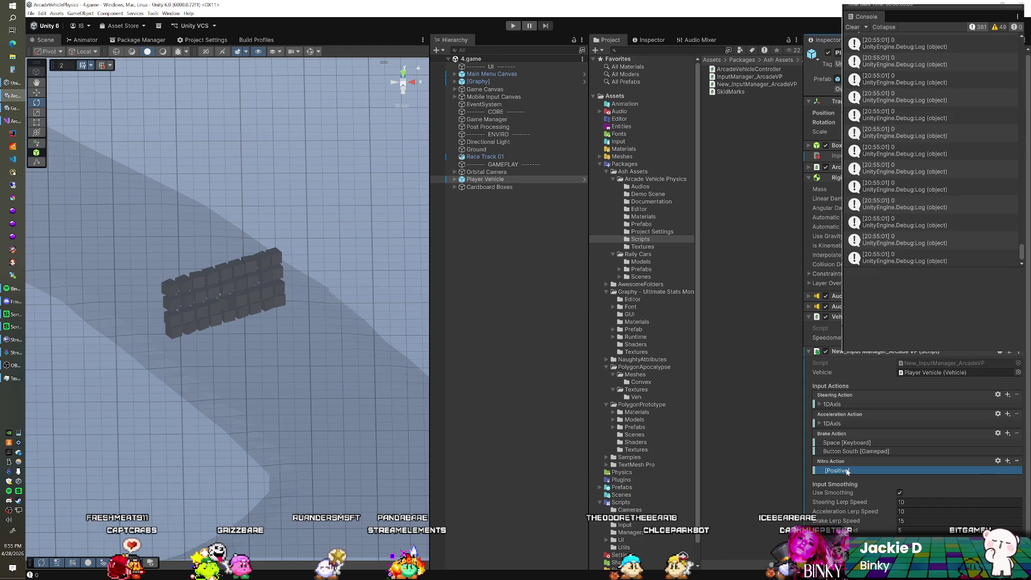
{"action": "double_click", "coordinate": [847, 471]}
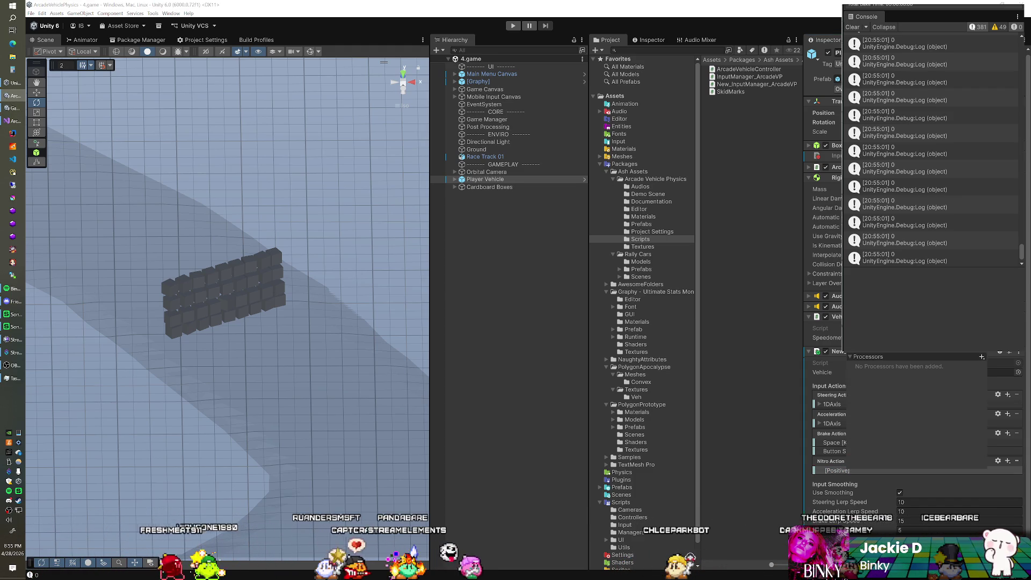
{"action": "left_click", "coordinate": [981, 357]}
{"action": "left_click", "coordinate": [913, 374]}
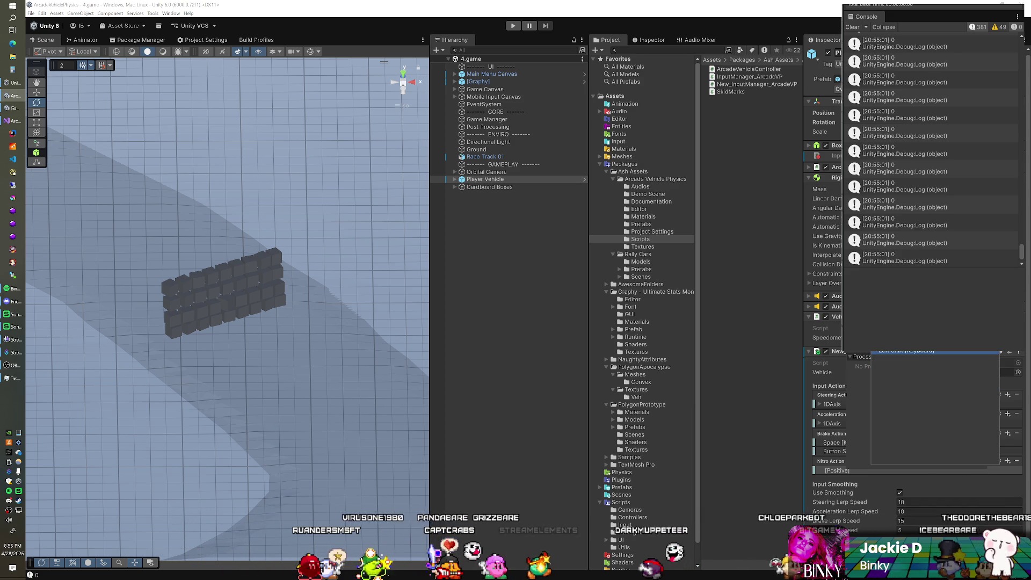
{"action": "left_click", "coordinate": [905, 354]}
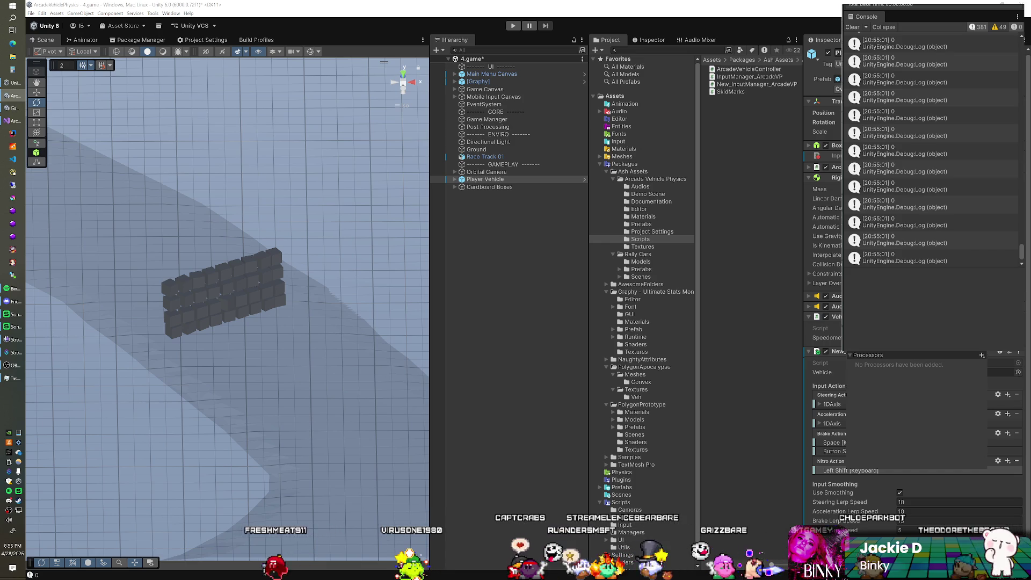
{"action": "left_click", "coordinate": [863, 483]}
Save the scene and run a short Play-mode test of the nitro key
{"action": "key", "text": "ctrl+s"}
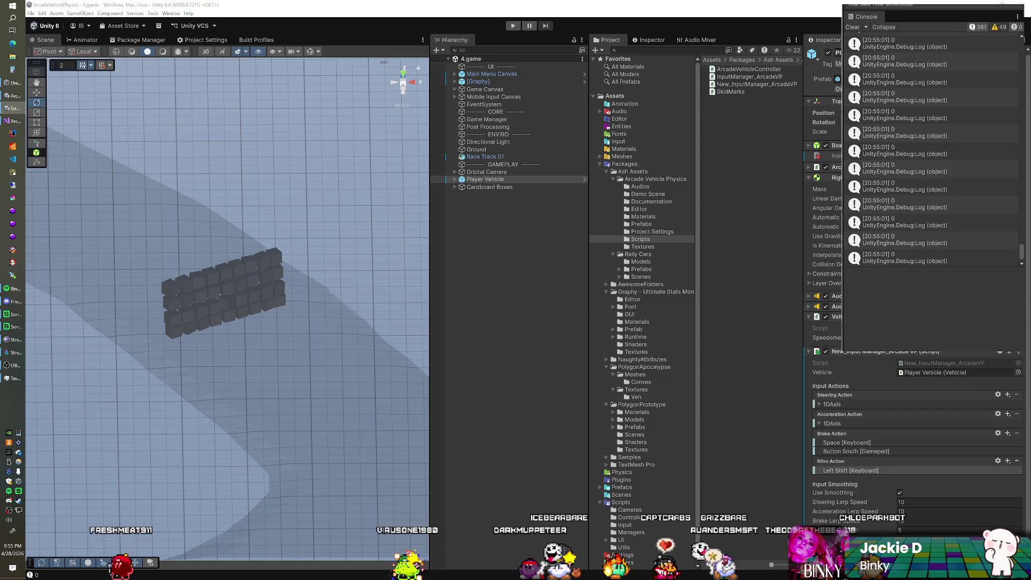
{"action": "key", "text": "ctrl+p"}
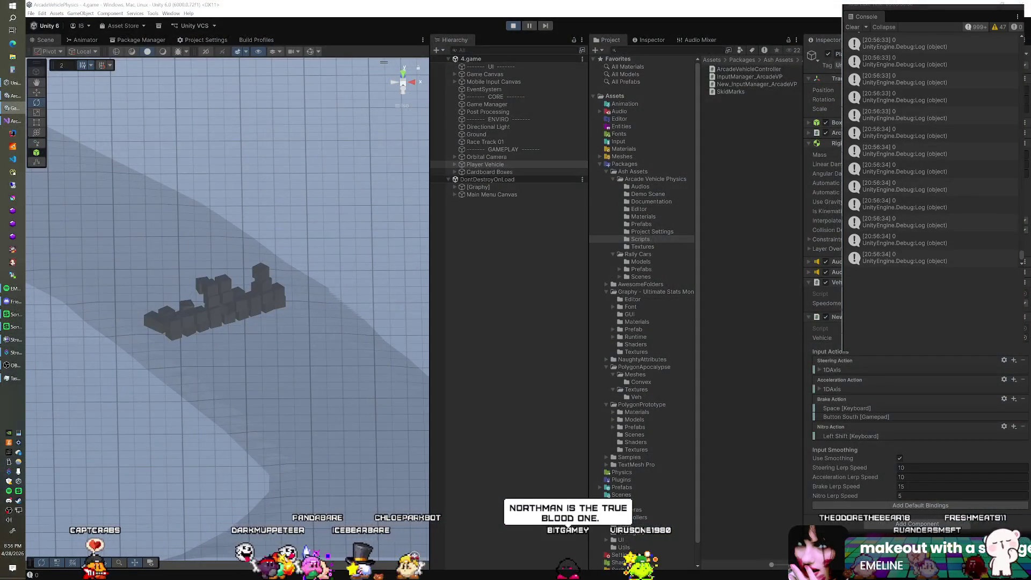
{"action": "key", "text": "ctrl+p"}
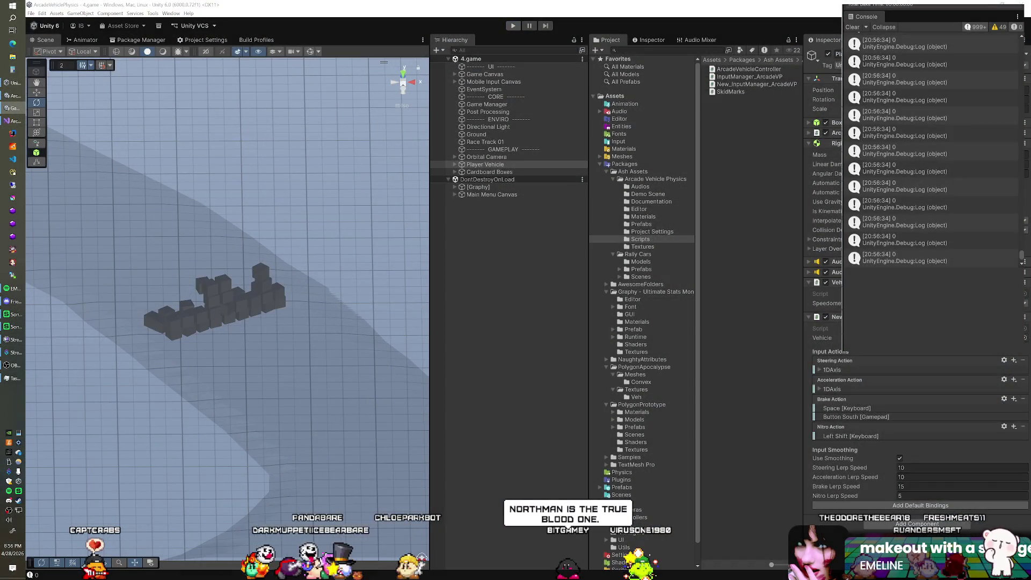
Review OnEnable, OnDisable and Update in New_InputManager_ArcadeVP.cs for nitro handling
{"action": "left_click", "coordinate": [20, 123]}
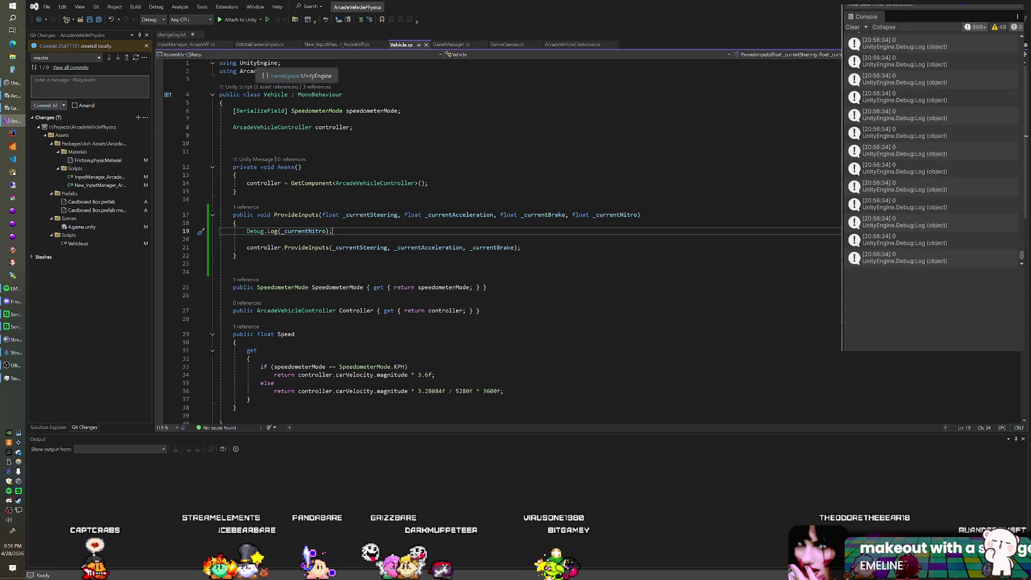
{"action": "left_click", "coordinate": [272, 44]}
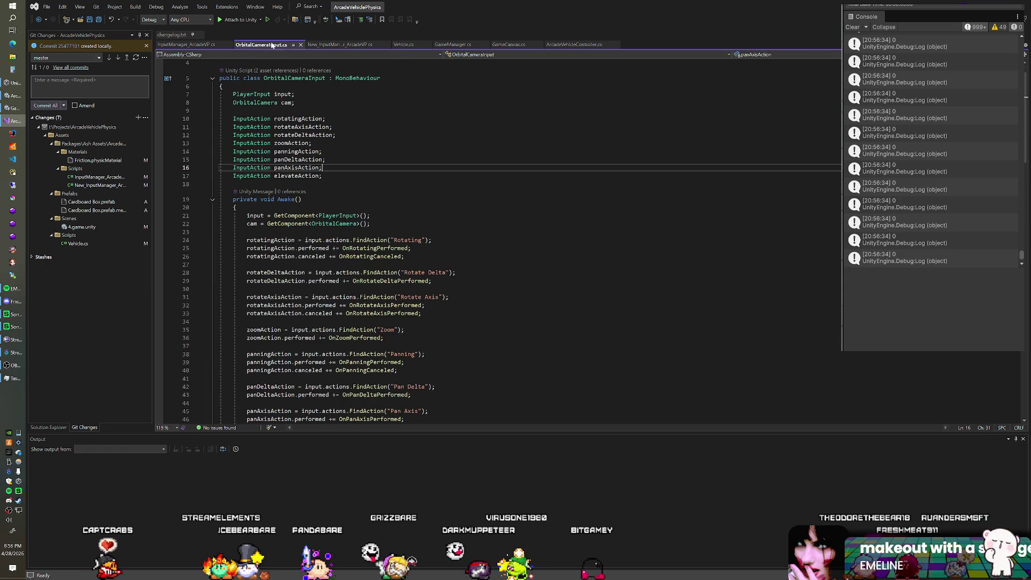
{"action": "left_click", "coordinate": [342, 44]}
{"action": "scroll", "coordinate": [499, 242], "scroll_direction": "up", "scroll_amount": 2}
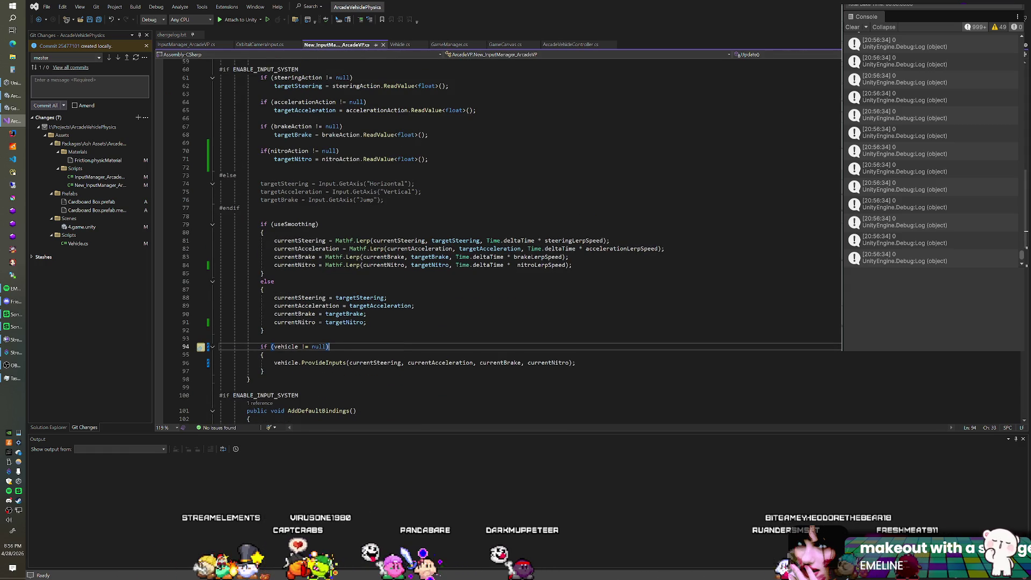
{"action": "scroll", "coordinate": [498, 242], "scroll_direction": "up", "scroll_amount": 3}
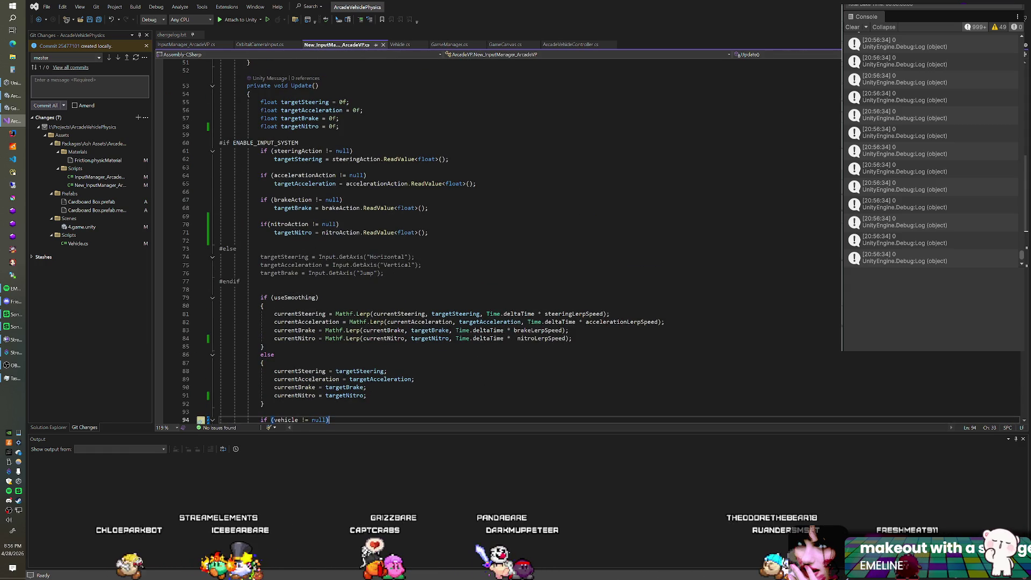
{"action": "left_click", "coordinate": [428, 232]}
{"action": "scroll", "coordinate": [498, 242], "scroll_direction": "up", "scroll_amount": 4}
{"action": "scroll", "coordinate": [499, 242], "scroll_direction": "up", "scroll_amount": 7}
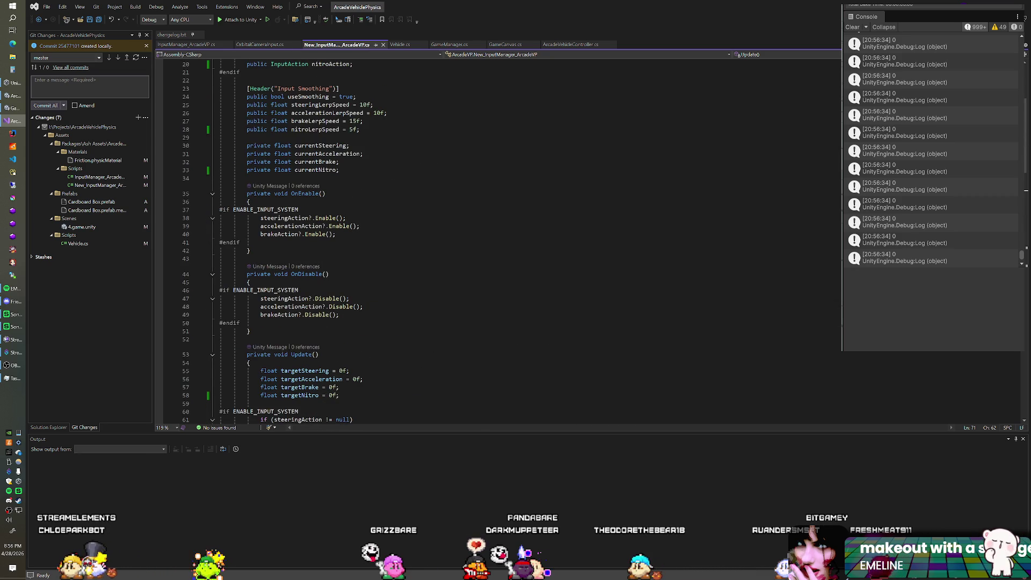
{"action": "scroll", "coordinate": [498, 242], "scroll_direction": "down", "scroll_amount": 3}
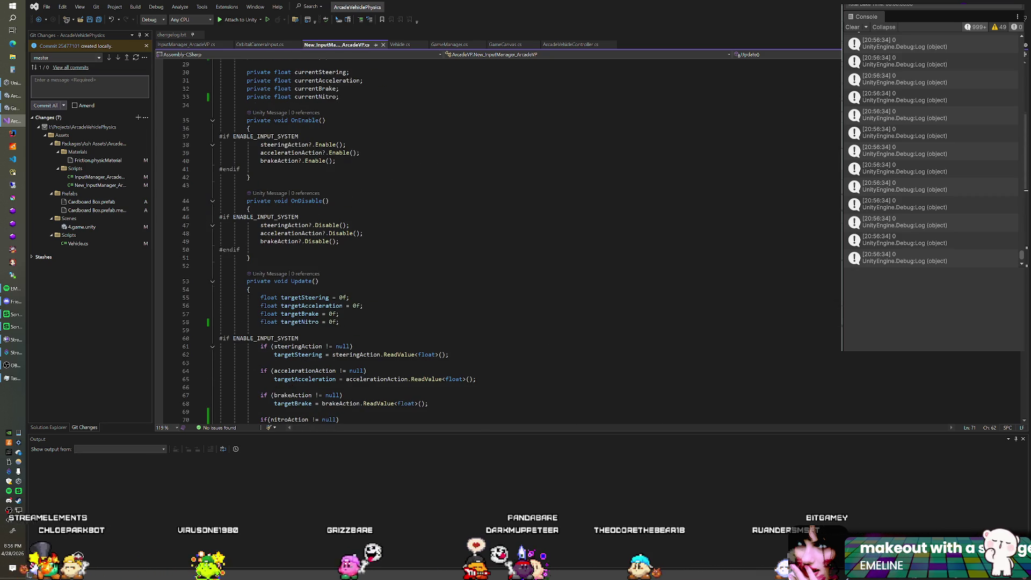
{"action": "scroll", "coordinate": [499, 242], "scroll_direction": "up", "scroll_amount": 2}
{"action": "scroll", "coordinate": [498, 242], "scroll_direction": "down", "scroll_amount": 2}
{"action": "scroll", "coordinate": [498, 242], "scroll_direction": "up", "scroll_amount": 2}
{"action": "scroll", "coordinate": [166, 133], "scroll_direction": "down", "scroll_amount": 2}
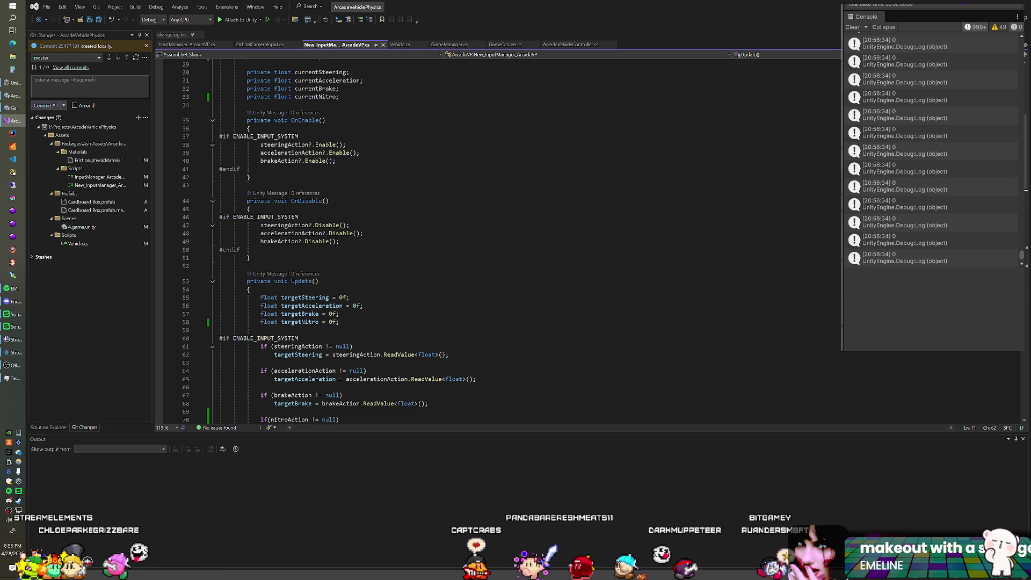
Add nitroAction?.Enable(); to OnEnable and nitroAction?.Disable(); to OnDisable
{"action": "left_click", "coordinate": [336, 160]}
{"action": "key", "text": "Return"}
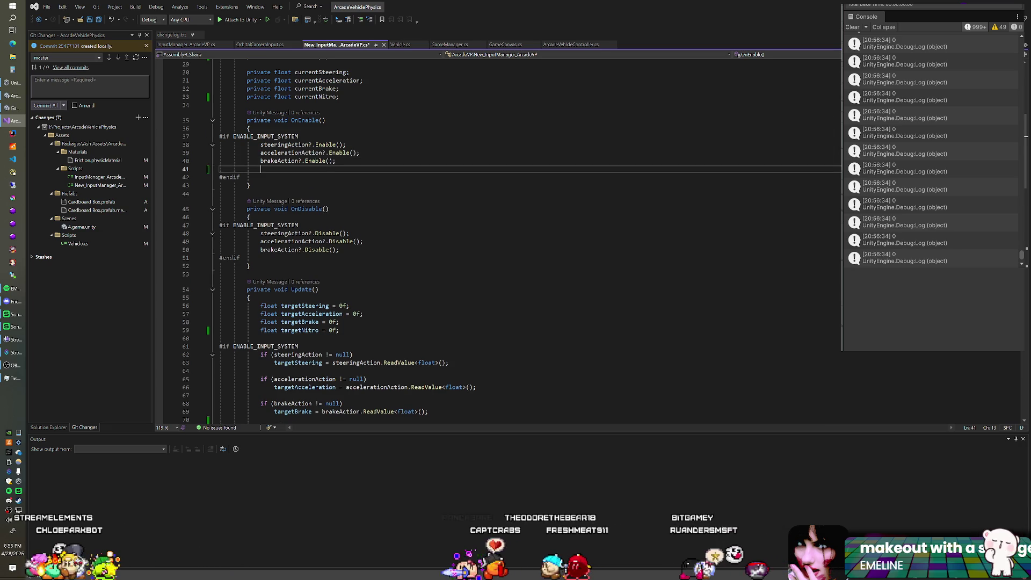
{"action": "type", "text": "ni"}
{"action": "key", "text": "Tab"}
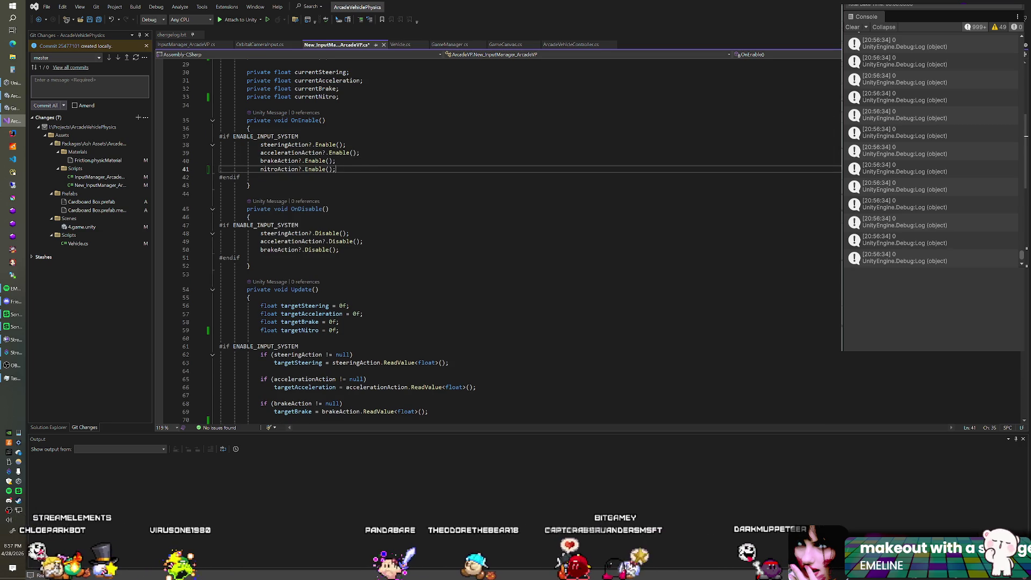
{"action": "left_click", "coordinate": [339, 250]}
{"action": "key", "text": "Return"}
{"action": "key", "text": "Tab"}
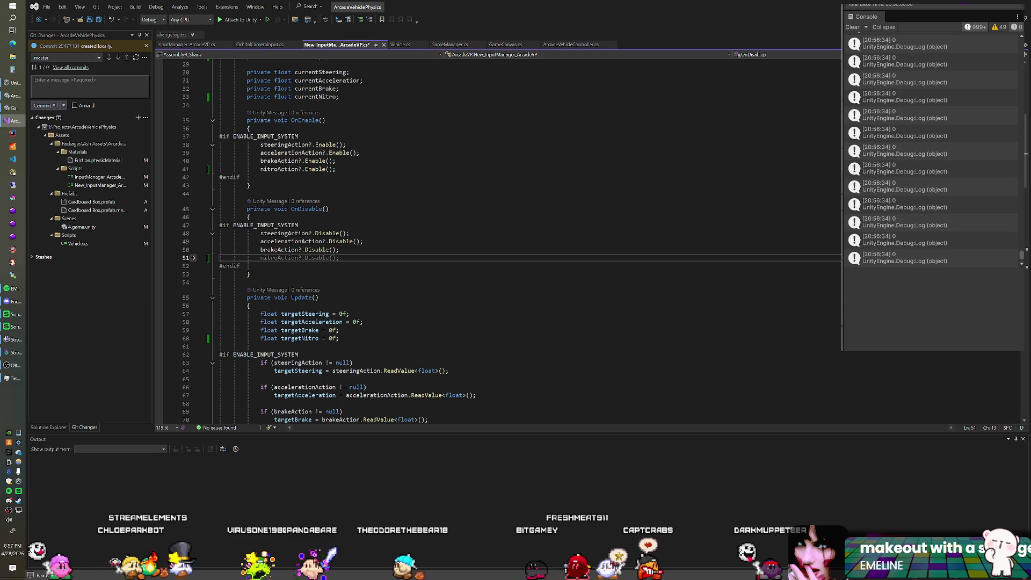
Look over the Update method's nitro reading and smoothing, then return to Unity
{"action": "scroll", "coordinate": [500, 241], "scroll_direction": "down", "scroll_amount": 7}
{"action": "scroll", "coordinate": [499, 242], "scroll_direction": "down", "scroll_amount": 1}
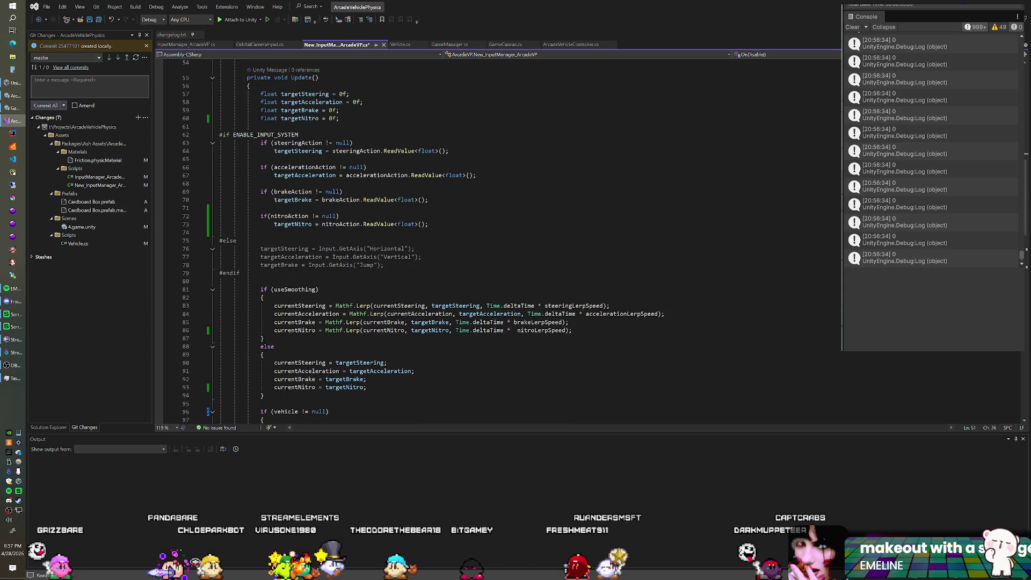
{"action": "scroll", "coordinate": [499, 242], "scroll_direction": "down", "scroll_amount": 4}
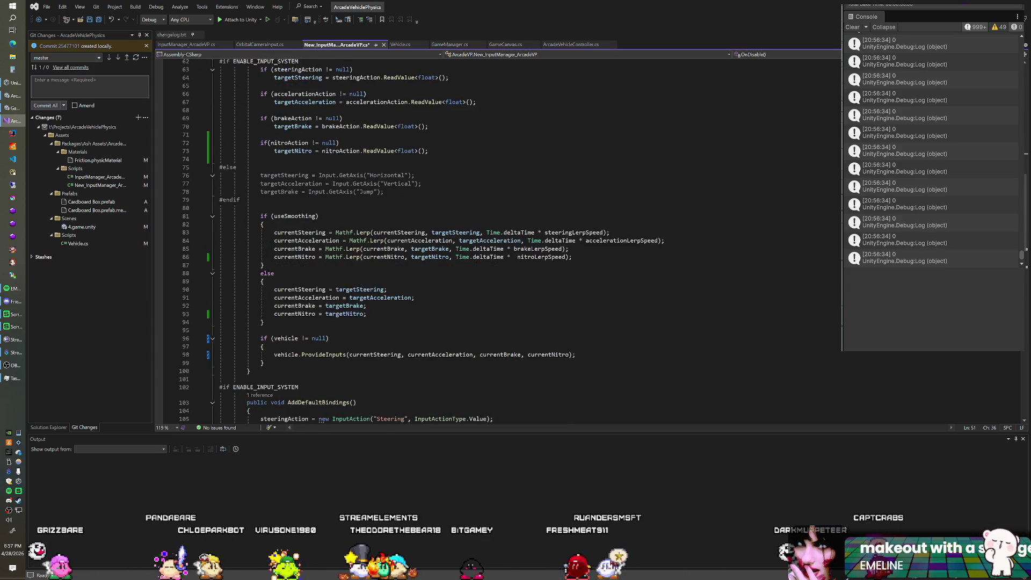
{"action": "scroll", "coordinate": [499, 241], "scroll_direction": "down", "scroll_amount": 9}
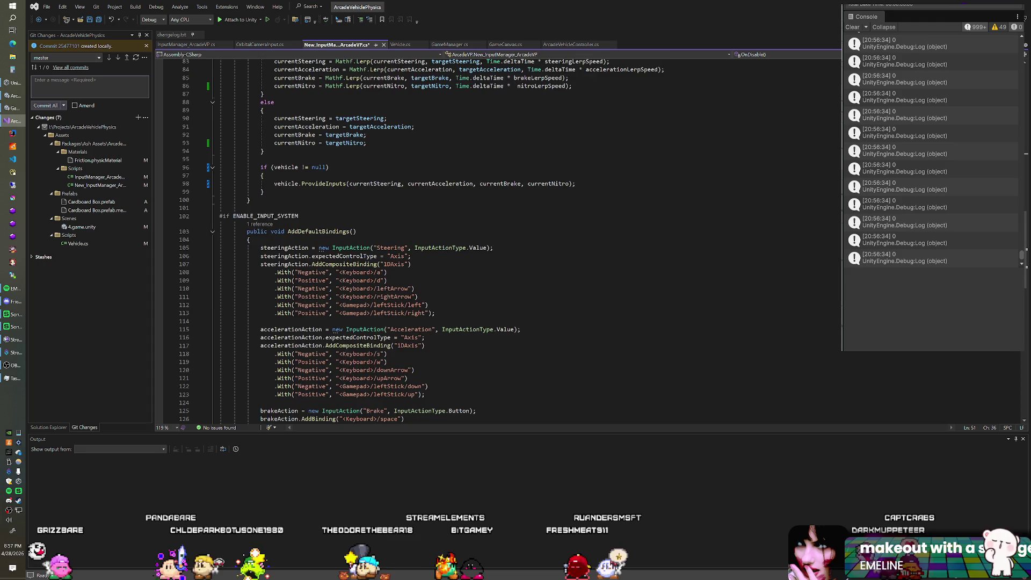
{"action": "scroll", "coordinate": [499, 242], "scroll_direction": "down", "scroll_amount": 5}
{"action": "scroll", "coordinate": [500, 241], "scroll_direction": "up", "scroll_amount": 5}
{"action": "scroll", "coordinate": [500, 242], "scroll_direction": "up", "scroll_amount": 16}
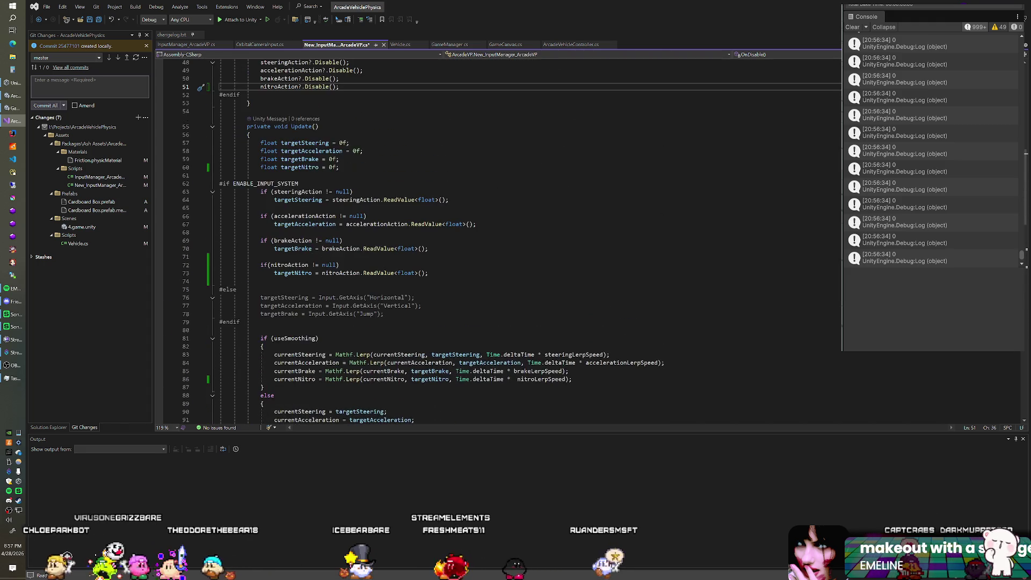
{"action": "scroll", "coordinate": [499, 241], "scroll_direction": "up", "scroll_amount": 1}
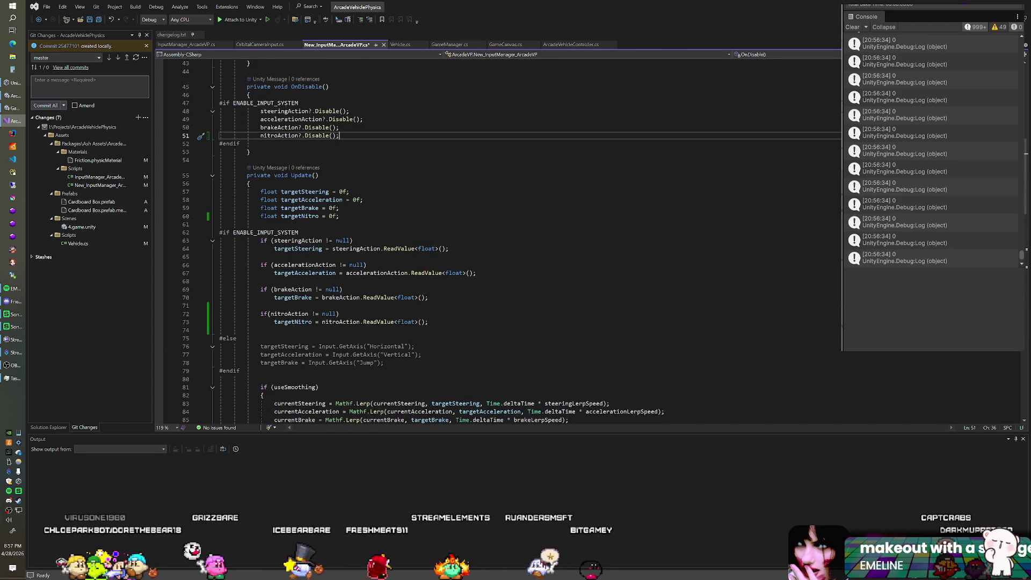
{"action": "scroll", "coordinate": [499, 242], "scroll_direction": "up", "scroll_amount": 3}
{"action": "left_click", "coordinate": [340, 201]}
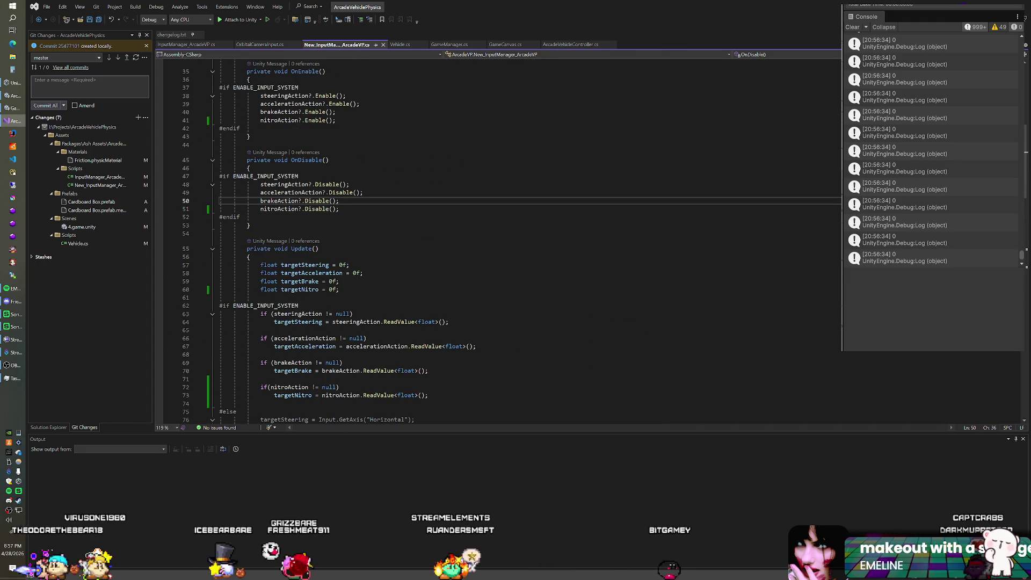
{"action": "scroll", "coordinate": [499, 241], "scroll_direction": "down", "scroll_amount": 7}
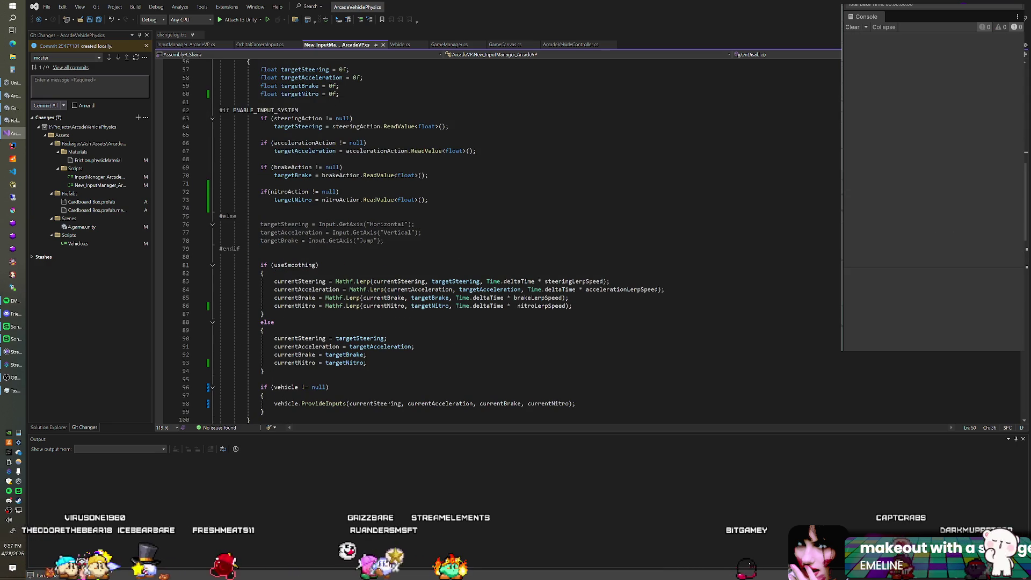
{"action": "mouse_move", "coordinate": [558, 306]}
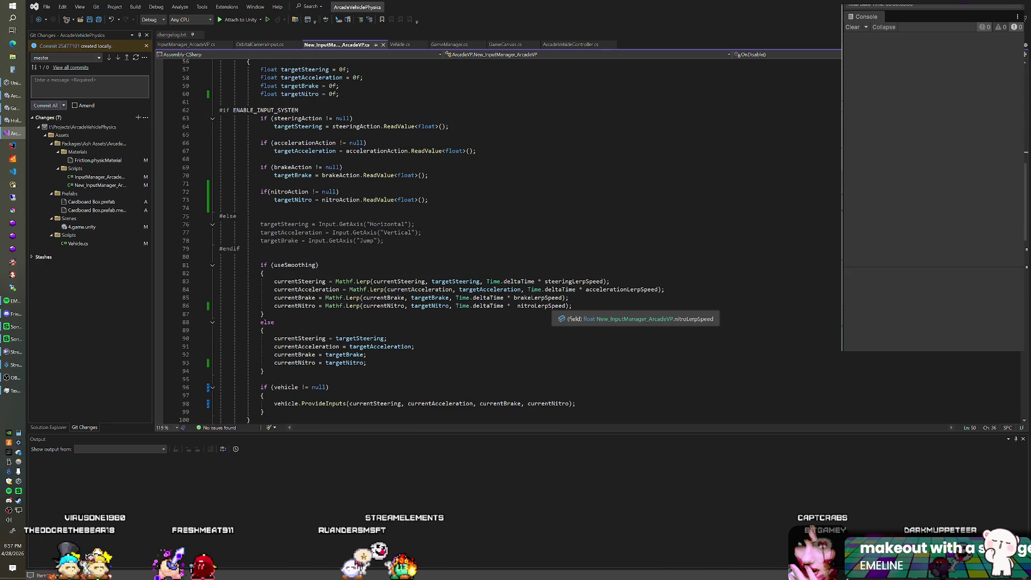
{"action": "scroll", "coordinate": [500, 241], "scroll_direction": "down", "scroll_amount": 2}
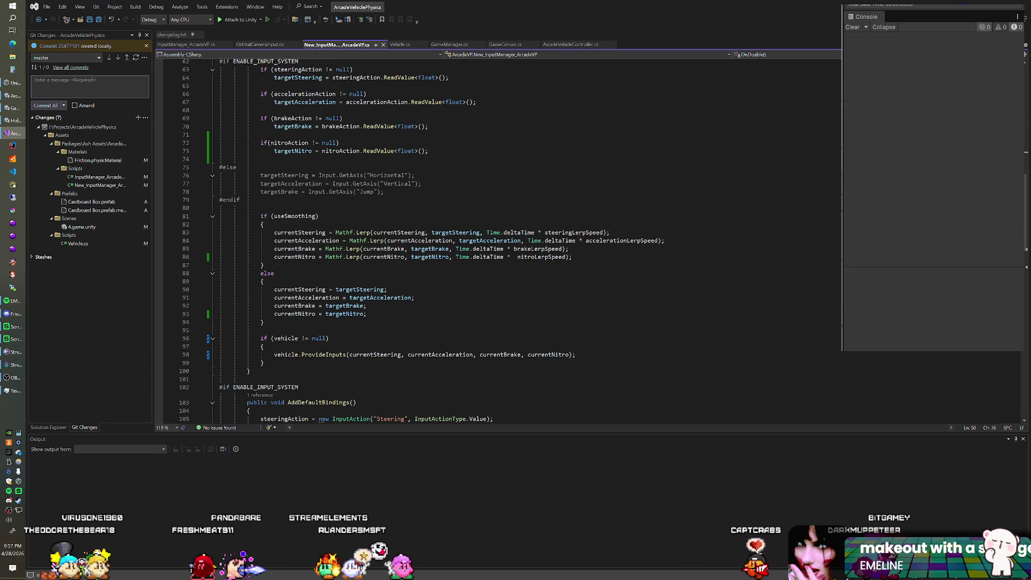
{"action": "scroll", "coordinate": [500, 241], "scroll_direction": "up", "scroll_amount": 5}
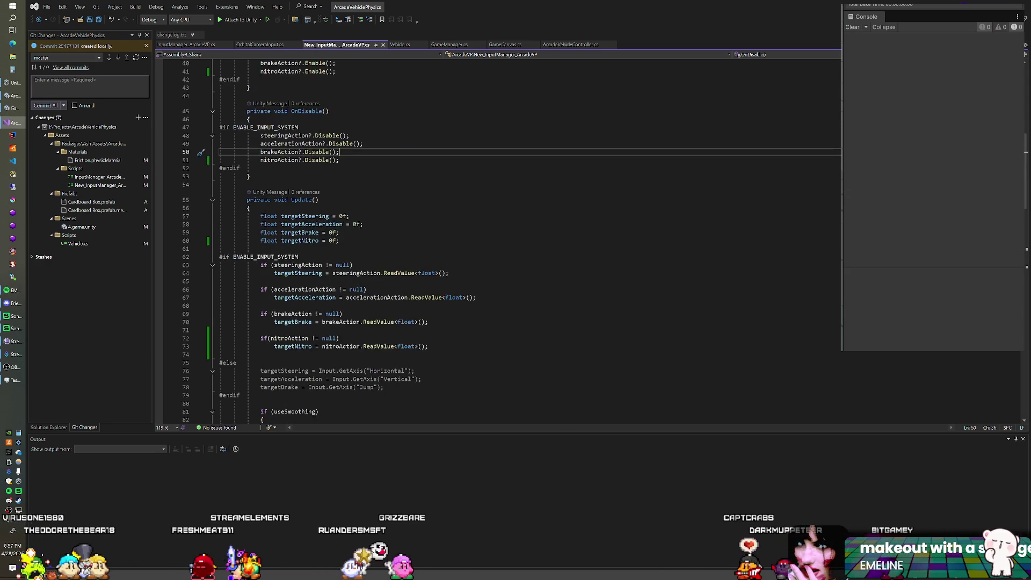
{"action": "key", "text": "alt+Tab"}
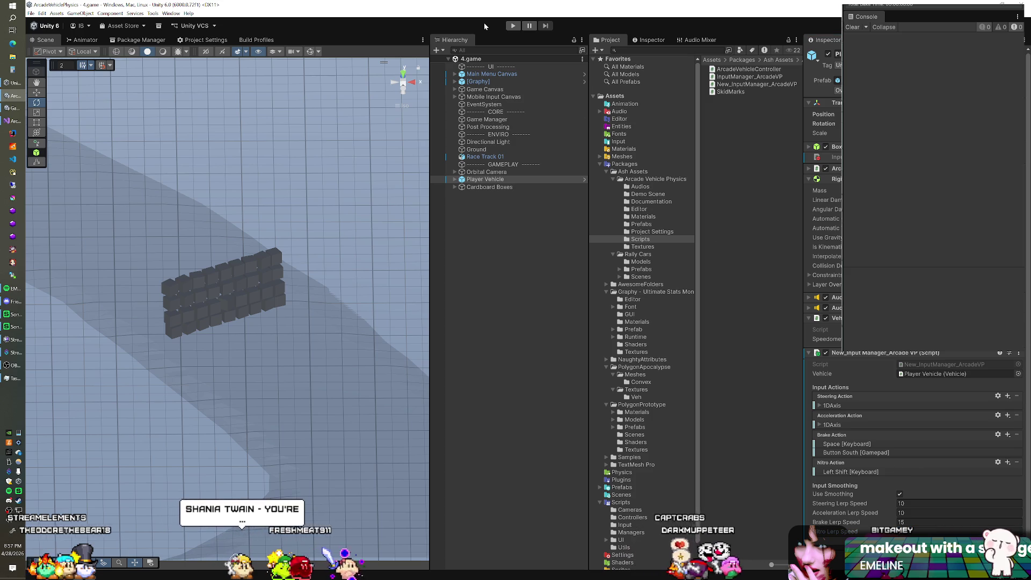
Play-test the car's nitro with a drive and a reset, then return to Visual Studio
{"action": "left_click", "coordinate": [513, 26]}
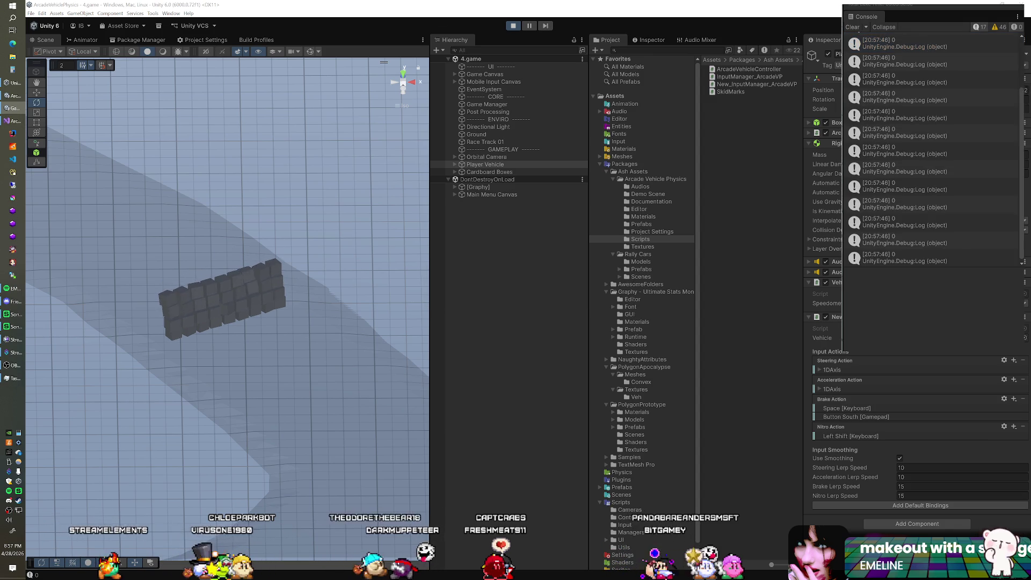
{"action": "key", "text": "d"}
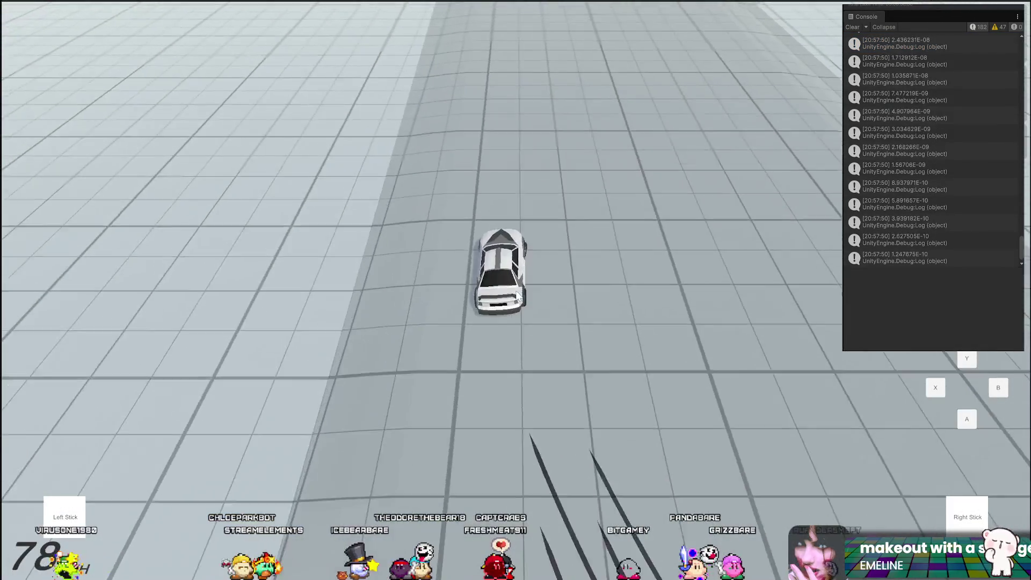
{"action": "key", "text": "r"}
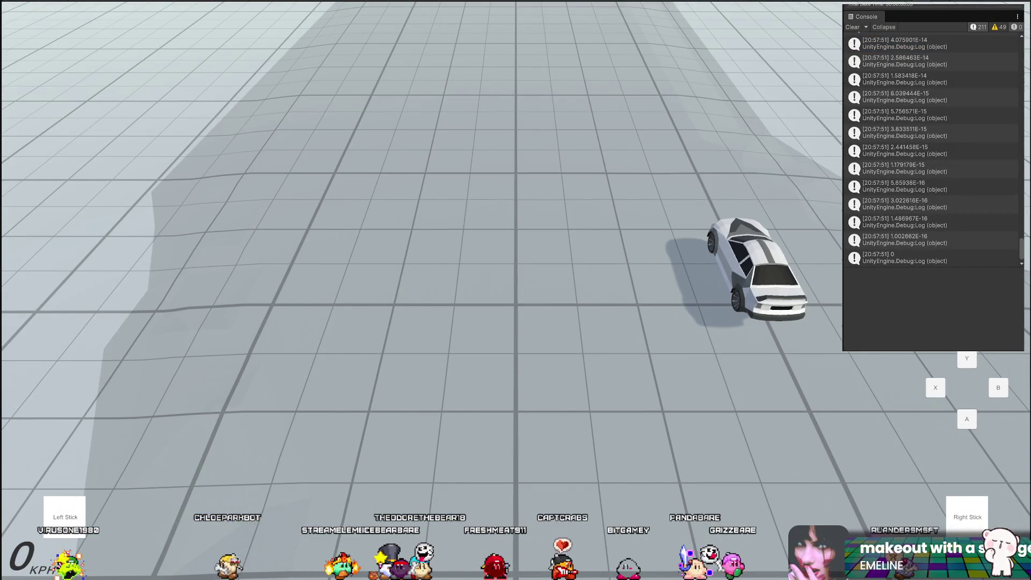
{"action": "key", "text": "alt+Tab"}
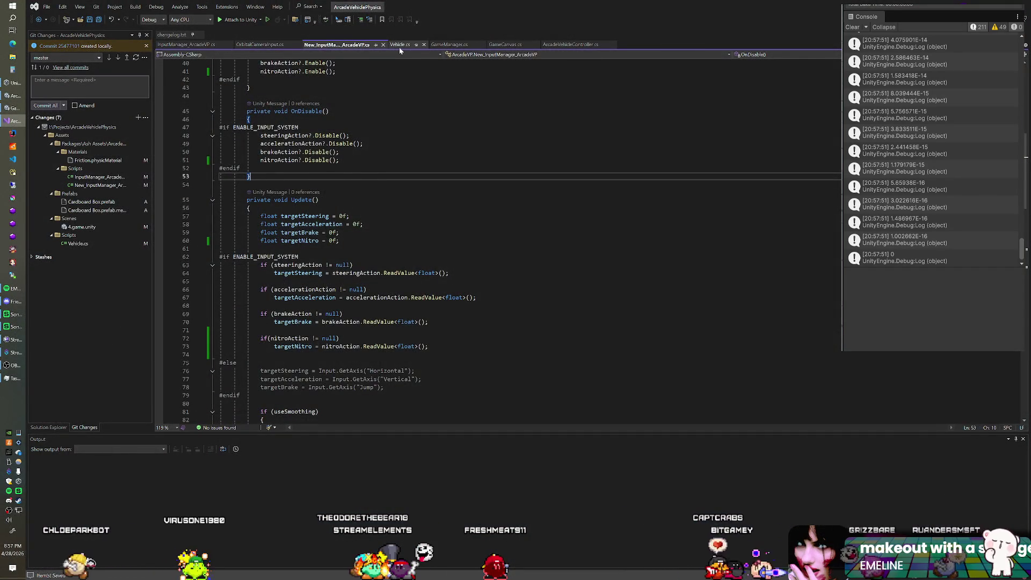
In Vehicle.cs, delete the nitro Debug.Log and add [SerializeField] float nitroBoost = 1.3f;
{"action": "left_click", "coordinate": [400, 45]}
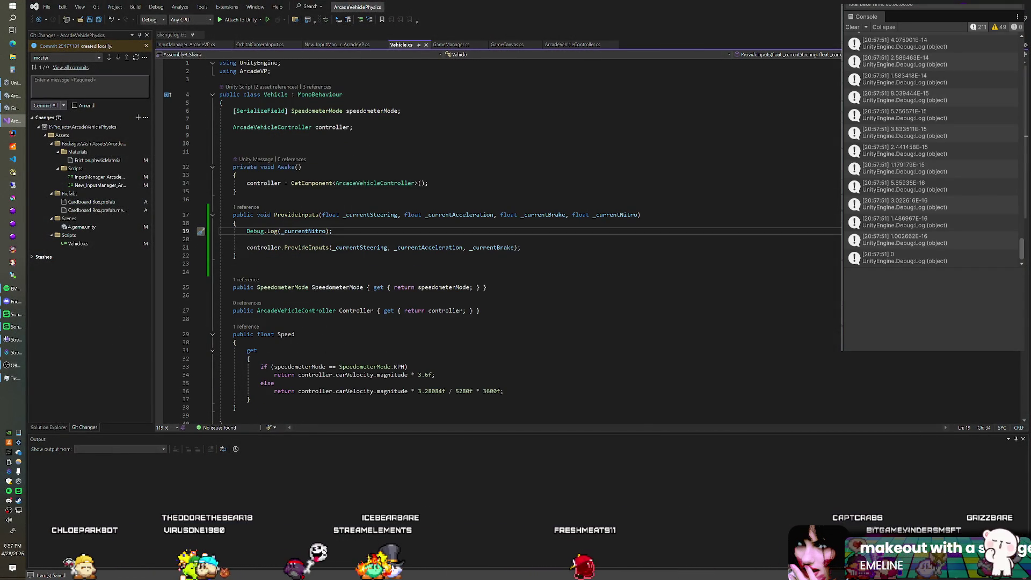
{"action": "key", "text": "shift+Home"}
{"action": "key", "text": "BackSpace"}
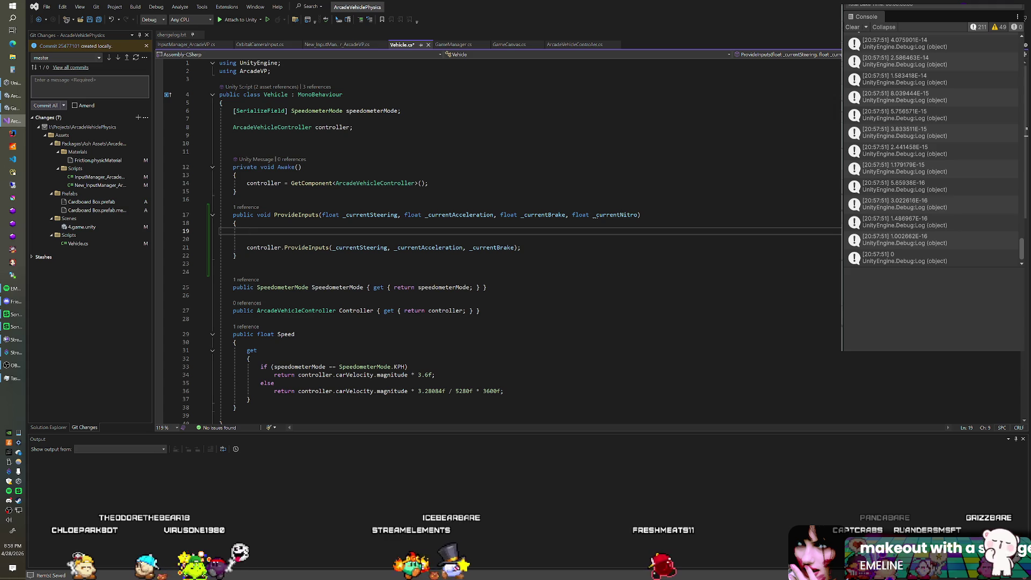
{"action": "left_click", "coordinate": [401, 111]}
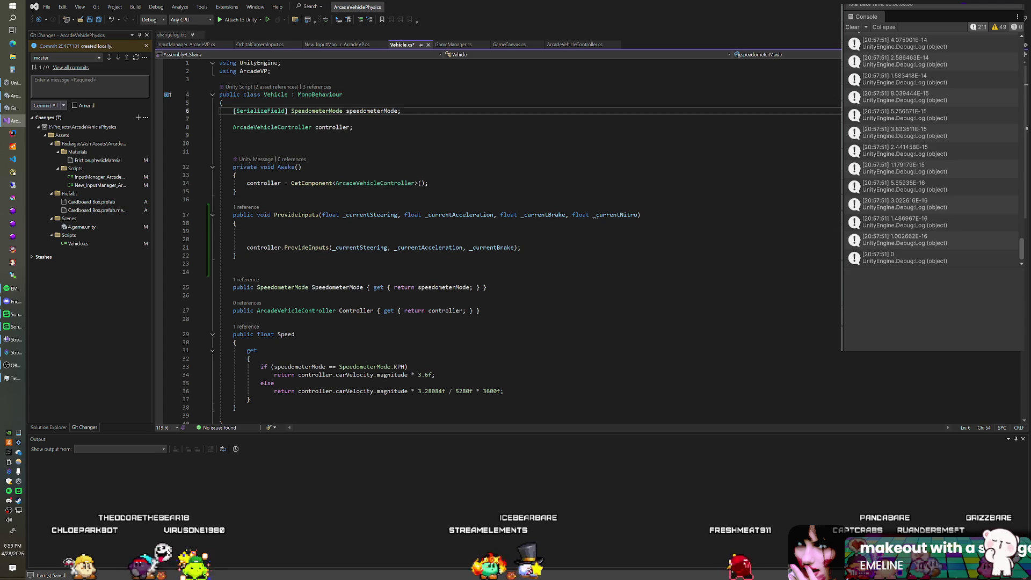
{"action": "key", "text": "Return"}
{"action": "type", "text": "[SerializeField] float nitroBoost = 1."}
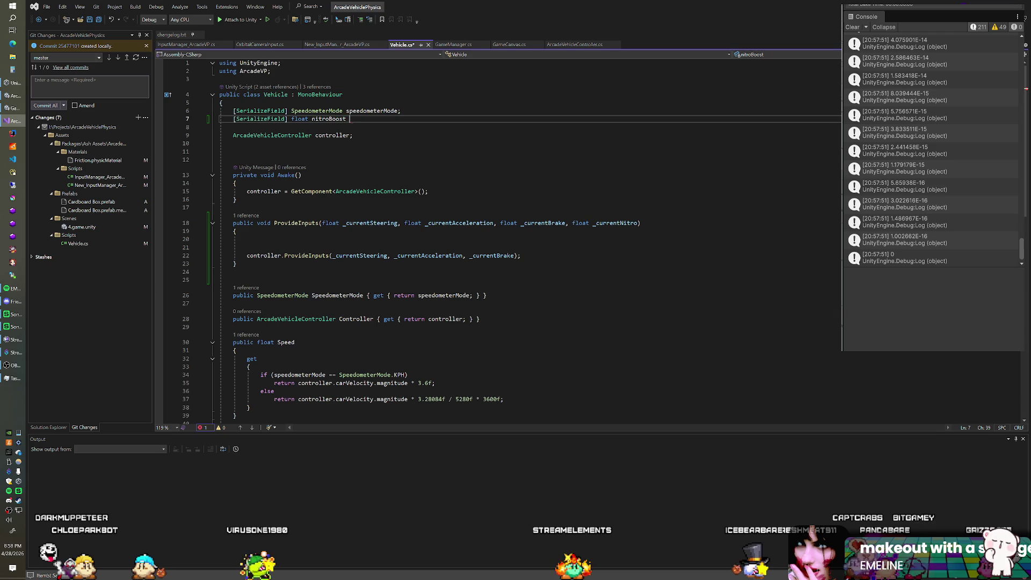
{"action": "type", "text": "3f;"}
Add a [Range(1f, 1.5f)] attribute above the nitroBoost field
{"action": "key", "text": "Up"}
{"action": "key", "text": "Up"}
{"action": "key", "text": "End"}
{"action": "key", "text": "Return"}
{"action": "type", "text": "[Range(0"}
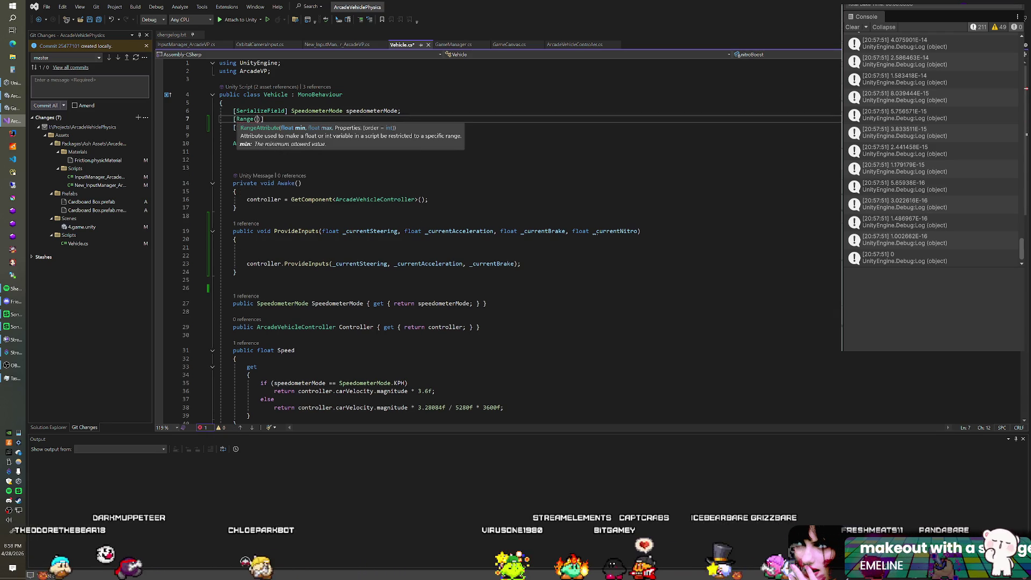
{"action": "key", "text": "BackSpace"}
{"action": "type", "text": "1,"}
{"action": "key", "text": "BackSpace"}
{"action": "key", "text": "BackSpace"}
{"action": "type", "text": "f, 1.5f"}
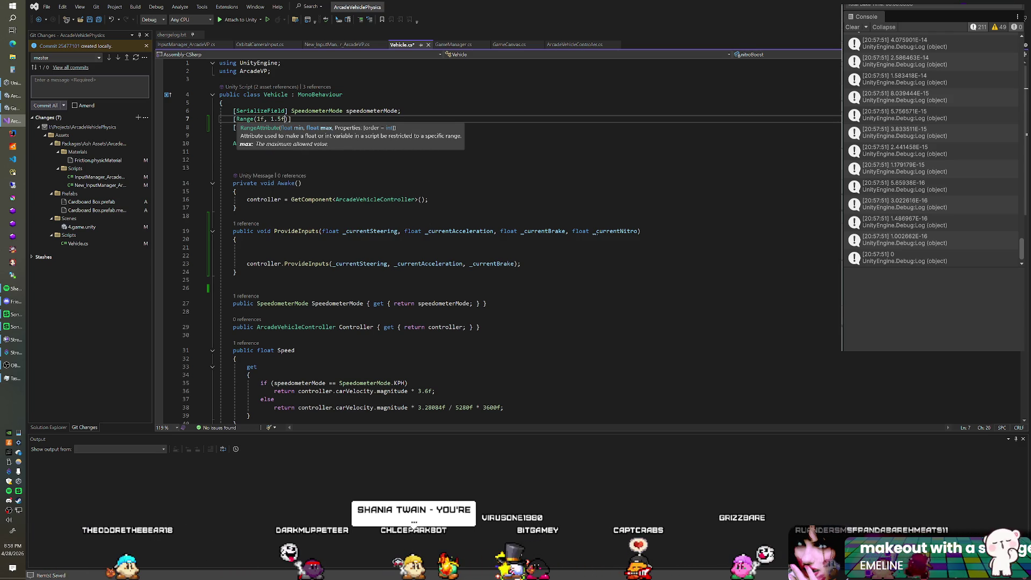
{"action": "key", "text": "Escape"}
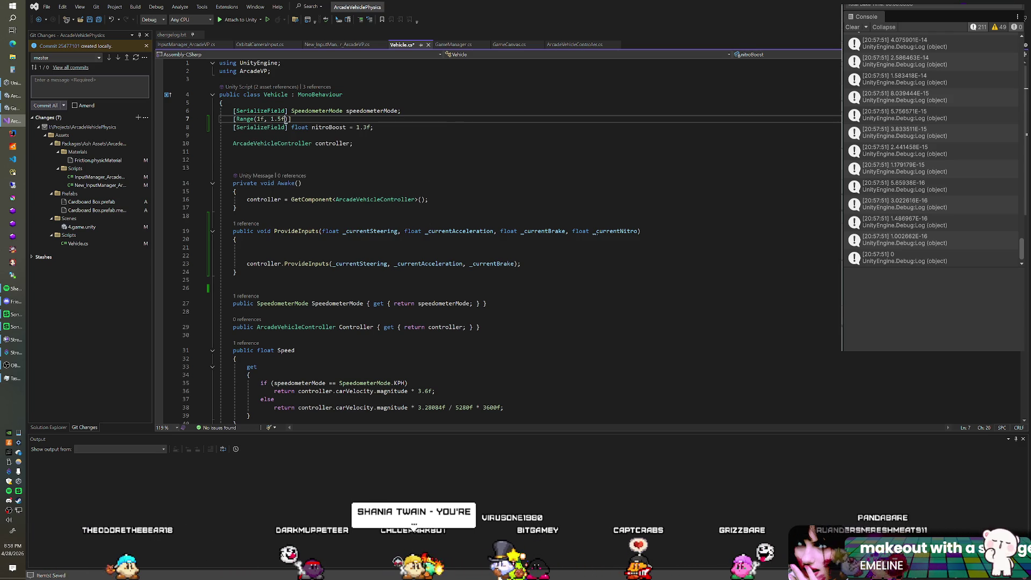
{"action": "key", "text": "Down"}
{"action": "key", "text": "End"}
{"action": "scroll", "coordinate": [499, 241], "scroll_direction": "down", "scroll_amount": 2}
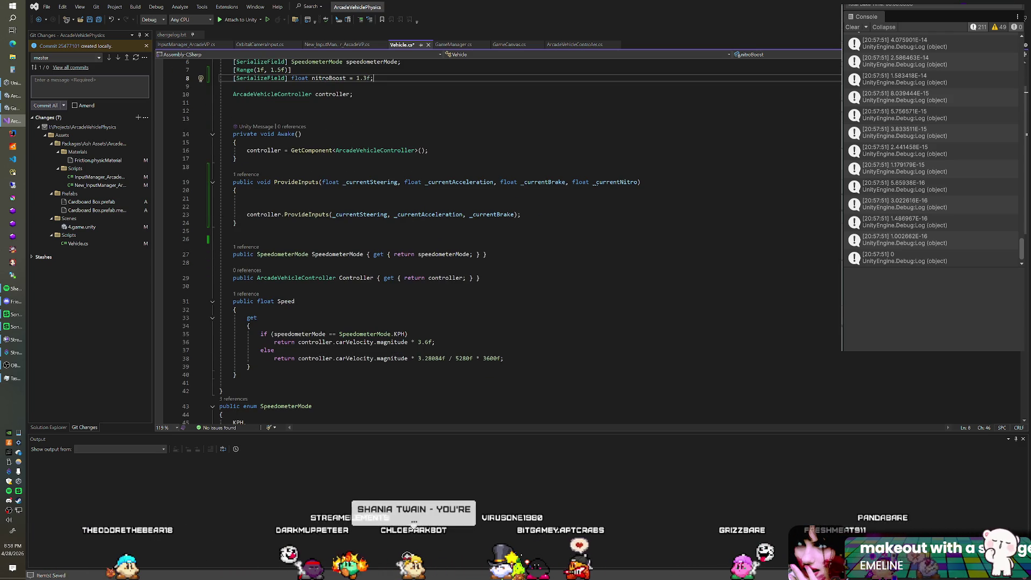